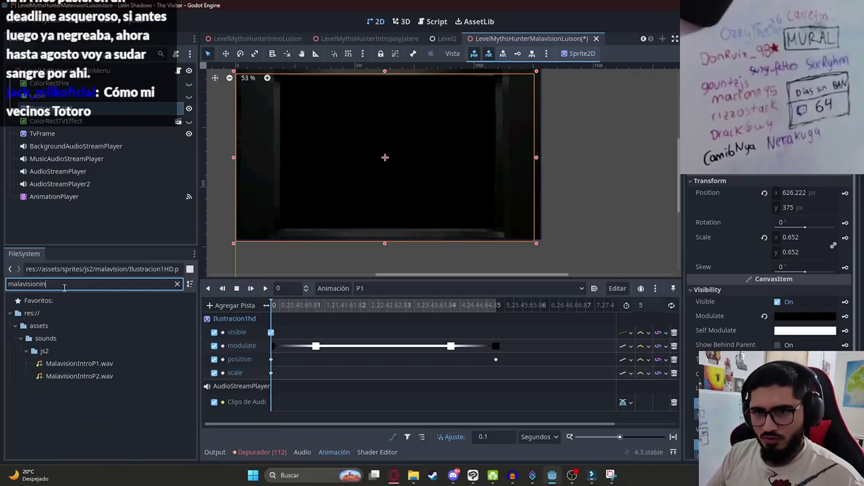
# Step: Place MalavisionIntroP1.wav on the Audio Clips track and play the P1 animation
pyautogui.moveTo(106, 363)
pyautogui.mouseDown()
pyautogui.moveTo(289, 385)
pyautogui.moveTo(289, 403)
pyautogui.moveTo(333, 401)
pyautogui.mouseUp()
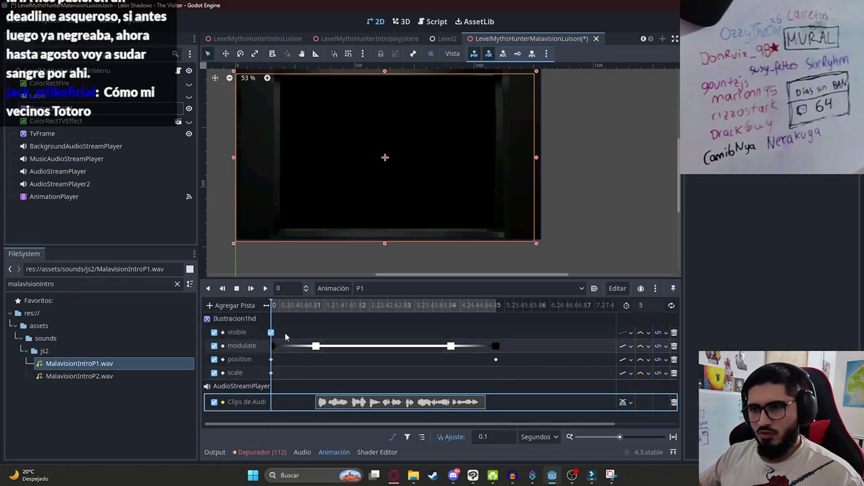
pyautogui.click(267, 290)
pyautogui.scroll(1, 374, 187)
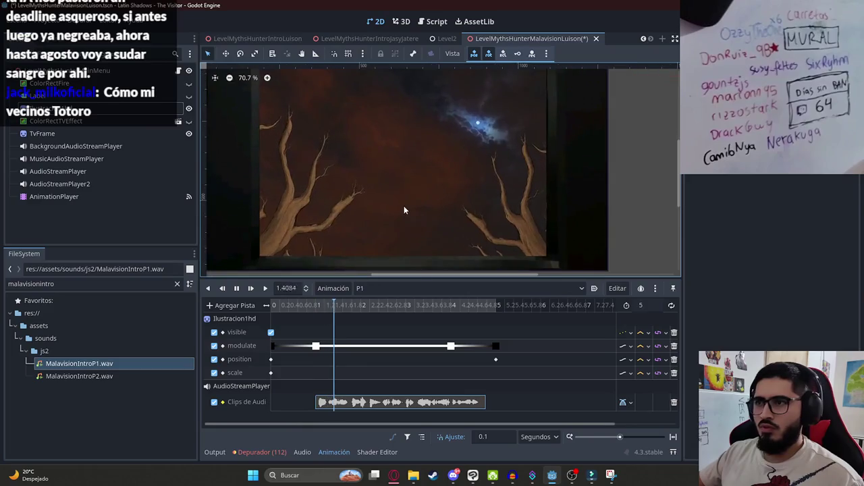
pyautogui.hscroll(-2, 382, 188)
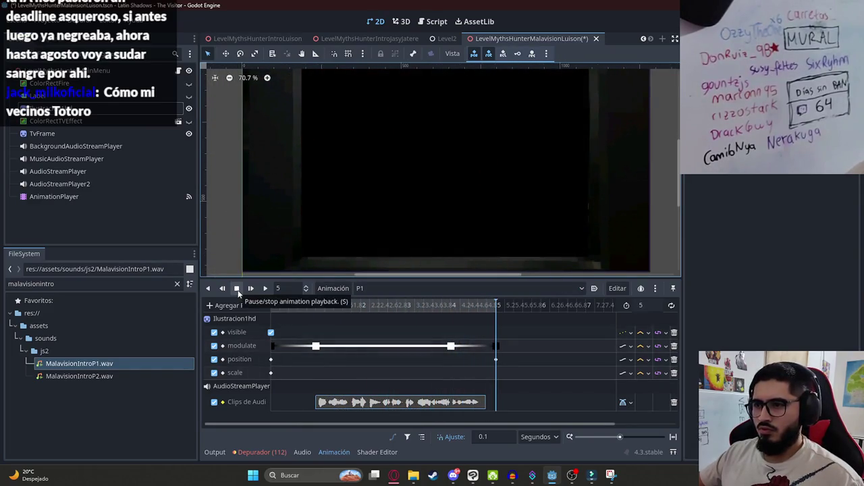
# Step: Move the closing fade keyframes from 5 s to 6 s, set the length to 6, and replay
pyautogui.click(495, 346)
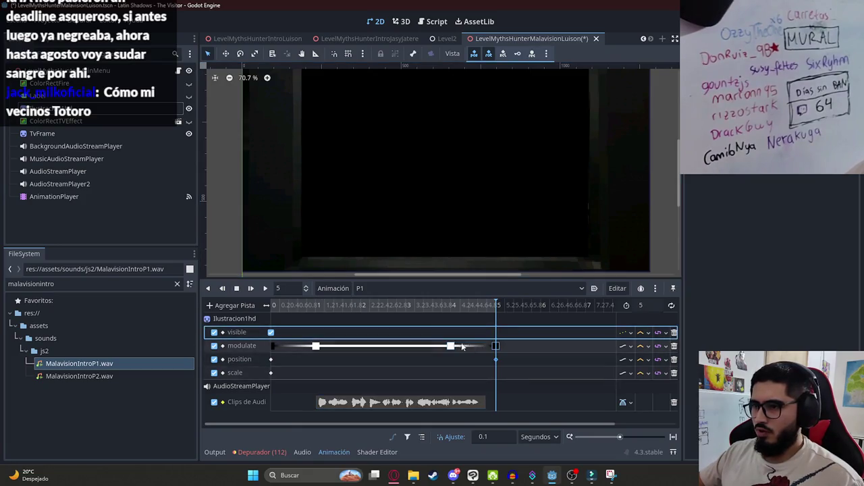
pyautogui.moveTo(451, 347); pyautogui.dragTo(497, 347)
pyautogui.doubleClick(645, 305)
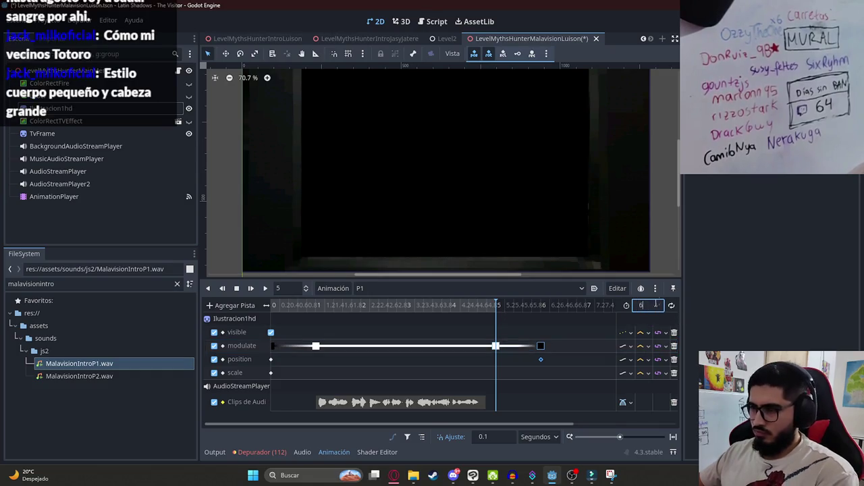
pyautogui.write('6')
pyautogui.click(264, 288)
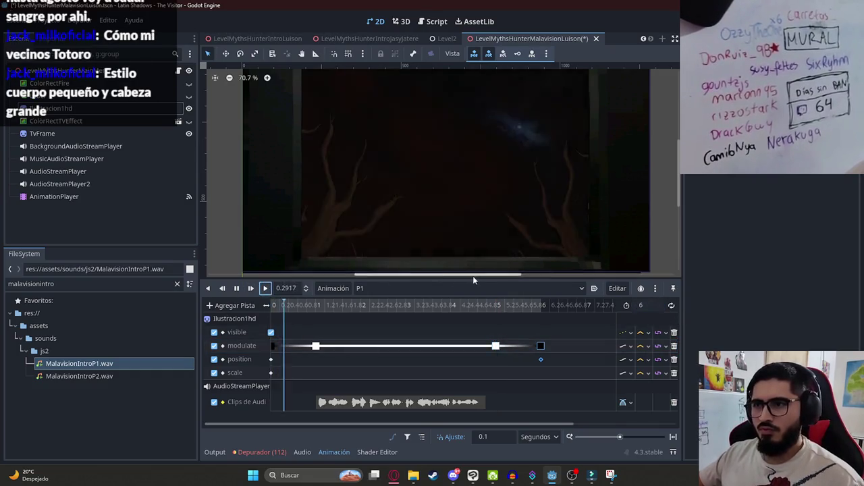
# Step: Scrub P1 to preview the fade, then inspect the BackgroundAudioStreamPlayer node
pyautogui.moveTo(555, 277); pyautogui.dragTo(555, 289)
pyautogui.scroll(-1, 446, 230)
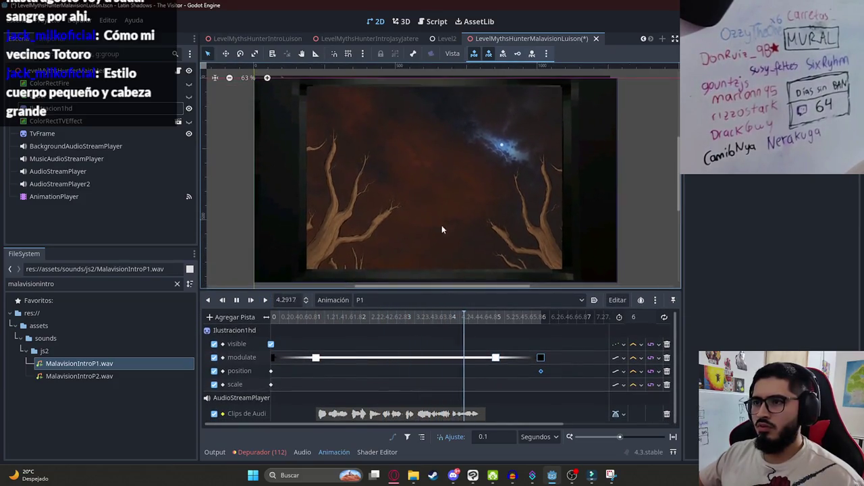
pyautogui.moveTo(277, 319)
pyautogui.mouseDown()
pyautogui.moveTo(396, 335)
pyautogui.moveTo(540, 336)
pyautogui.moveTo(270, 317)
pyautogui.mouseUp()
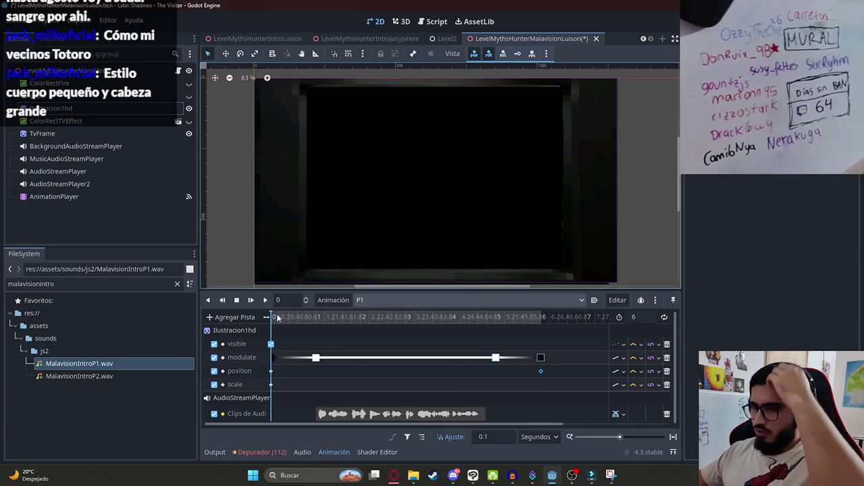
pyautogui.click(104, 146)
# Step: Save the Malavision scene and close all other scene tabs
pyautogui.hotkey('ctrl', 's')
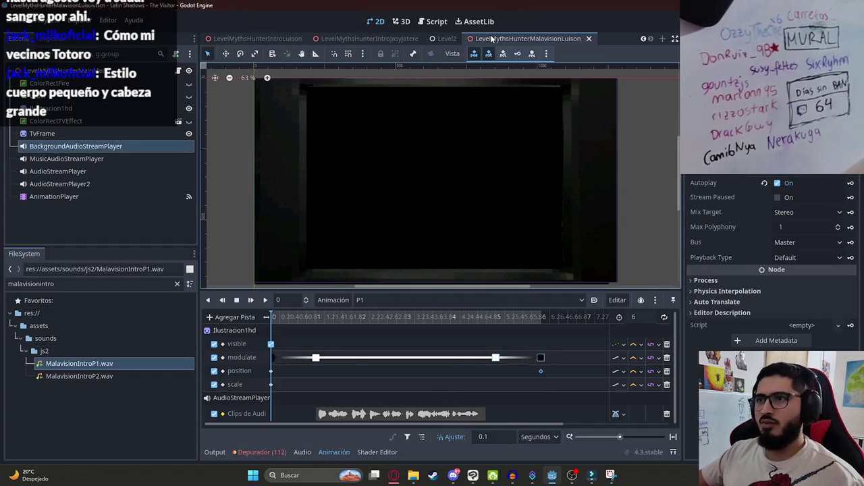
pyautogui.rightClick(492, 38)
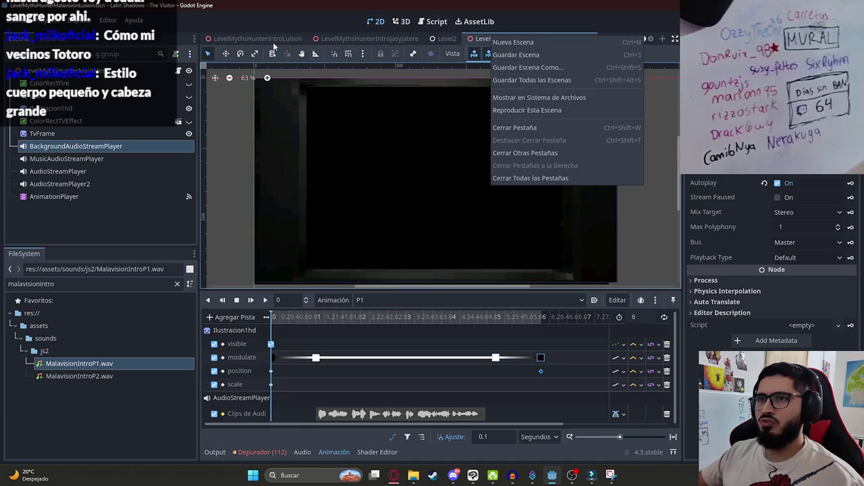
pyautogui.click(451, 42)
pyautogui.rightClick(486, 39)
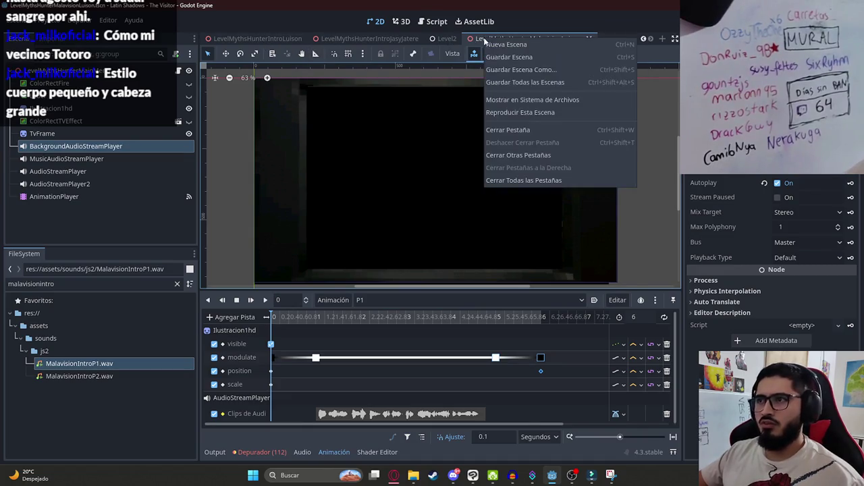
pyautogui.click(283, 214)
# Step: Filter the FileSystem for 'part3', open LevelMythsHunterPart3.tscn and inspect its AudioStreamPlayer
pyautogui.doubleClick(137, 284)
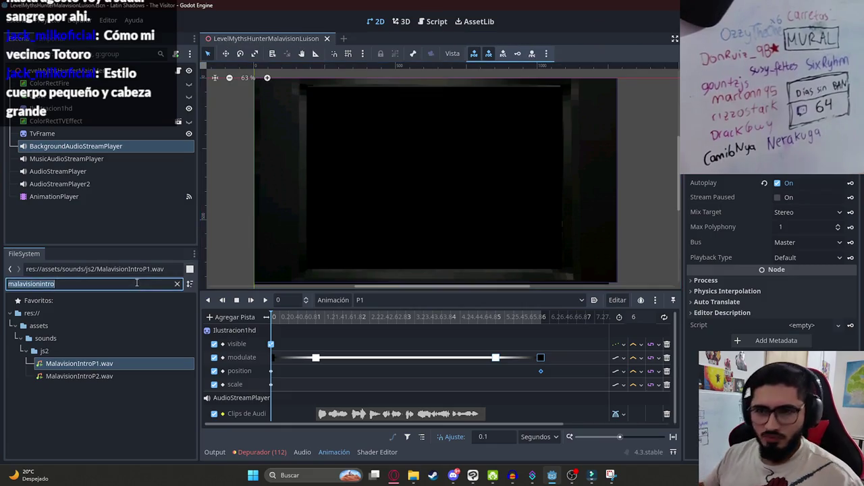
pyautogui.write('part3')
pyautogui.doubleClick(82, 413)
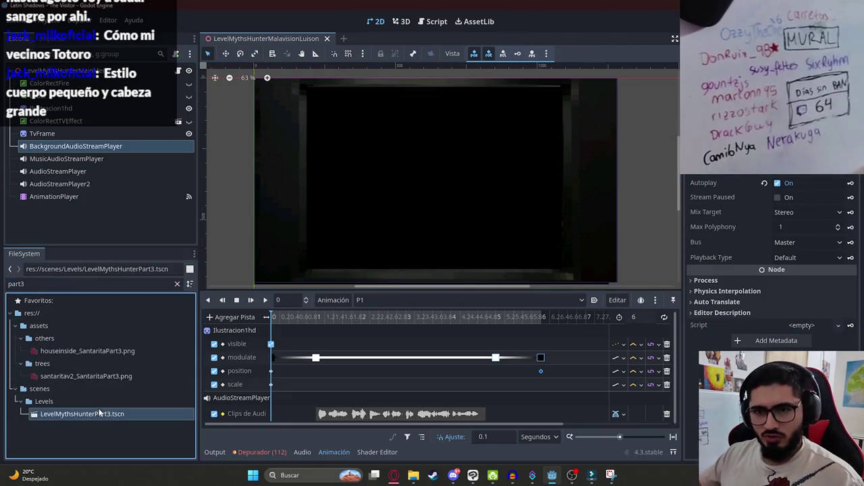
pyautogui.scroll(-3, 84, 176)
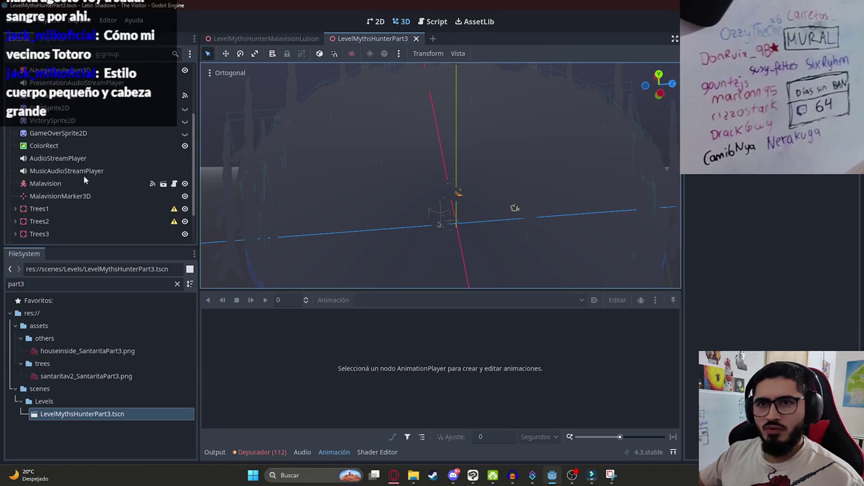
pyautogui.click(85, 158)
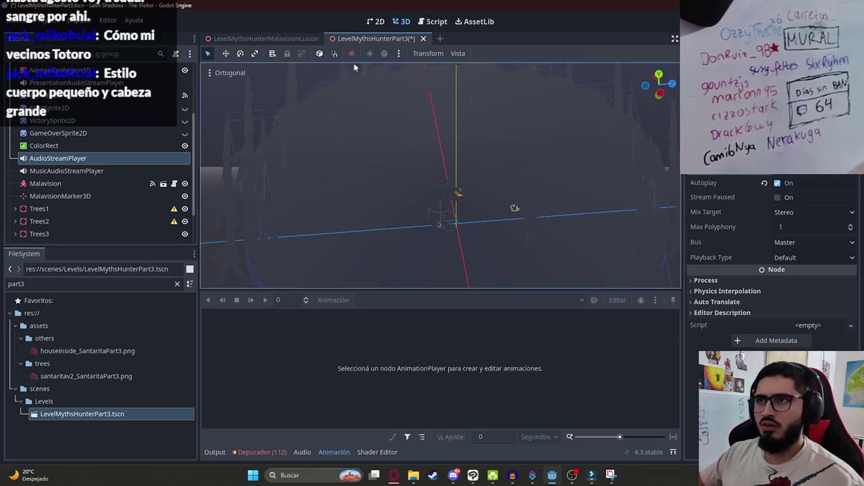
# Step: Compare the Malavision scene in 2D with the Part3 scene's AudioStreamPlayer node options
pyautogui.click(270, 38)
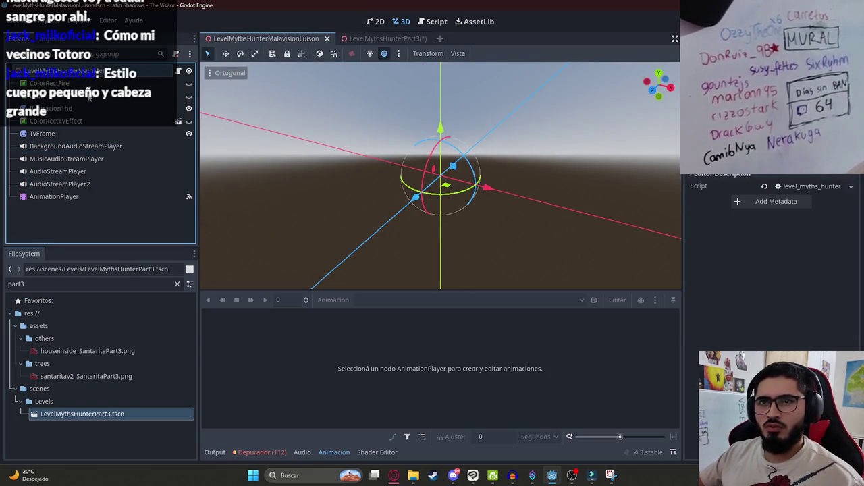
pyautogui.click(376, 21)
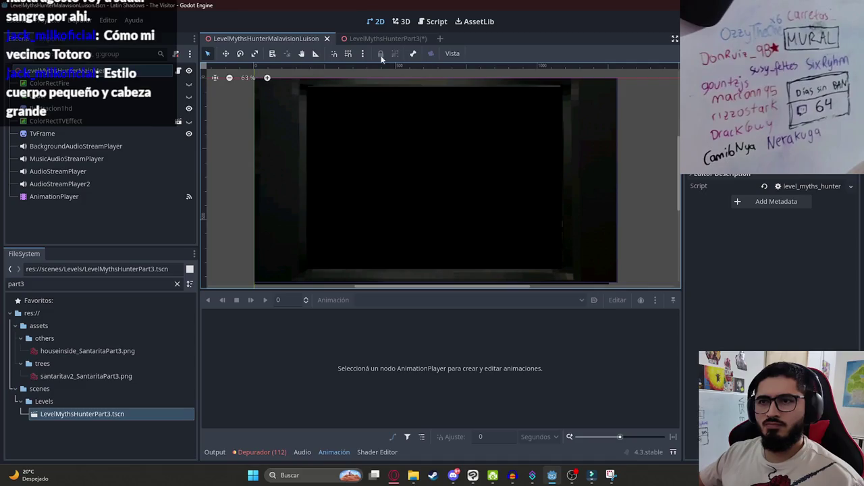
pyautogui.click(405, 39)
pyautogui.rightClick(72, 157)
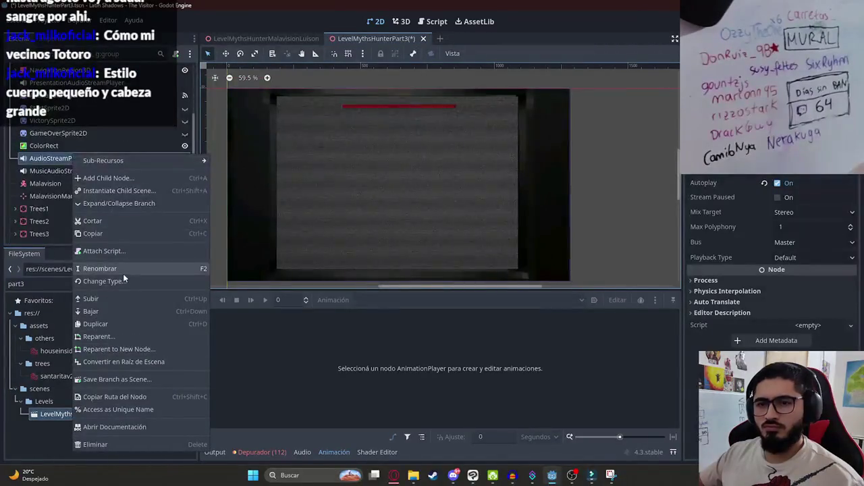
pyautogui.press('Escape')
pyautogui.click(263, 38)
# Step: Add a test AudioStreamPlayer node to the Malavision scene, then delete it again
pyautogui.rightClick(129, 130)
pyautogui.click(116, 160)
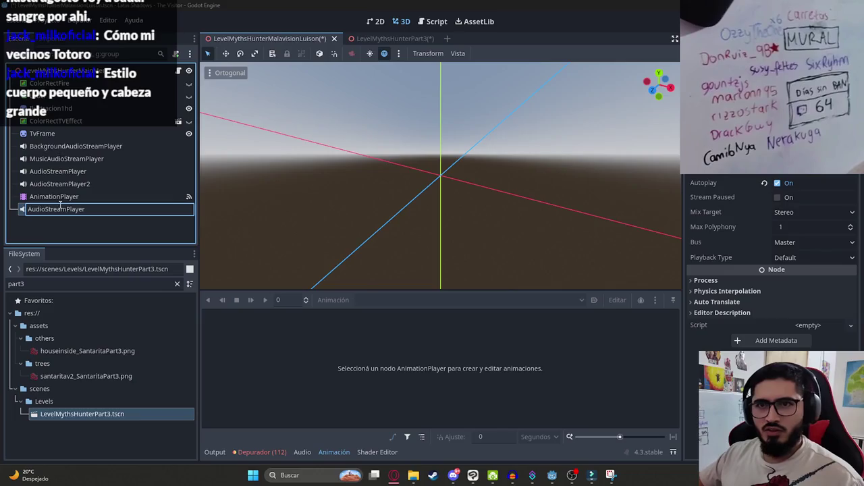
pyautogui.press('Return')
pyautogui.rightClick(68, 210)
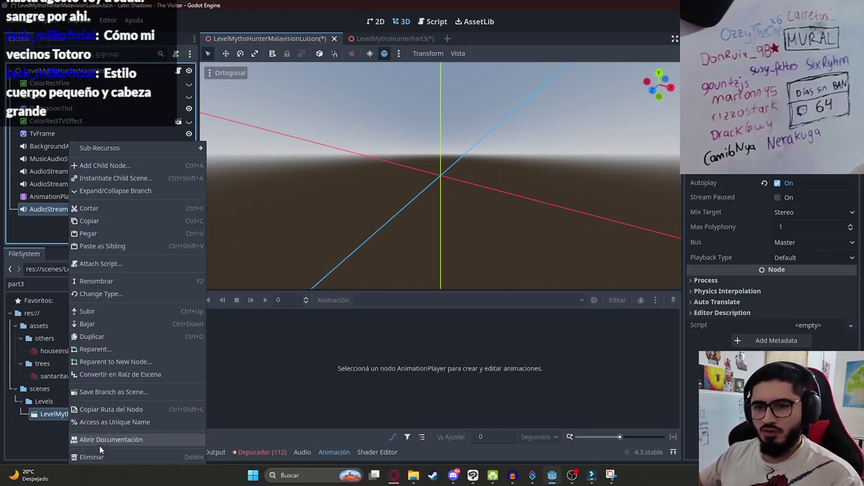
pyautogui.click(99, 457)
pyautogui.click(410, 251)
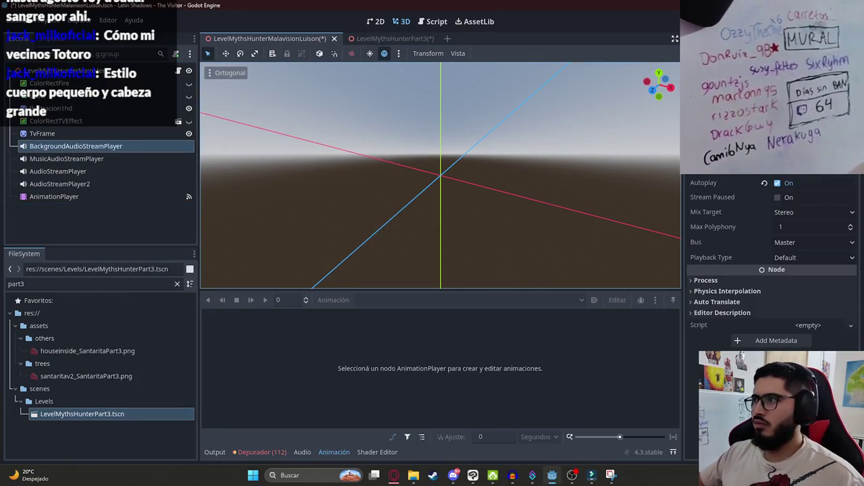
pyautogui.click(92, 284)
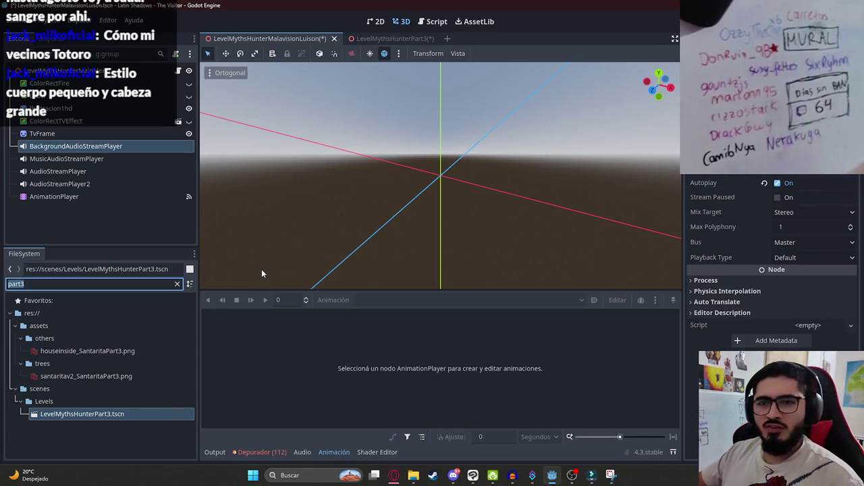
# Step: Set malavision_background.wav as the background stream, check ElevenLabs, and return to the 2D view
pyautogui.write('ma')
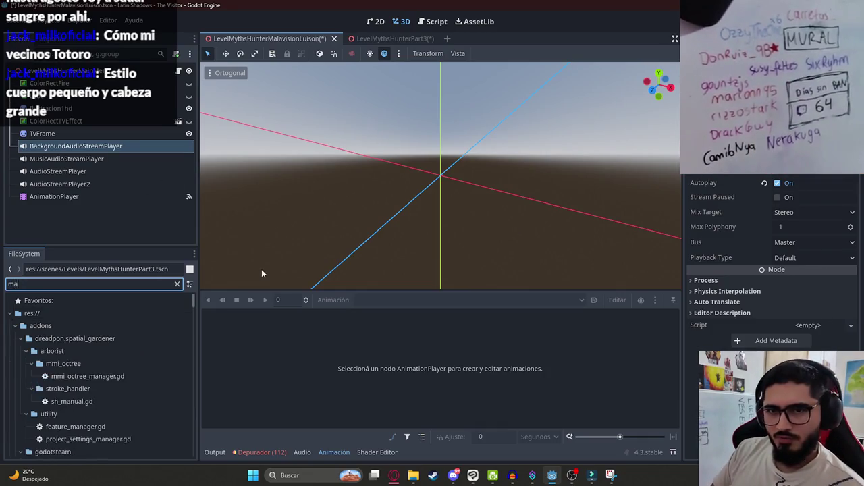
pyautogui.write('lavision_back')
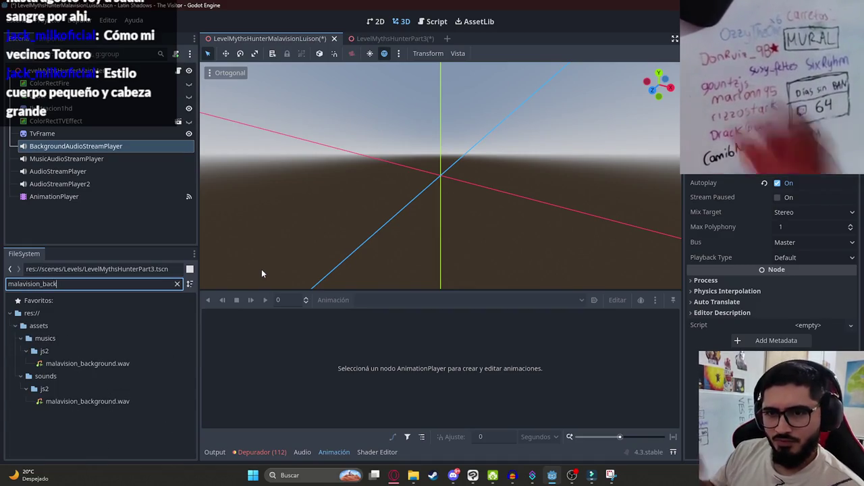
pyautogui.moveTo(76, 402)
pyautogui.mouseDown()
pyautogui.moveTo(687, 179)
pyautogui.moveTo(784, 175)
pyautogui.mouseUp()
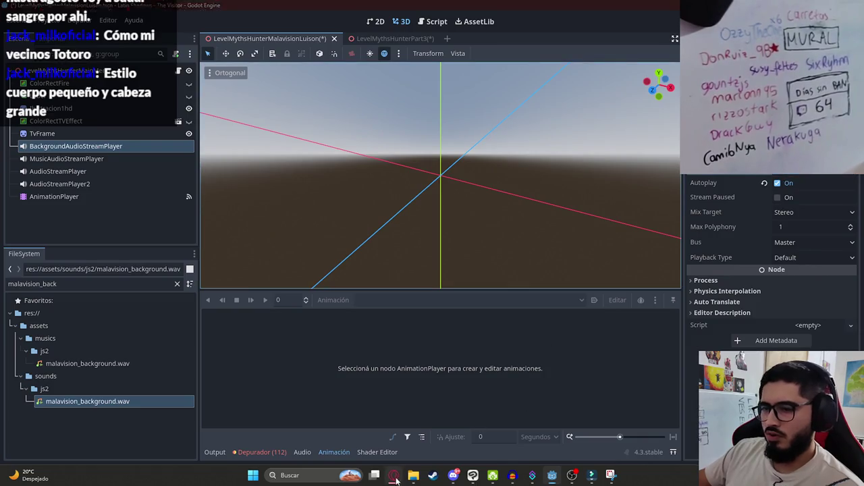
pyautogui.click(395, 478)
pyautogui.click(553, 475)
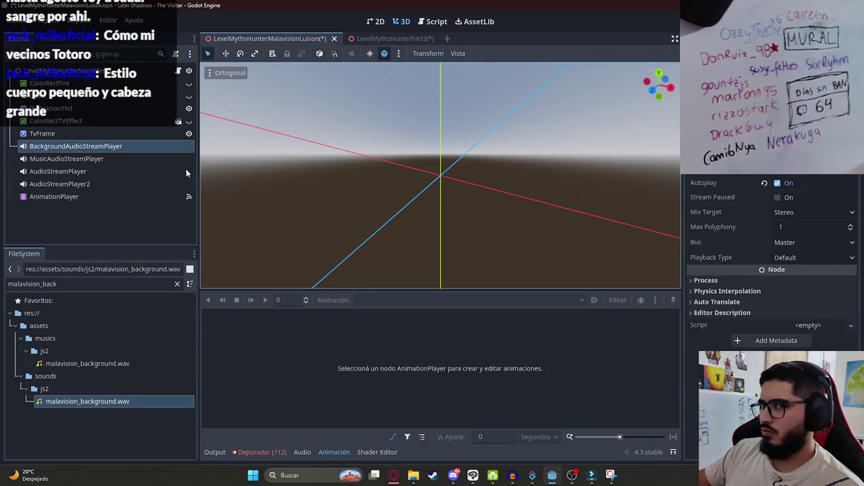
pyautogui.click(376, 21)
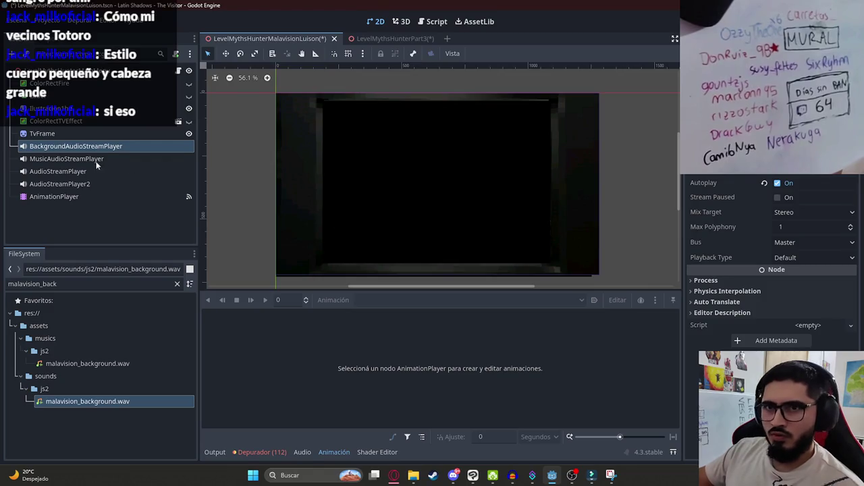
# Step: Play P1, then add an Audio Playback Track for AudioStreamPlayer2
pyautogui.click(54, 196)
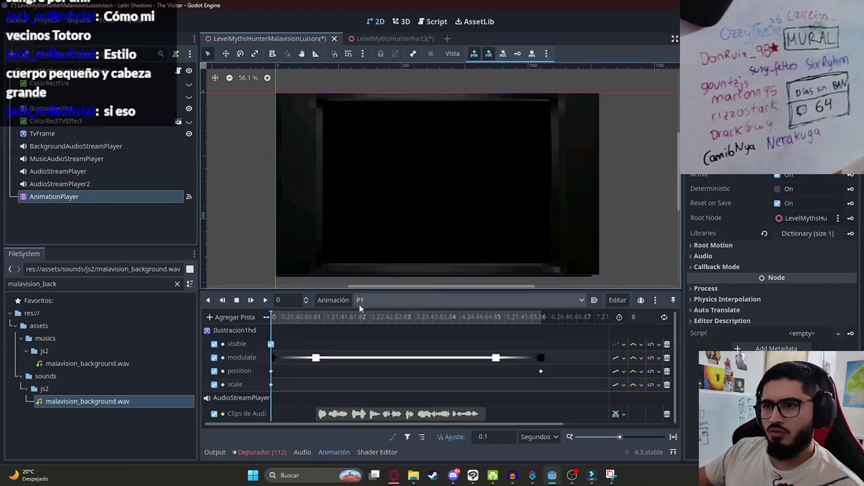
pyautogui.click(265, 299)
pyautogui.scroll(2, 359, 221)
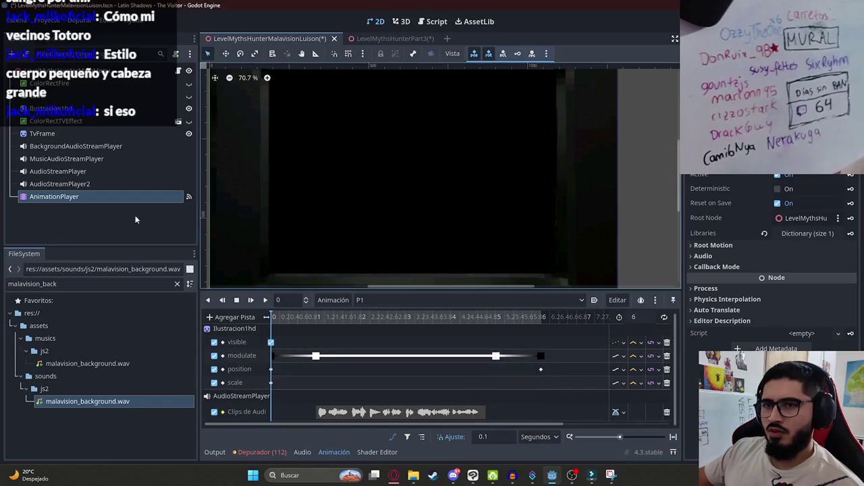
pyautogui.click(234, 317)
pyautogui.click(279, 414)
pyautogui.doubleClick(419, 225)
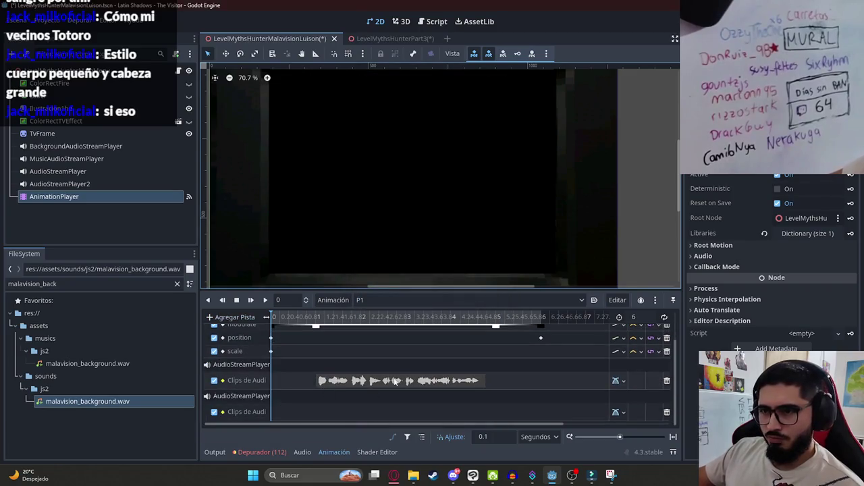
# Step: Filter for 'foots', drop footsteps.wav on the new audio track, and play to hear it
pyautogui.doubleClick(97, 284)
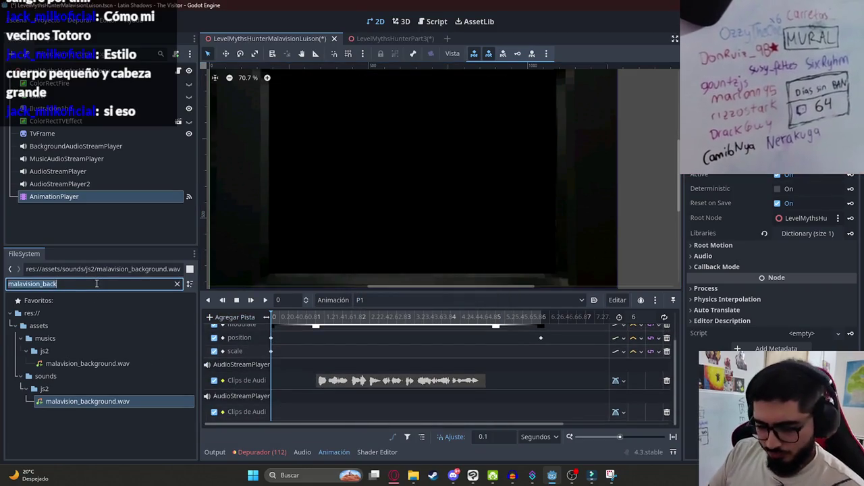
pyautogui.write('foots')
pyautogui.moveTo(66, 389); pyautogui.dragTo(293, 416)
pyautogui.click(250, 301)
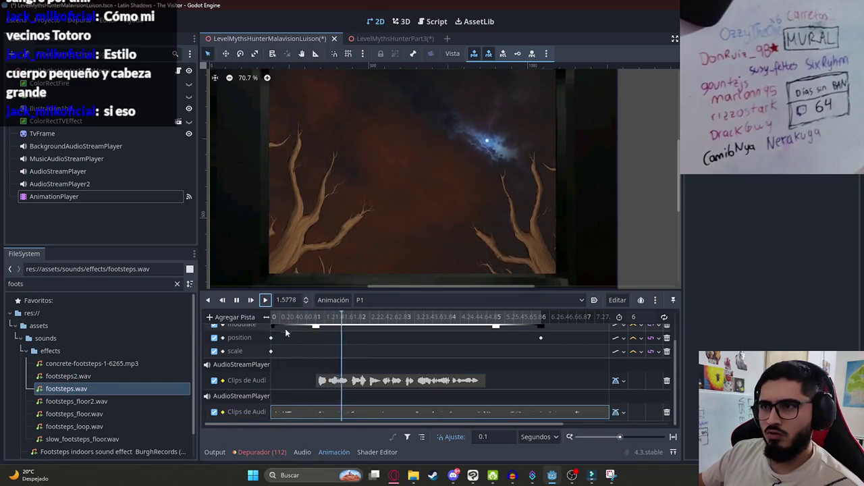
pyautogui.scroll(-2, 385, 380)
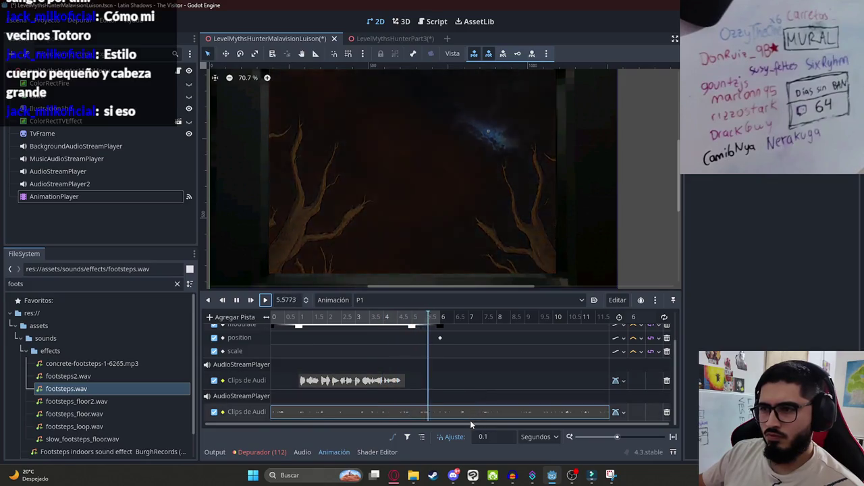
pyautogui.click(408, 413)
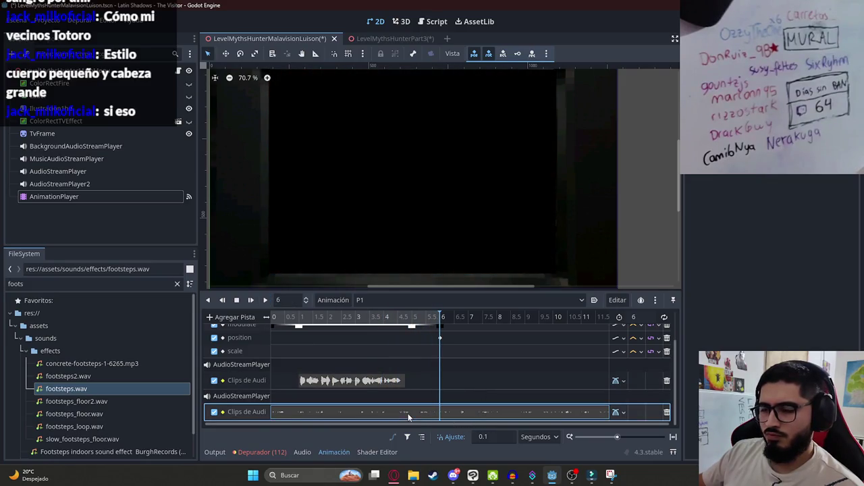
# Step: Replace the footsteps clip with slow_footsteps_floor.wav and preview the animation
pyautogui.press('Delete')
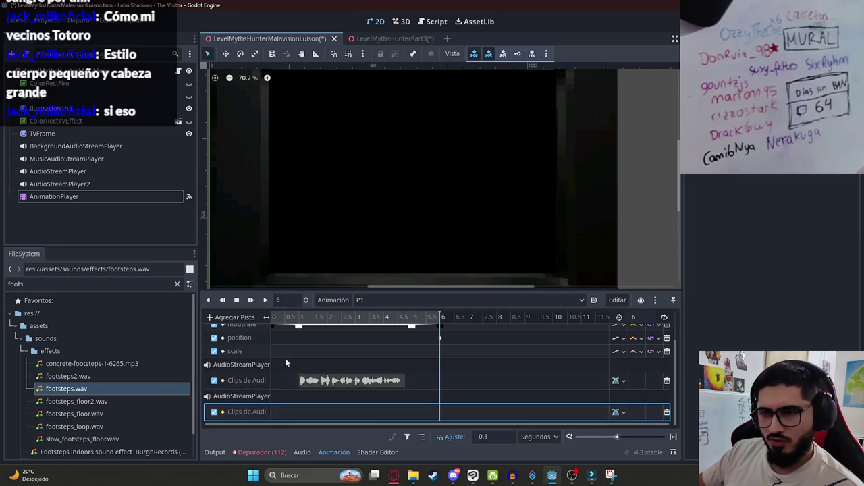
pyautogui.scroll(-2, 93, 411)
pyautogui.moveTo(92, 412); pyautogui.dragTo(291, 414)
pyautogui.click(265, 302)
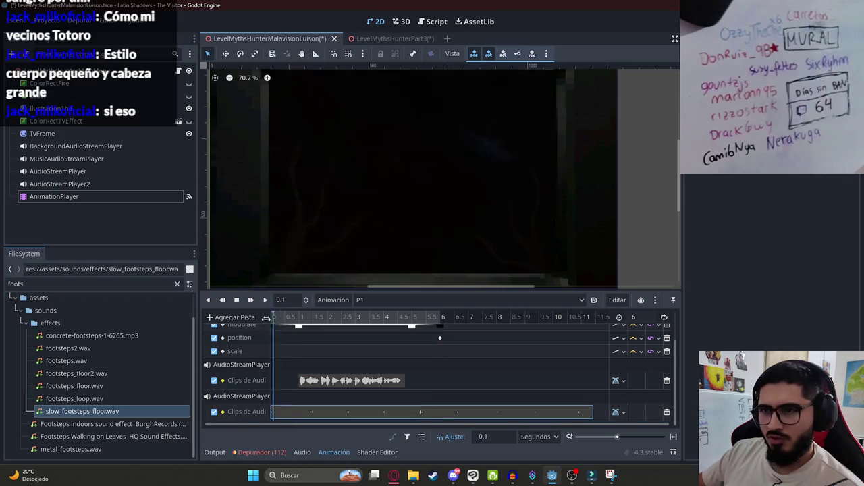
pyautogui.click(266, 304)
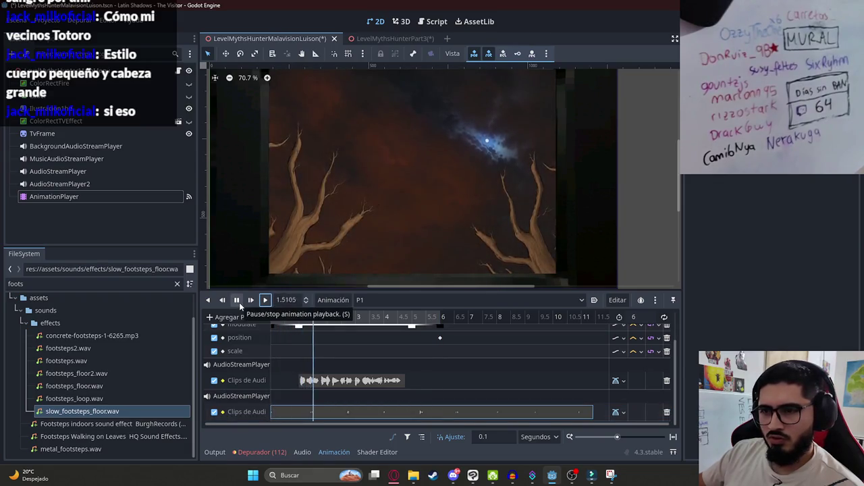
pyautogui.click(239, 302)
# Step: Rewind, scrub through the opening fade-in, and save the scene
pyautogui.click(286, 411)
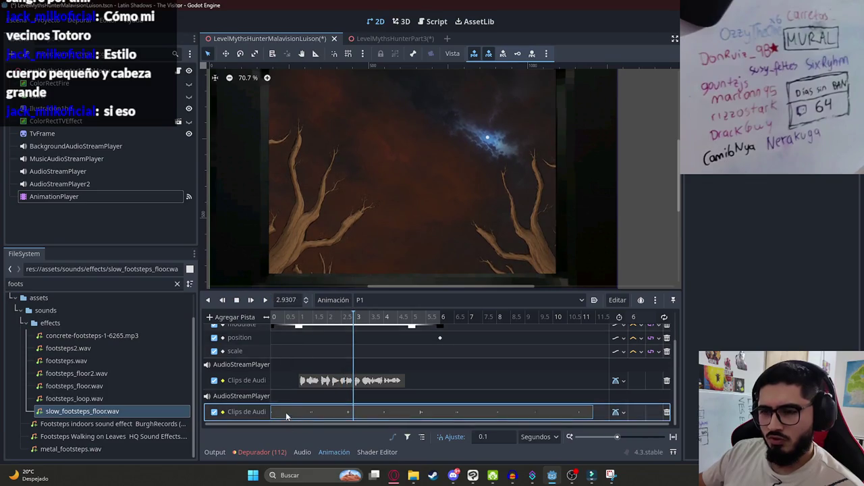
pyautogui.click(274, 319)
pyautogui.keyDown('ctrl'); pyautogui.scroll(-2, 294, 379); pyautogui.keyUp('ctrl')
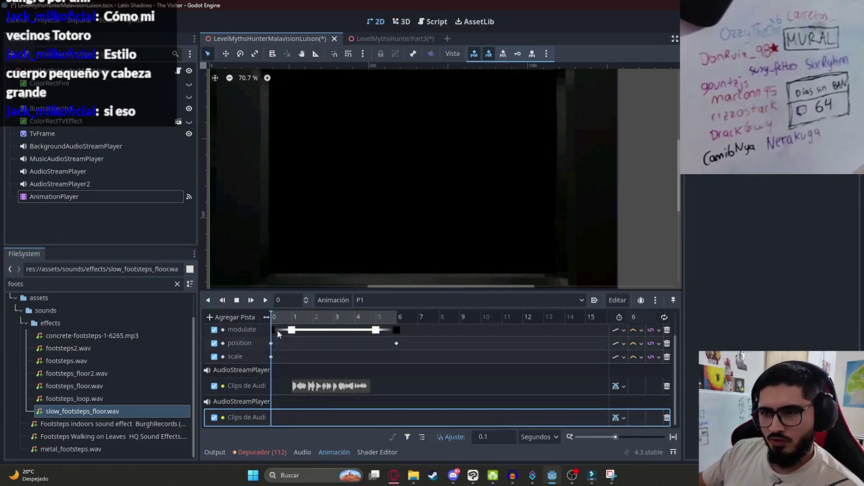
pyautogui.moveTo(280, 318)
pyautogui.mouseDown()
pyautogui.moveTo(289, 318)
pyautogui.moveTo(263, 317)
pyautogui.moveTo(295, 316)
pyautogui.moveTo(273, 317)
pyautogui.mouseUp()
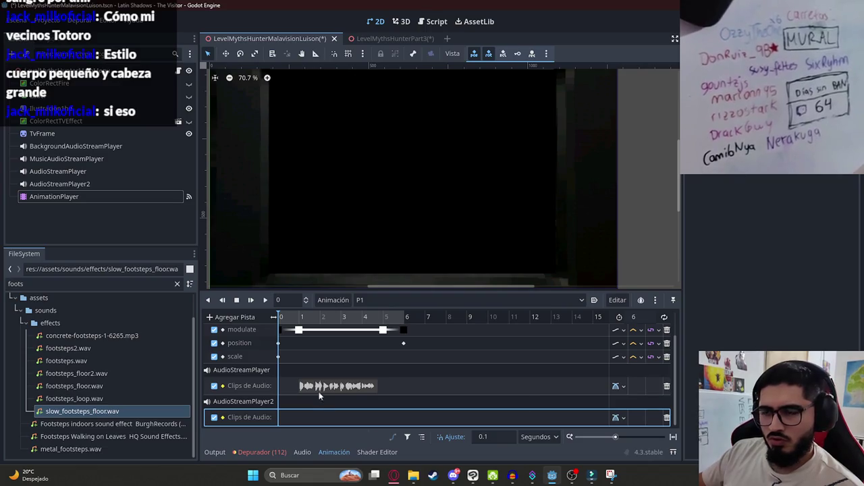
pyautogui.keyDown('ctrl'); pyautogui.scroll(3, 321, 392); pyautogui.keyUp('ctrl')
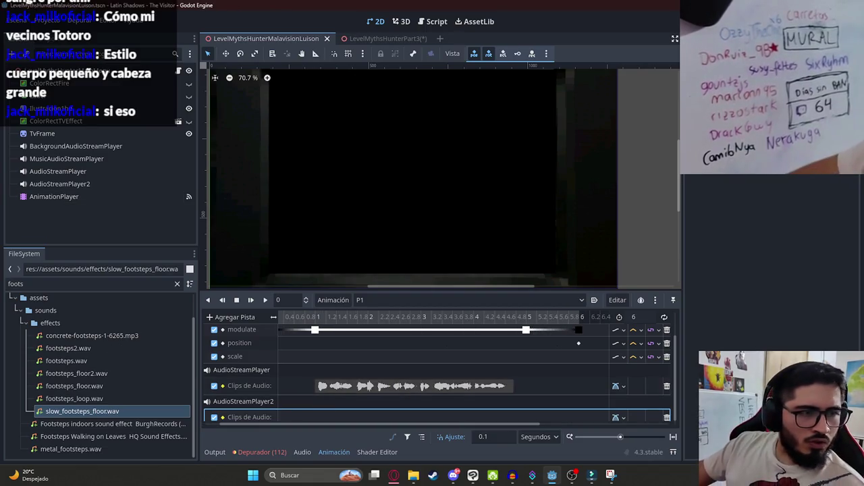
pyautogui.hotkey('ctrl', 's')
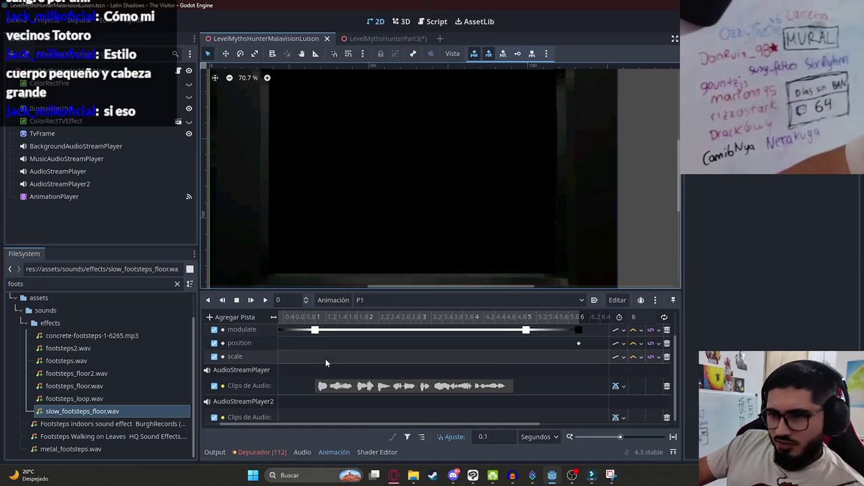
# Step: Preview the footsteps2.wav, footsteps.wav and footsteps_loop.wav sound files
pyautogui.keyDown('ctrl'); pyautogui.scroll(-3, 323, 359); pyautogui.keyUp('ctrl')
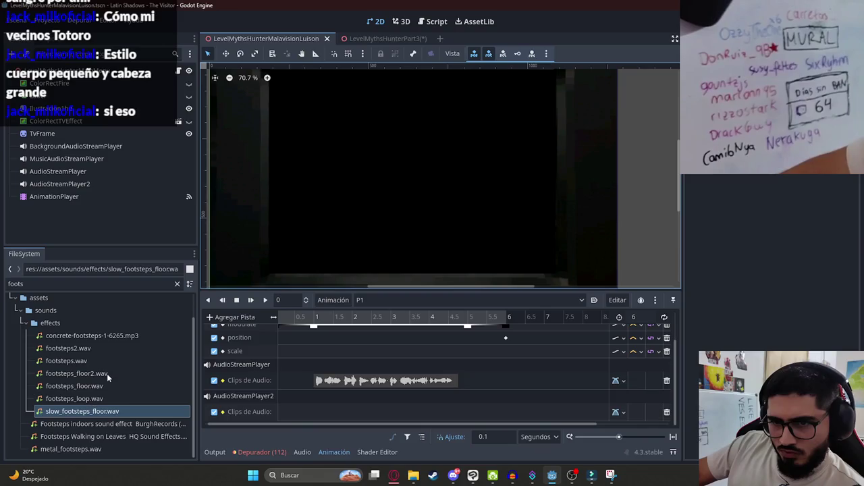
pyautogui.click(92, 347)
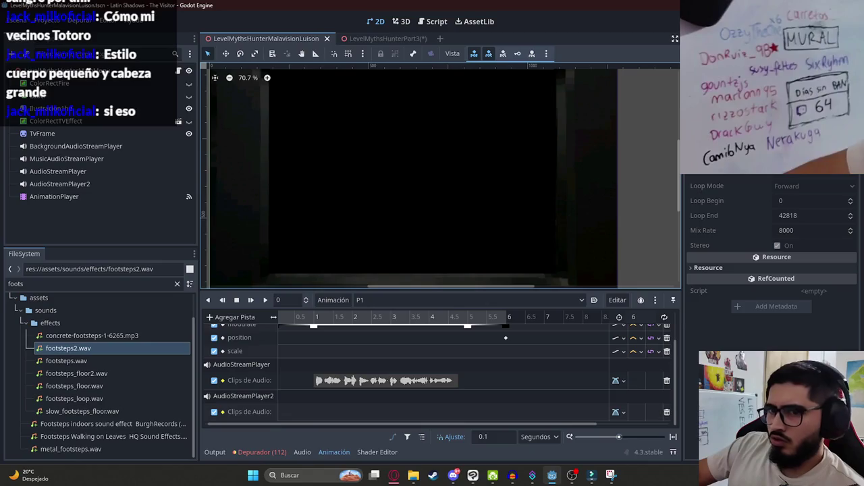
pyautogui.click(79, 360)
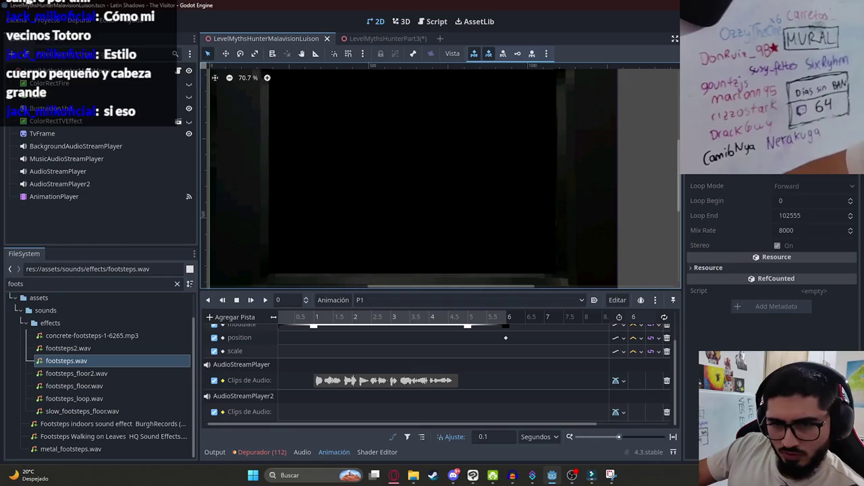
pyautogui.click(68, 398)
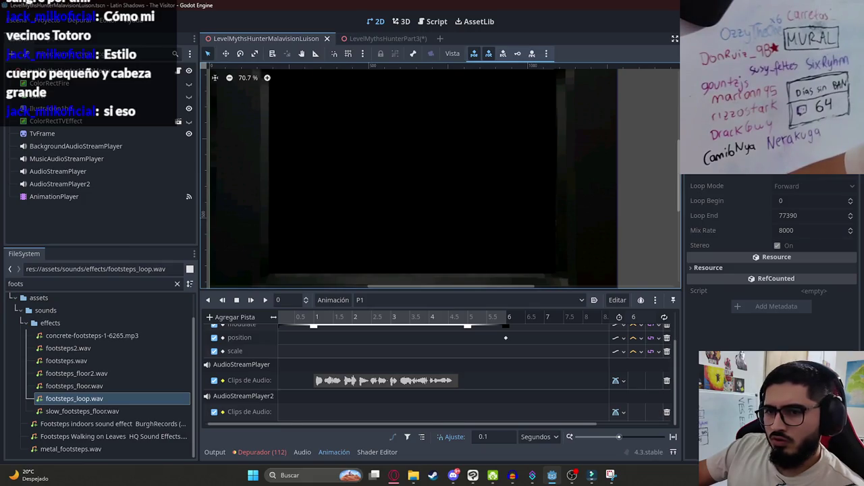
# Step: Put footsteps_loop.wav on the AudioStreamPlayer2 track, play it through, and save the scene
pyautogui.moveTo(95, 399)
pyautogui.mouseDown()
pyautogui.moveTo(329, 397)
pyautogui.moveTo(304, 414)
pyautogui.mouseUp()
pyautogui.click(265, 300)
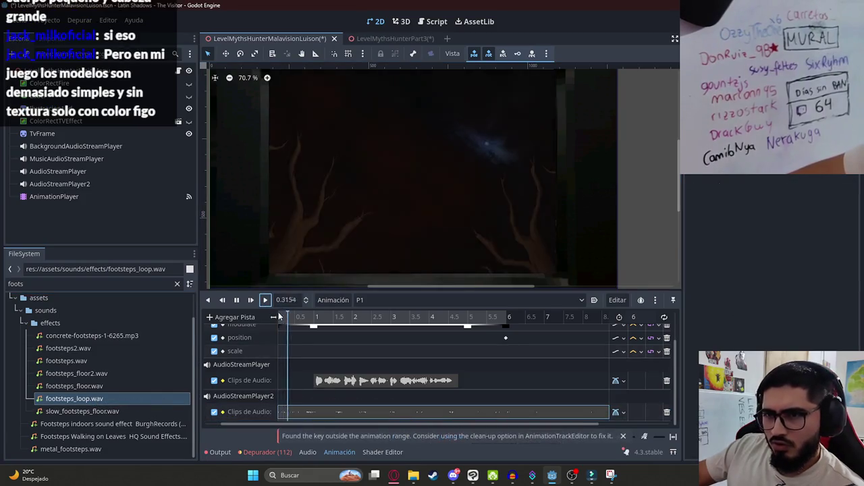
pyautogui.click(237, 300)
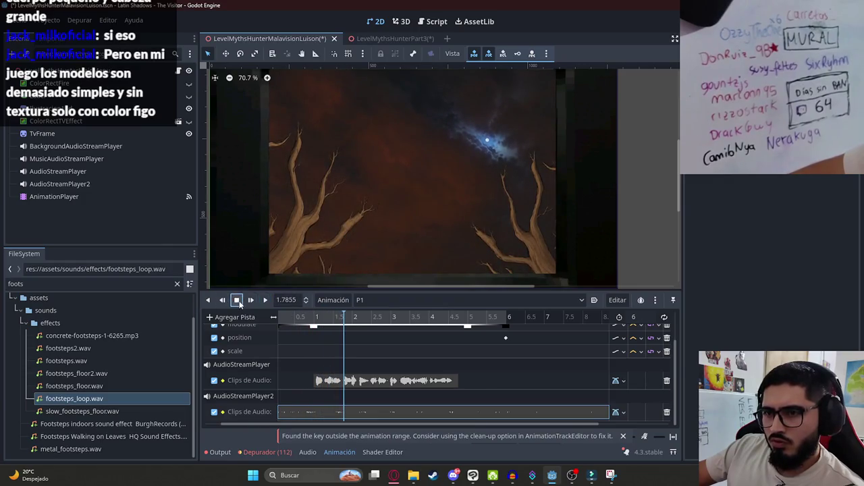
pyautogui.click(237, 301)
pyautogui.click(264, 300)
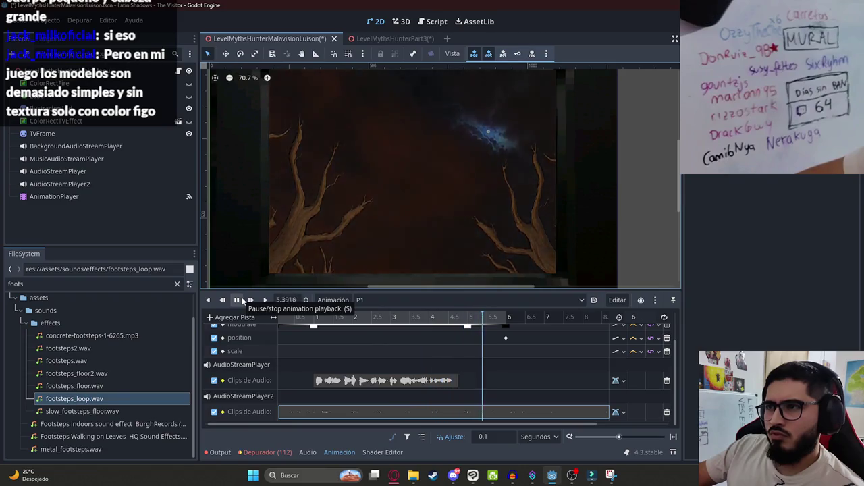
pyautogui.click(538, 409)
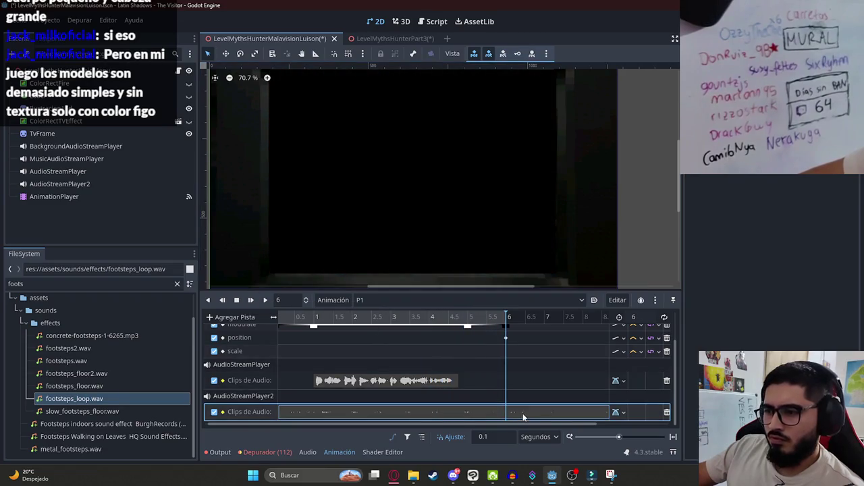
pyautogui.keyDown('ctrl'); pyautogui.scroll(-3, 521, 413); pyautogui.keyUp('ctrl')
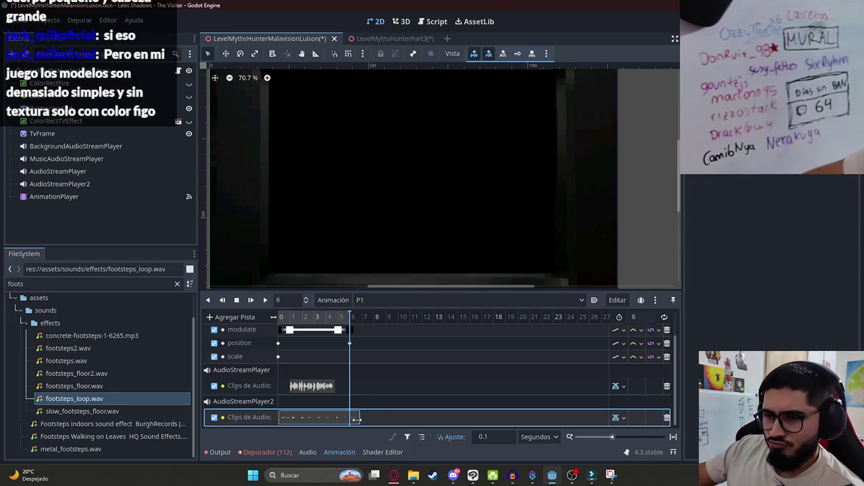
pyautogui.hotkey('ctrl', 's')
pyautogui.click(345, 304)
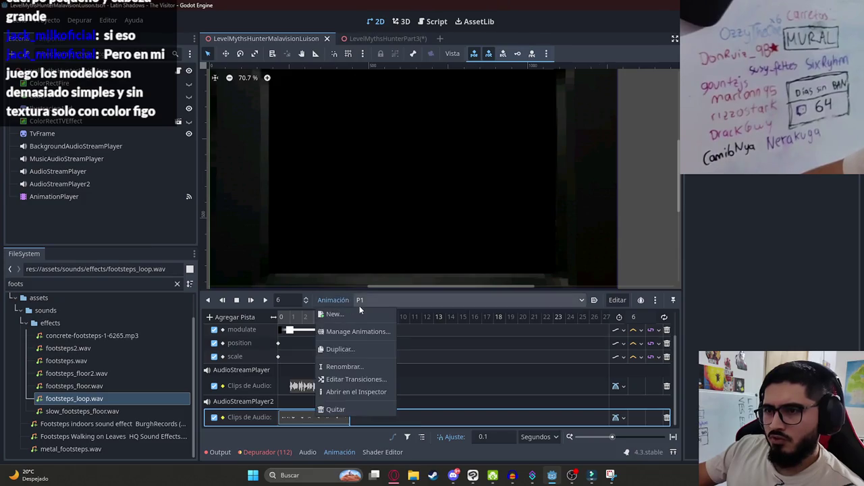
# Step: Create a new animation named P2
pyautogui.click(360, 314)
pyautogui.write('P2')
pyautogui.press('Return')
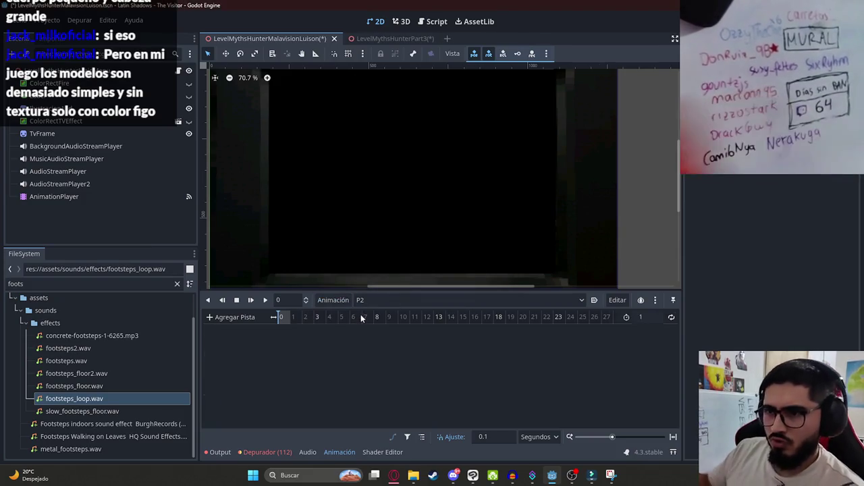
# Step: Search the FileSystem for 'ilustracion2' to list the illustration images
pyautogui.click(60, 283)
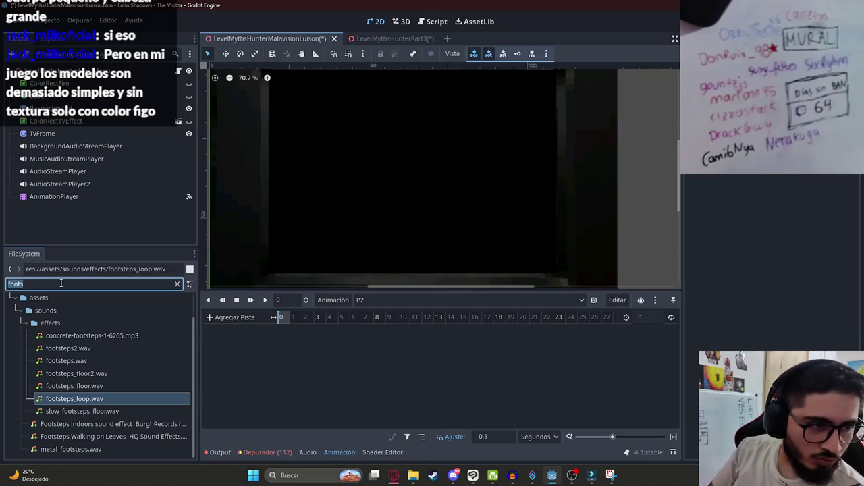
pyautogui.write('ilustracion')
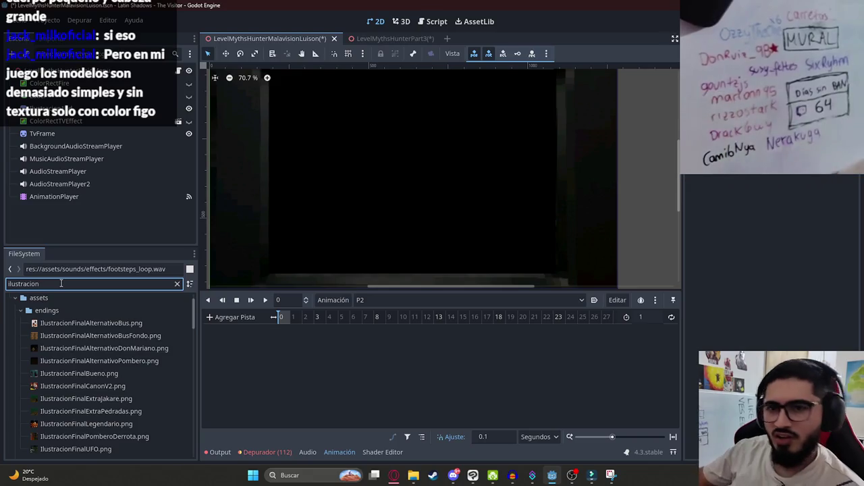
pyautogui.scroll(-5, 108, 375)
pyautogui.scroll(-3, 134, 413)
pyautogui.scroll(-10, 135, 414)
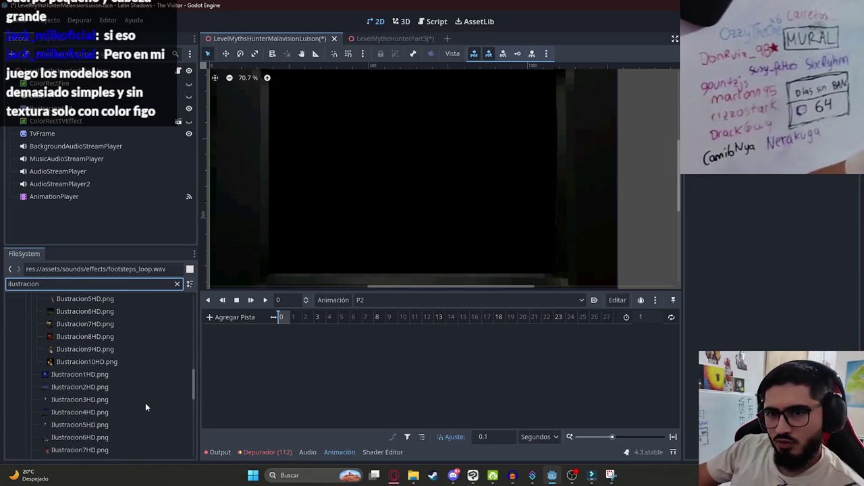
pyautogui.scroll(15, 142, 400)
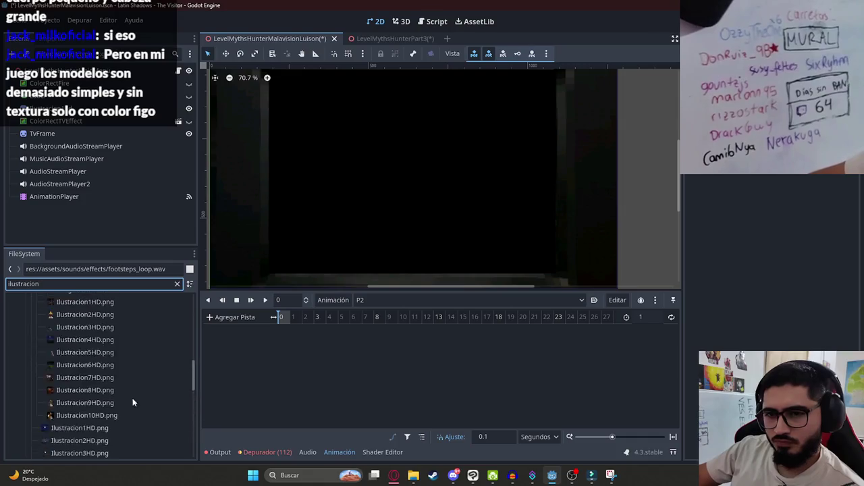
pyautogui.doubleClick(64, 280)
pyautogui.write('ma')
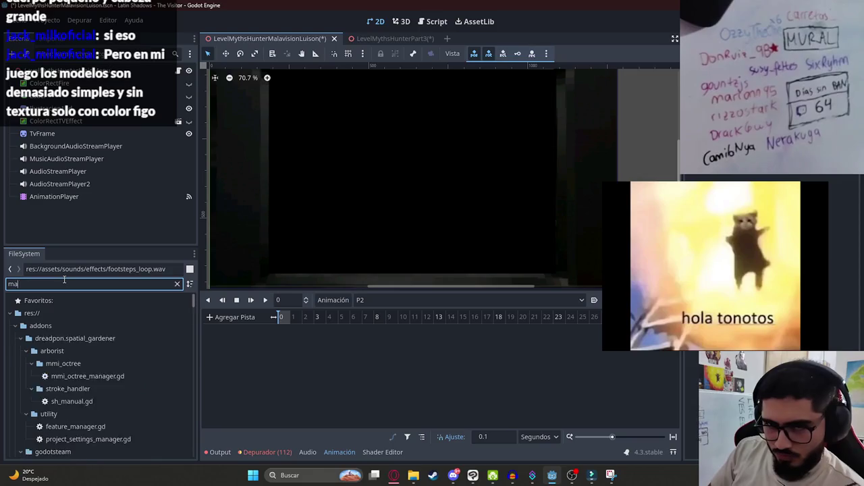
pyautogui.press('BackSpace')
pyautogui.press('BackSpace')
pyautogui.write('ilustracion')
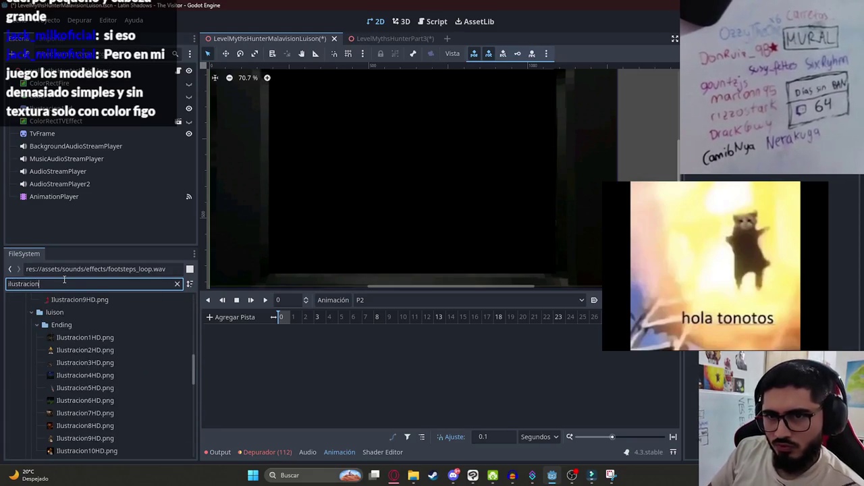
pyautogui.write('2')
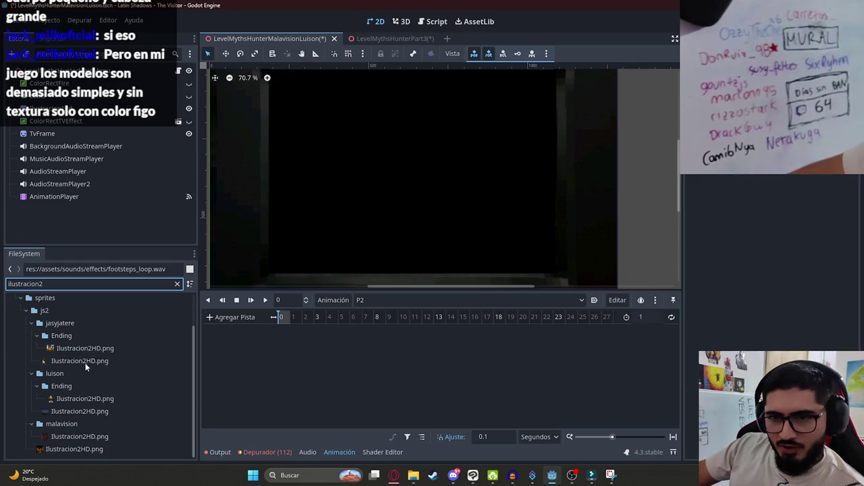
# Step: Preview Ilustracion2HD.png in jasyjatere, luison and luison/Ending, then select BackgroundAudioStreamPlayer
pyautogui.click(93, 362)
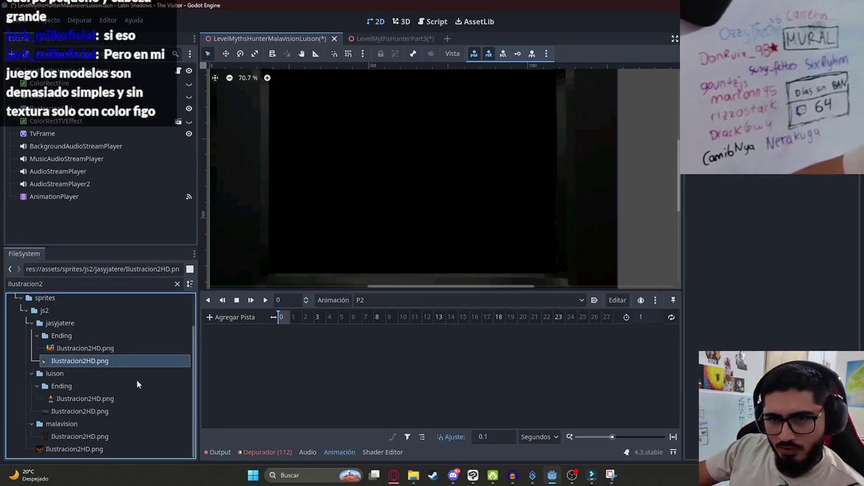
pyautogui.click(108, 399)
pyautogui.click(96, 412)
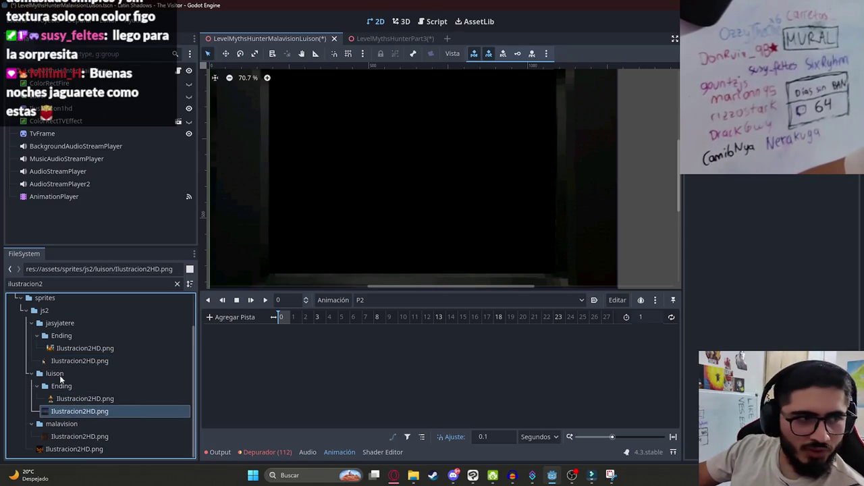
pyautogui.click(90, 398)
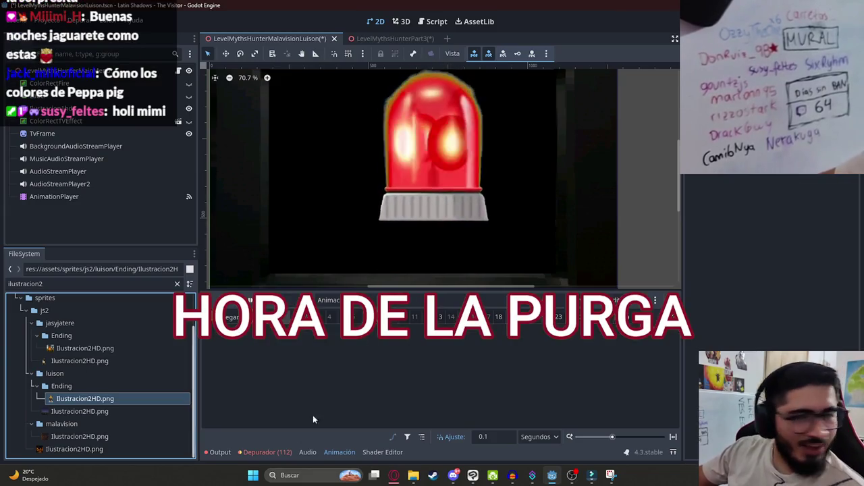
pyautogui.click(106, 147)
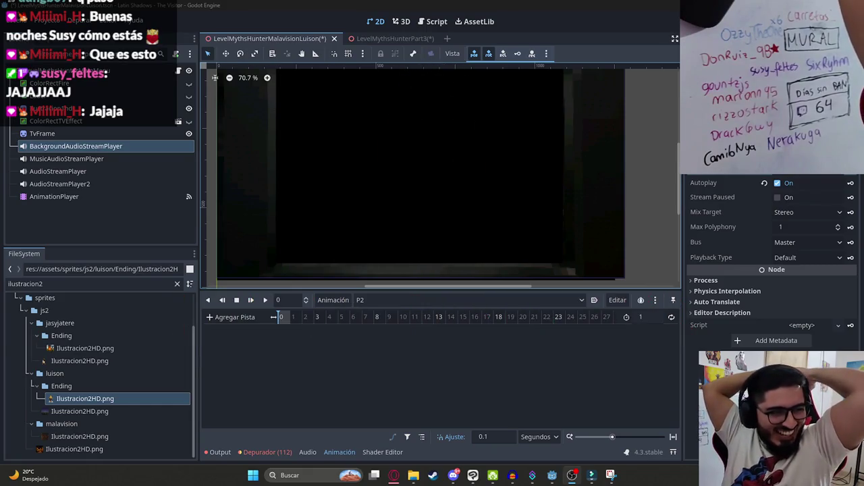
# Step: Bring the browser with ElevenLabs' Spanish text-to-speech page to the front
pyautogui.click(393, 476)
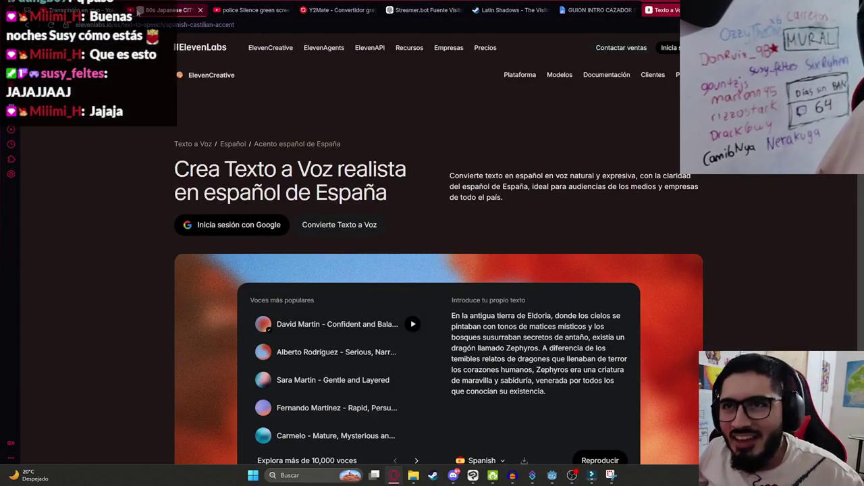
# Step: Return to the Godot editor, then bring up Streamer.bot's Actions list
pyautogui.click(551, 475)
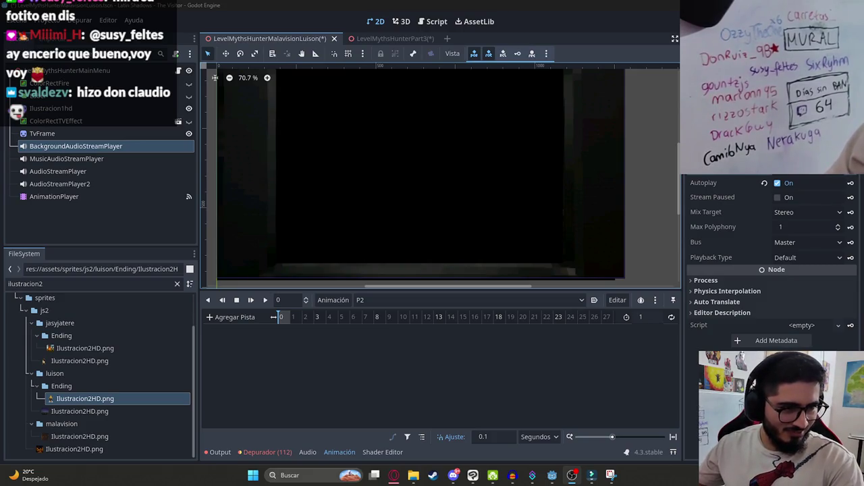
pyautogui.click(533, 476)
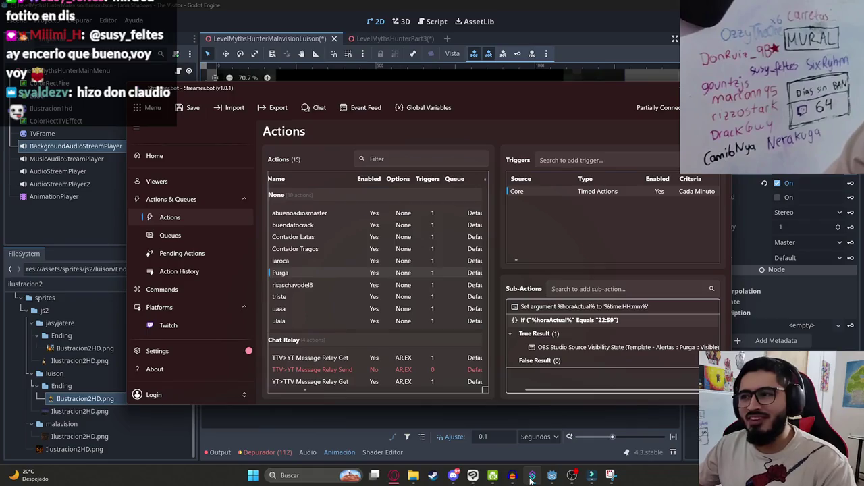
pyautogui.click(552, 475)
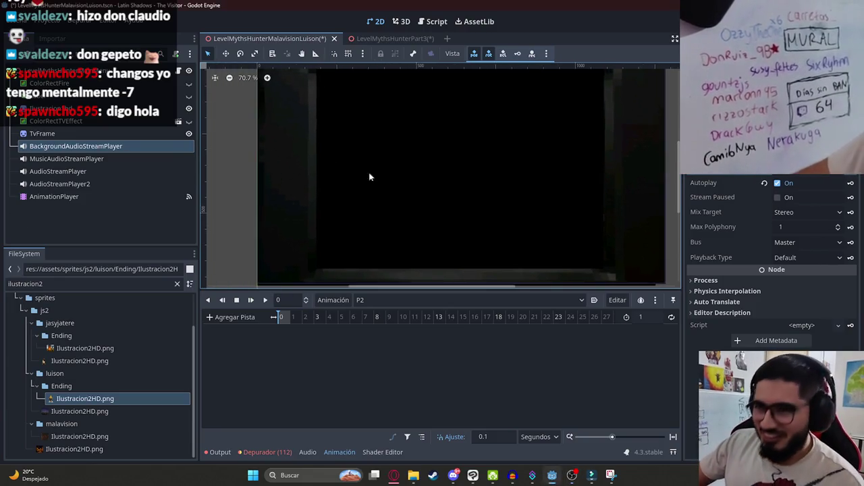
# Step: Select the existing illustration sprite and review P1 before switching back to P2
pyautogui.scroll(-1, 353, 181)
pyautogui.scroll(-2, 359, 202)
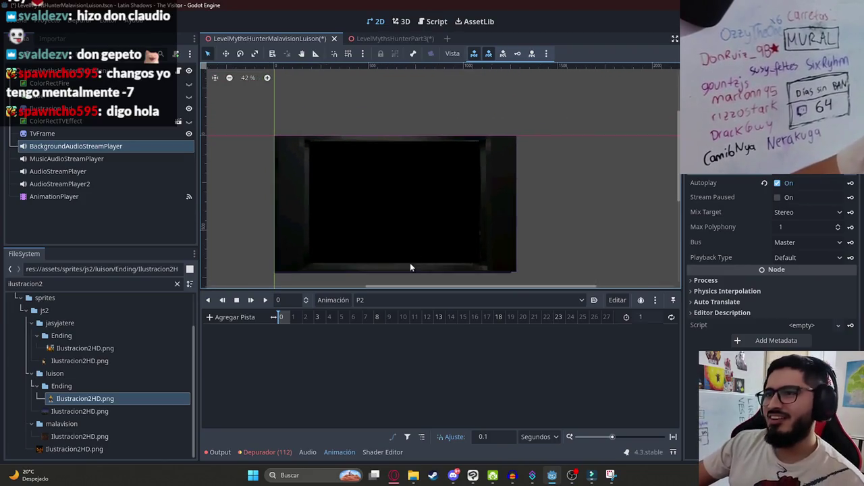
pyautogui.scroll(-3, 317, 193)
pyautogui.click(73, 109)
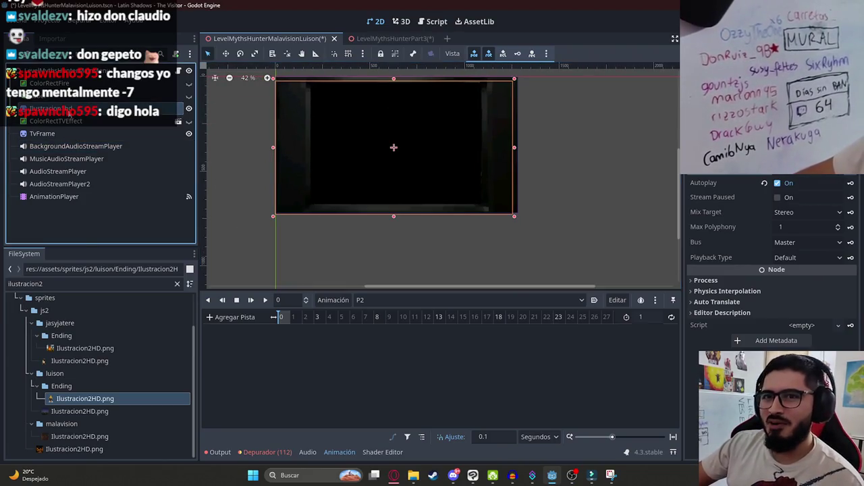
pyautogui.click(403, 300)
pyautogui.click(377, 314)
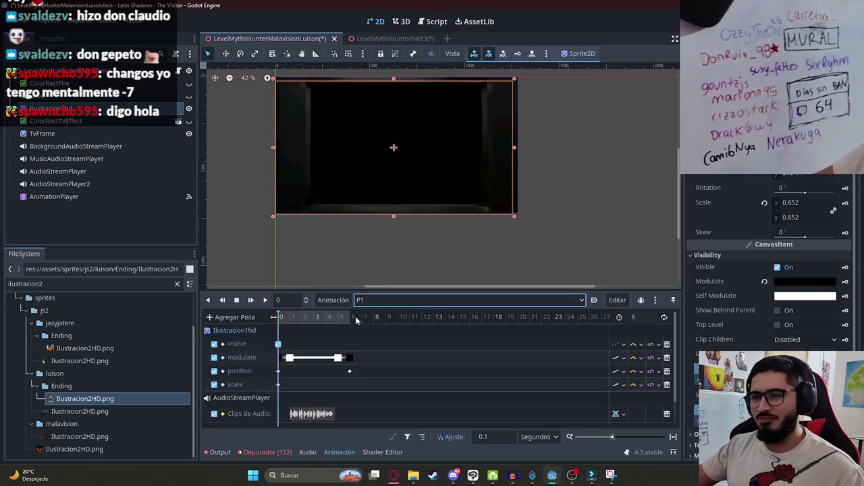
pyautogui.click(403, 300)
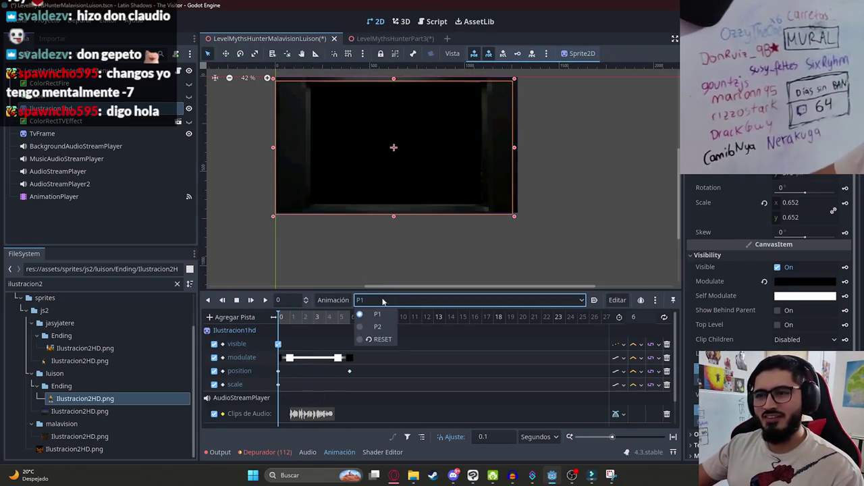
pyautogui.click(368, 298)
pyautogui.click(367, 298)
pyautogui.click(371, 327)
# Step: Add malavision/Ilustracion2HD.png to the scene and move its node above ColorRectTVEffect
pyautogui.scroll(1, 329, 193)
pyautogui.scroll(1, 329, 193)
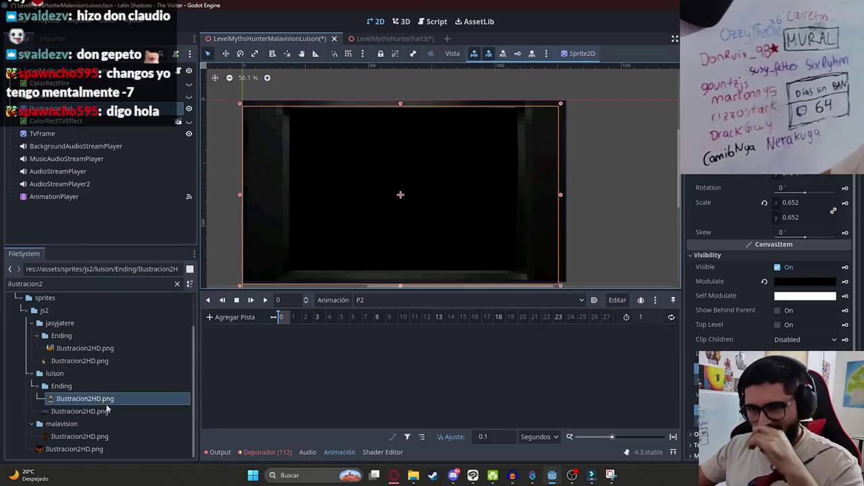
pyautogui.click(67, 437)
pyautogui.click(71, 449)
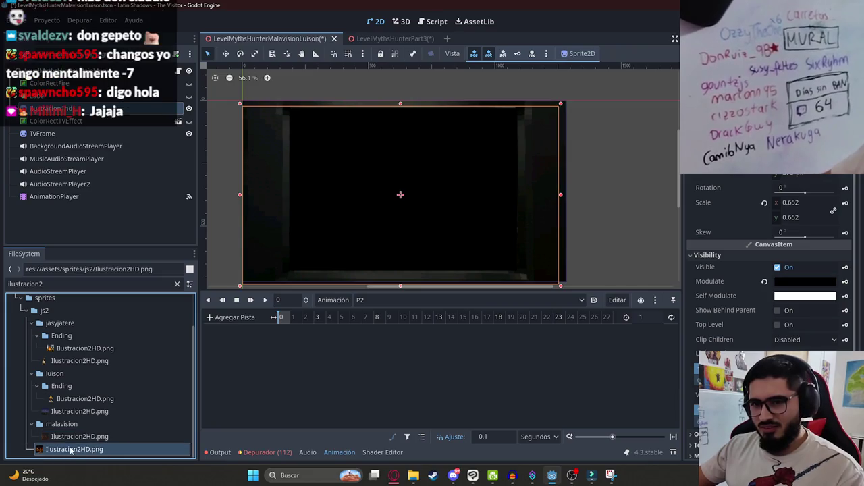
pyautogui.moveTo(82, 437)
pyautogui.mouseDown()
pyautogui.moveTo(338, 334)
pyautogui.moveTo(333, 203)
pyautogui.mouseUp()
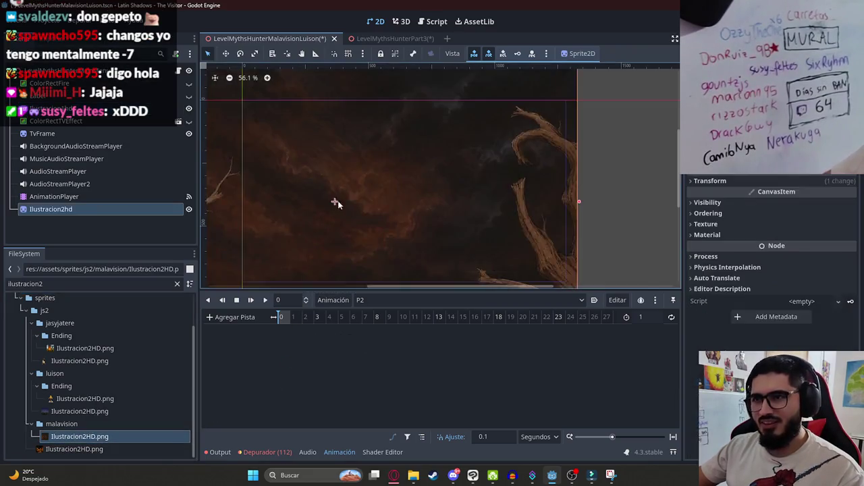
pyautogui.scroll(-2, 361, 199)
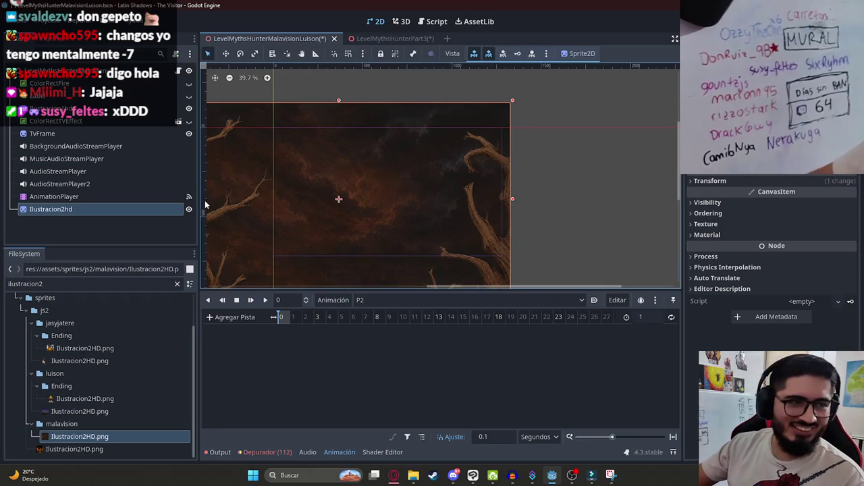
pyautogui.moveTo(74, 208); pyautogui.dragTo(81, 118)
# Step: Move and shrink the illustration to fit the TV frame, raising its top edge slightly
pyautogui.scroll(-1, 337, 201)
pyautogui.moveTo(251, 189)
pyautogui.mouseDown()
pyautogui.moveTo(367, 208)
pyautogui.moveTo(339, 204)
pyautogui.moveTo(348, 210)
pyautogui.mouseUp()
pyautogui.moveTo(544, 244)
pyautogui.mouseDown()
pyautogui.moveTo(487, 203)
pyautogui.moveTo(385, 173)
pyautogui.mouseUp()
pyautogui.scroll(3, 323, 162)
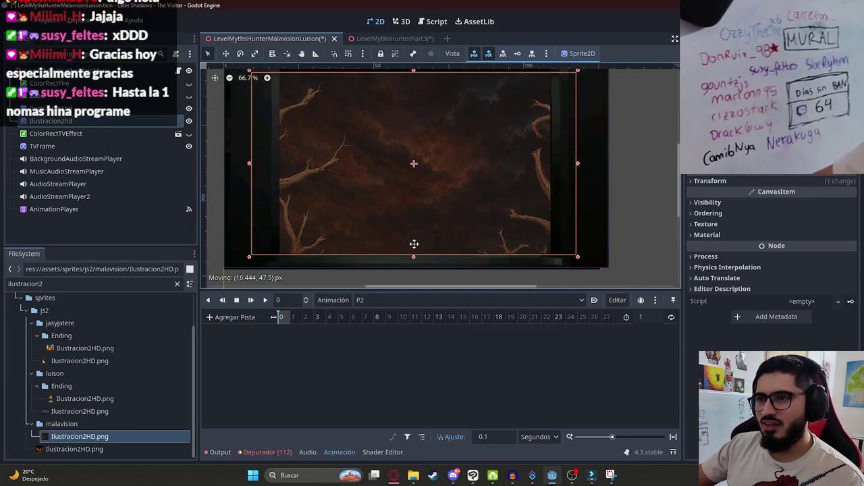
pyautogui.scroll(3, 388, 200)
pyautogui.moveTo(394, 137); pyautogui.dragTo(400, 119)
# Step: Reposition the illustration precisely inside the TV frame and deselect it
pyautogui.press('Escape')
pyautogui.click(382, 171)
pyautogui.moveTo(384, 173); pyautogui.dragTo(412, 197)
pyautogui.scroll(-1, 407, 159)
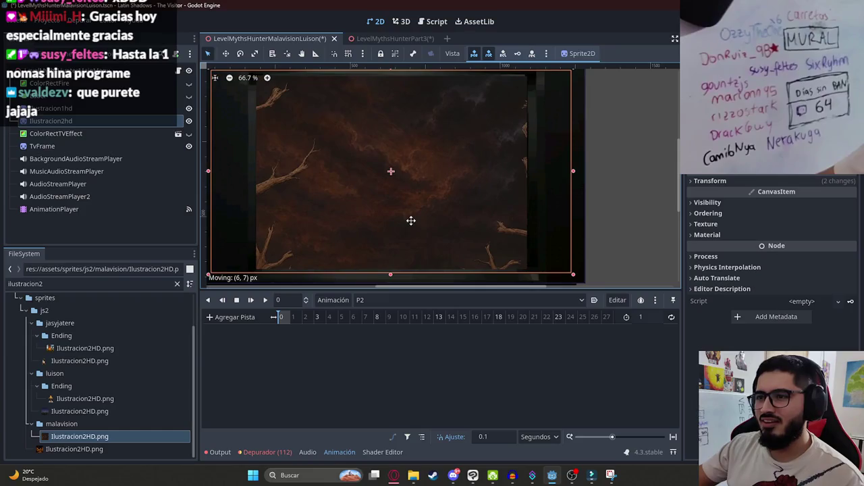
pyautogui.scroll(-1, 418, 223)
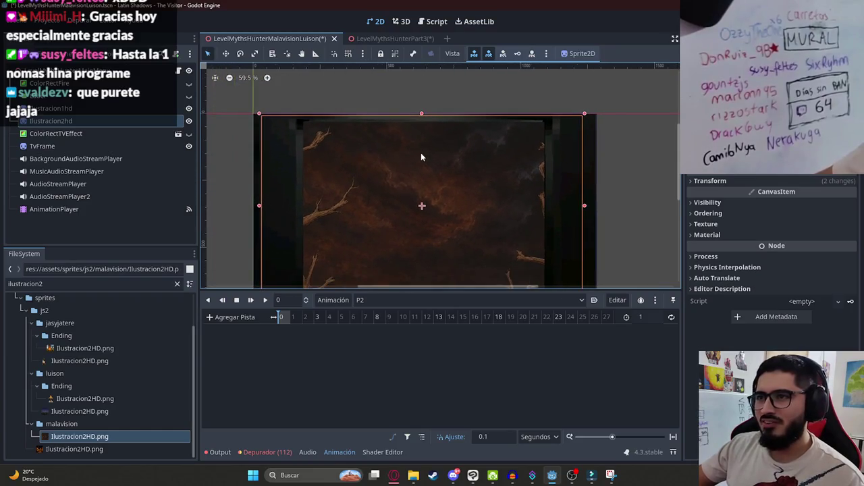
pyautogui.moveTo(435, 173); pyautogui.dragTo(427, 169)
pyautogui.scroll(-3, 419, 169)
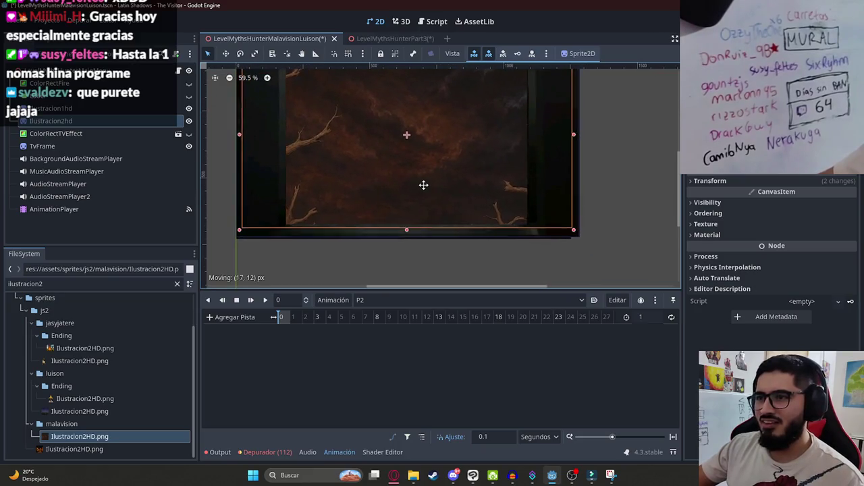
pyautogui.scroll(2, 391, 203)
pyautogui.click(337, 79)
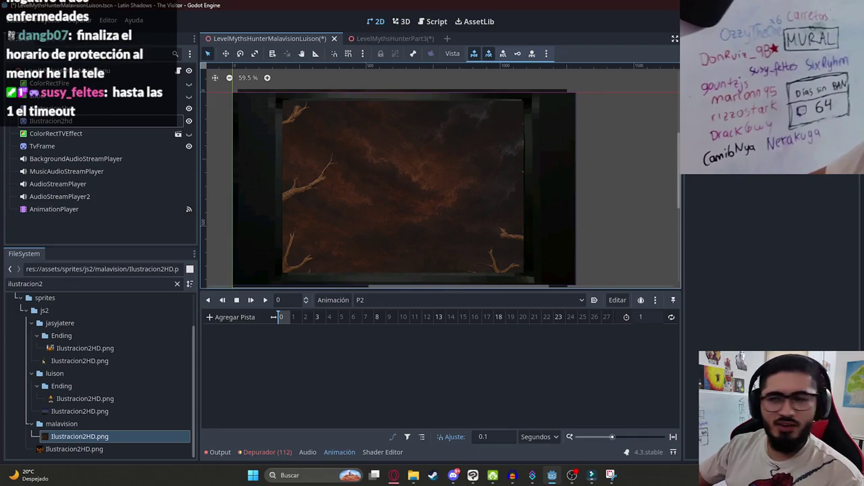
pyautogui.click(396, 168)
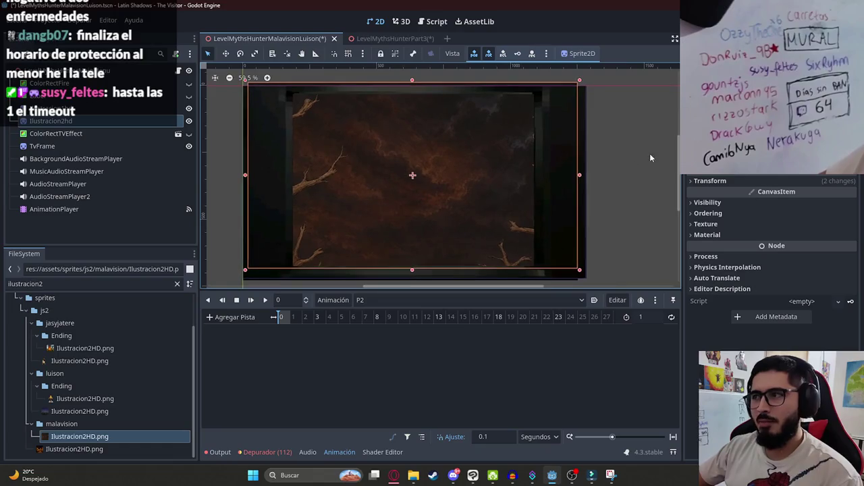
# Step: Create visible and modulate tracks for Ilustracion2hd, keying the sprite as hidden
pyautogui.click(708, 202)
pyautogui.click(792, 218)
pyautogui.click(844, 214)
pyautogui.click(393, 266)
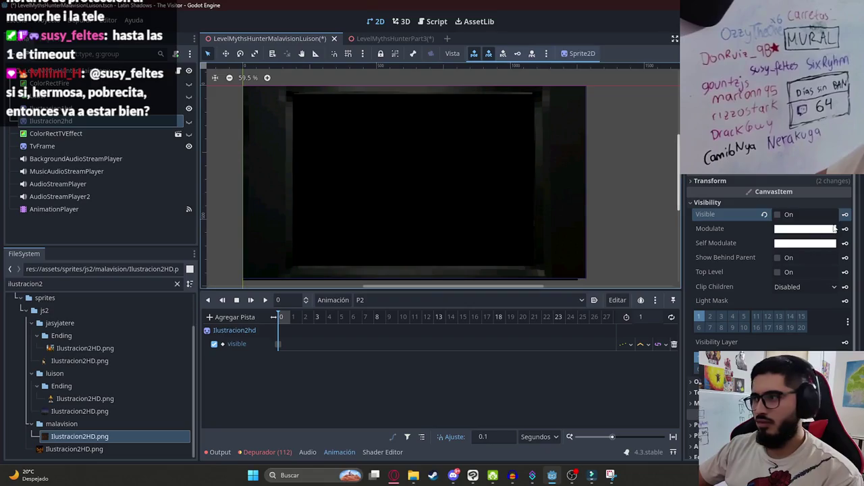
pyautogui.click(846, 229)
pyautogui.click(470, 268)
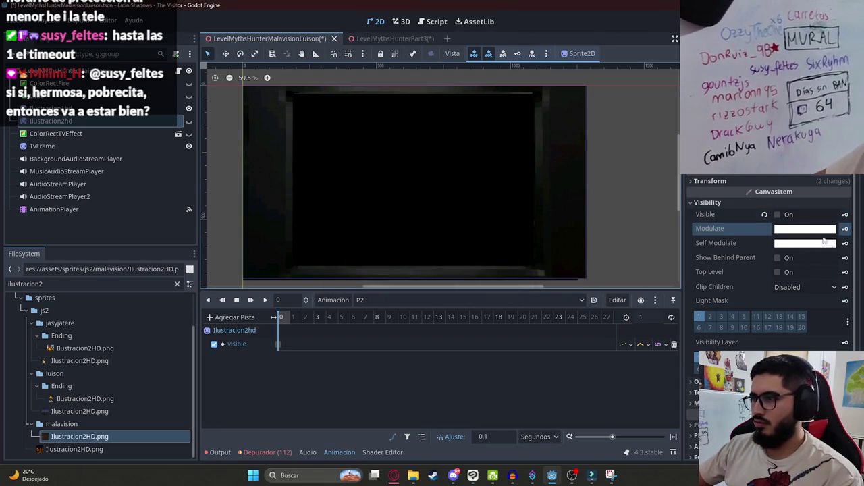
# Step: Key Ilustracion2hd's modulate as black and set the P2 length to 5 seconds
pyautogui.click(827, 229)
pyautogui.moveTo(851, 274); pyautogui.dragTo(851, 317)
pyautogui.click(612, 381)
pyautogui.click(845, 229)
pyautogui.press('Return')
pyautogui.click(639, 316)
pyautogui.write('5')
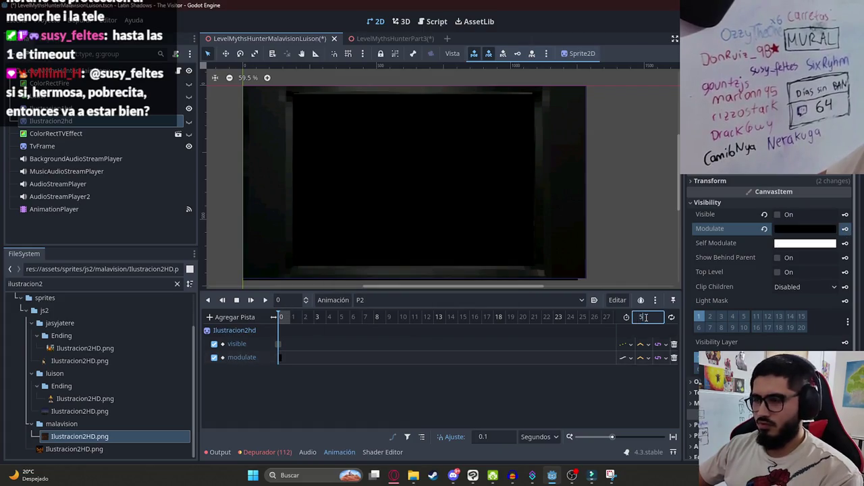
pyautogui.press('Return')
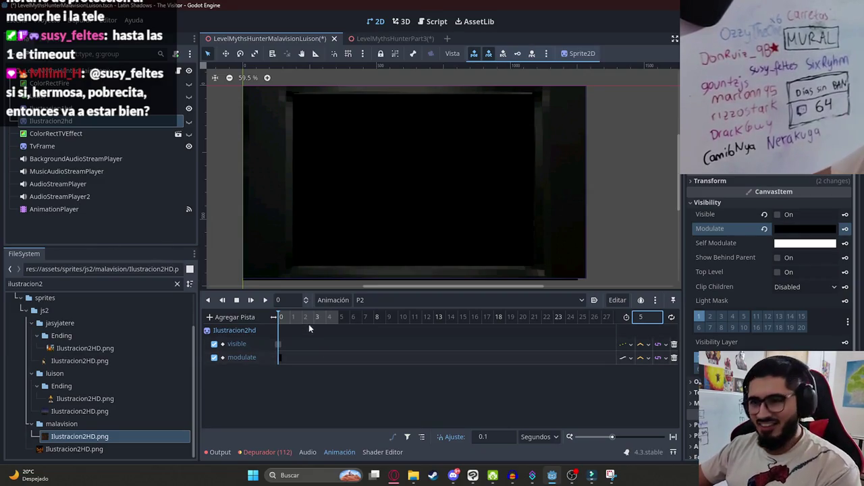
# Step: Key modulate back to white, key the sprite visible at the start, and extend length to 6
pyautogui.click(765, 230)
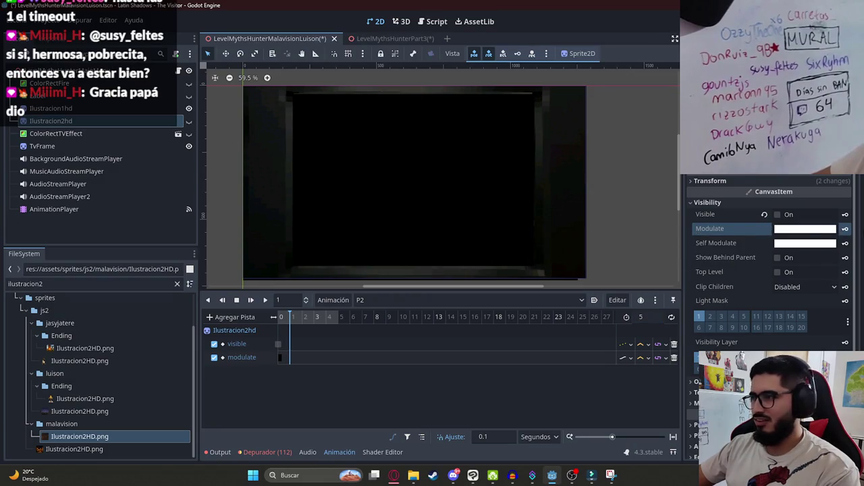
pyautogui.click(845, 230)
pyautogui.click(278, 344)
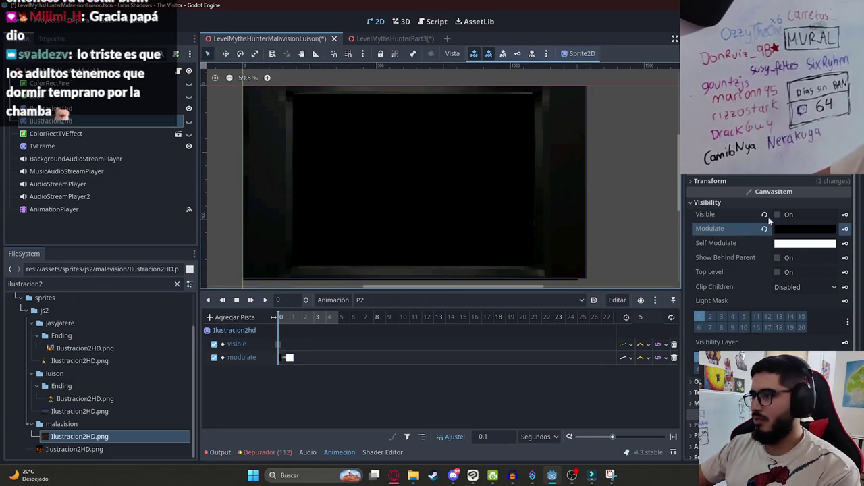
pyautogui.click(778, 214)
pyautogui.click(845, 214)
pyautogui.click(284, 321)
pyautogui.moveTo(284, 321); pyautogui.dragTo(278, 322)
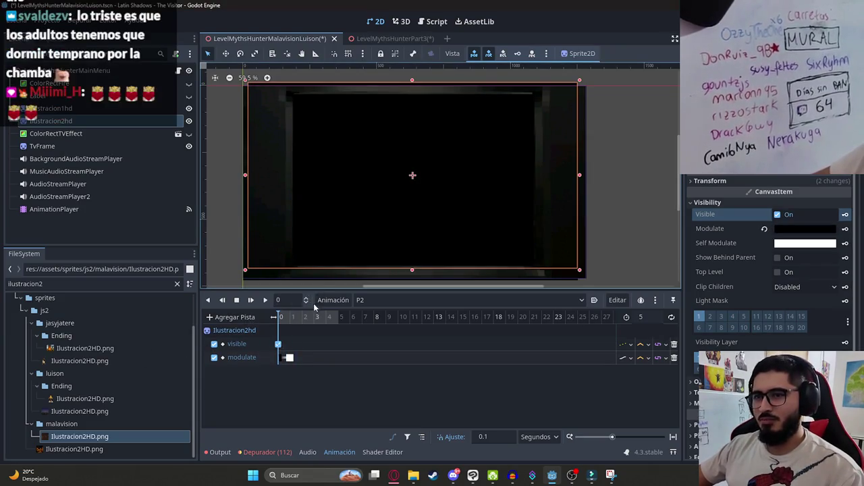
pyautogui.click(661, 314)
pyautogui.write('6')
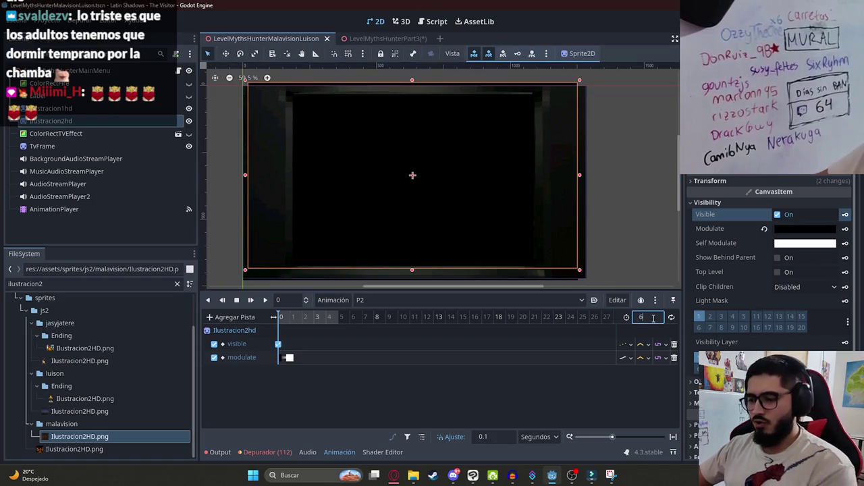
# Step: Add an Audio Playback track to P2 targeting the AudioStreamPlayer node
pyautogui.click(232, 316)
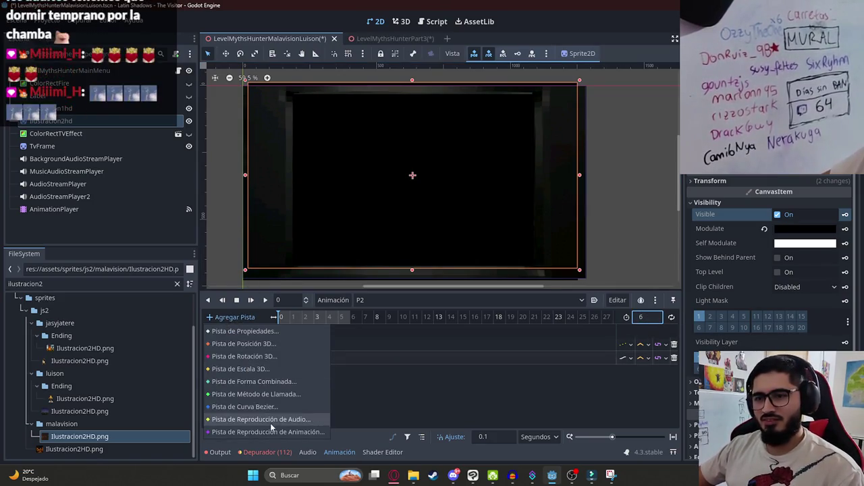
pyautogui.click(270, 421)
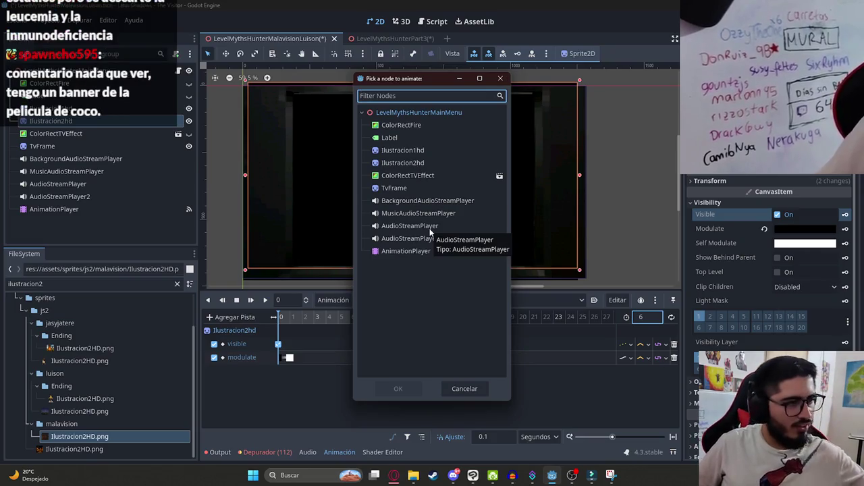
pyautogui.click(430, 230)
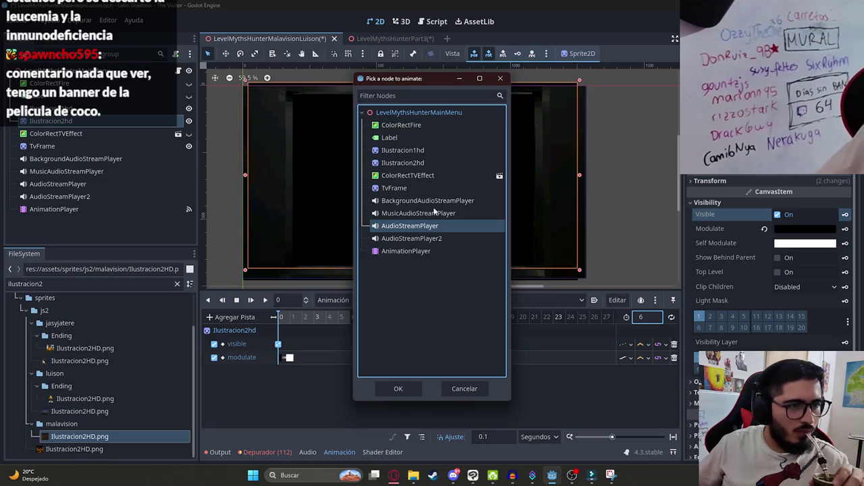
pyautogui.moveTo(389, 81)
pyautogui.mouseDown()
pyautogui.moveTo(377, 42)
pyautogui.moveTo(366, 57)
pyautogui.mouseUp()
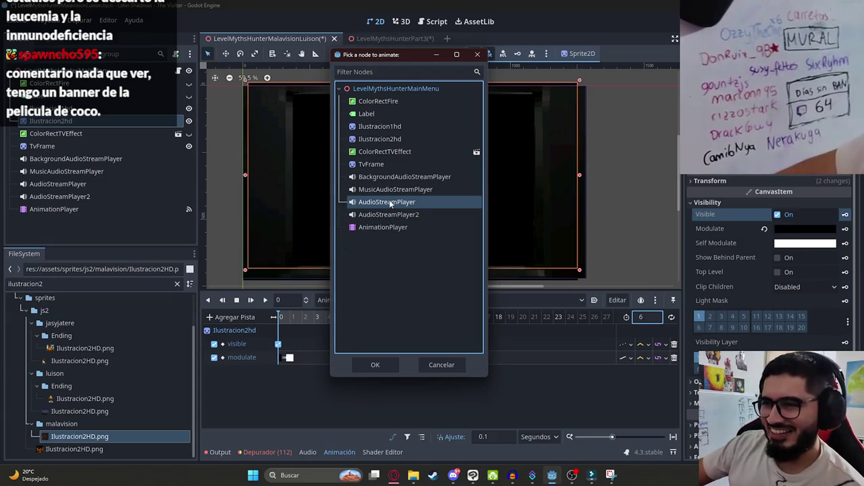
pyautogui.click(375, 365)
pyautogui.doubleClick(88, 283)
# Step: Filter files for 'malavision intro' and drop MalavisionIntroP2.wav just after the audio track's start
pyautogui.write('au')
pyautogui.press('BackSpace')
pyautogui.press('BackSpace')
pyautogui.write('m')
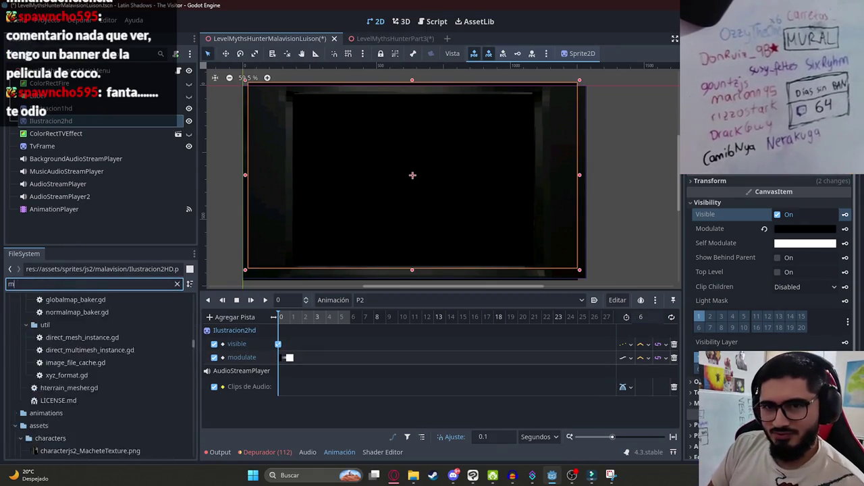
pyautogui.write('alavision')
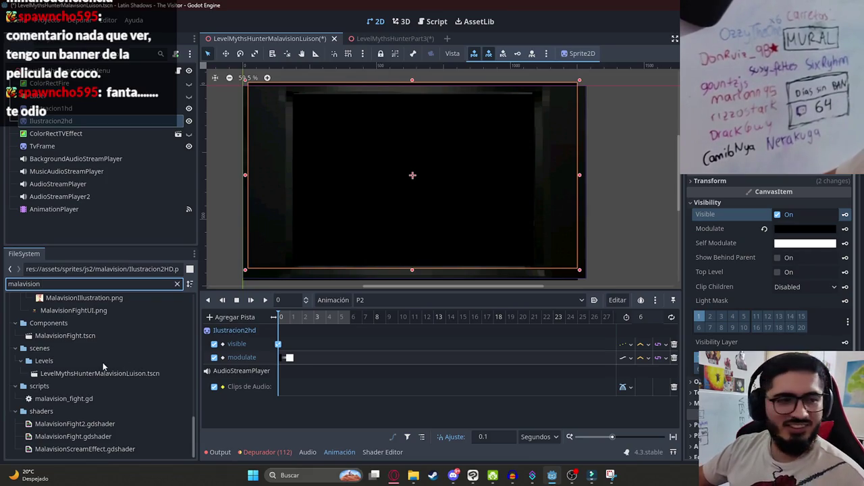
pyautogui.click(65, 287)
pyautogui.write('intro')
pyautogui.moveTo(112, 376); pyautogui.dragTo(290, 387)
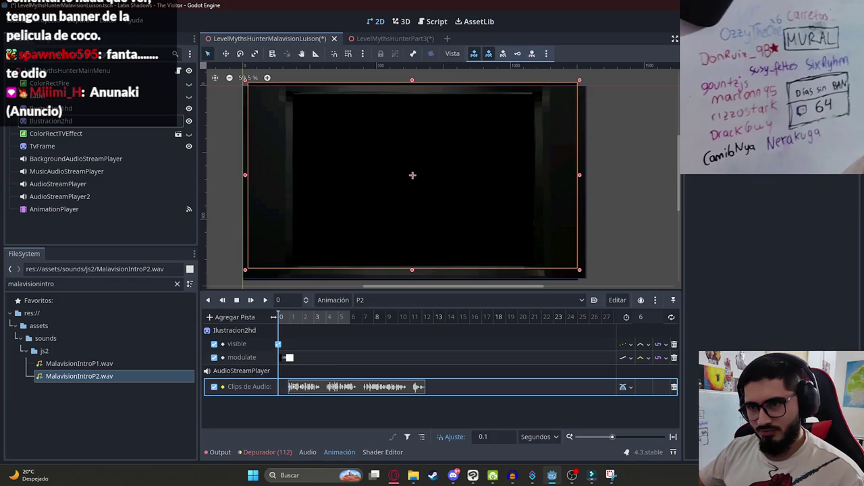
pyautogui.click(291, 319)
pyautogui.moveTo(306, 388); pyautogui.dragTo(295, 389)
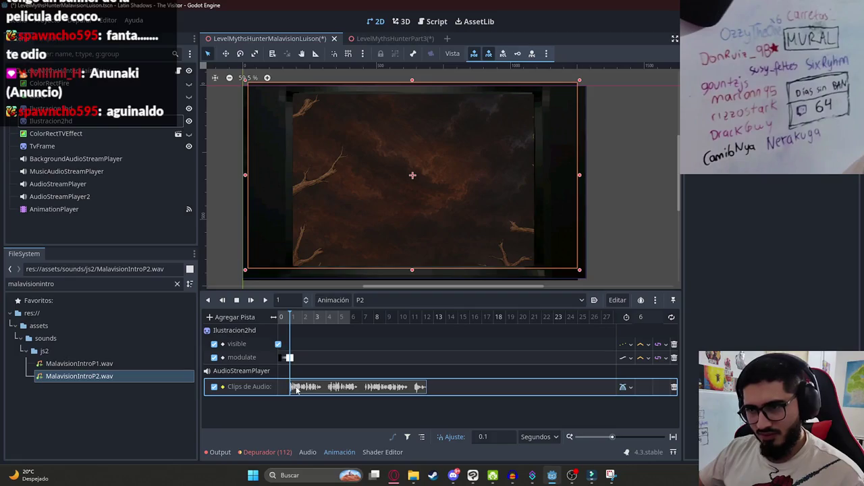
# Step: Set the P2 animation length to 13 seconds and preview it from the start
pyautogui.click(643, 317)
pyautogui.write('10')
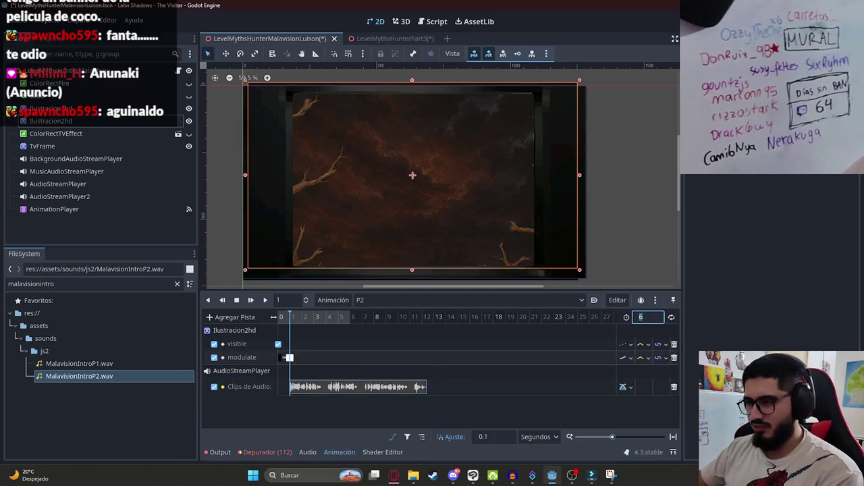
pyautogui.press('BackSpace')
pyautogui.press('BackSpace')
pyautogui.write('20')
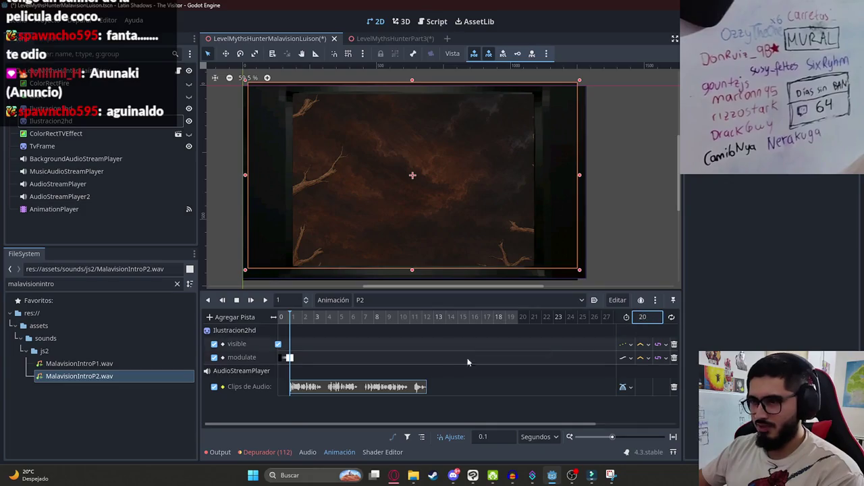
pyautogui.press('BackSpace')
pyautogui.press('BackSpace')
pyautogui.write('13')
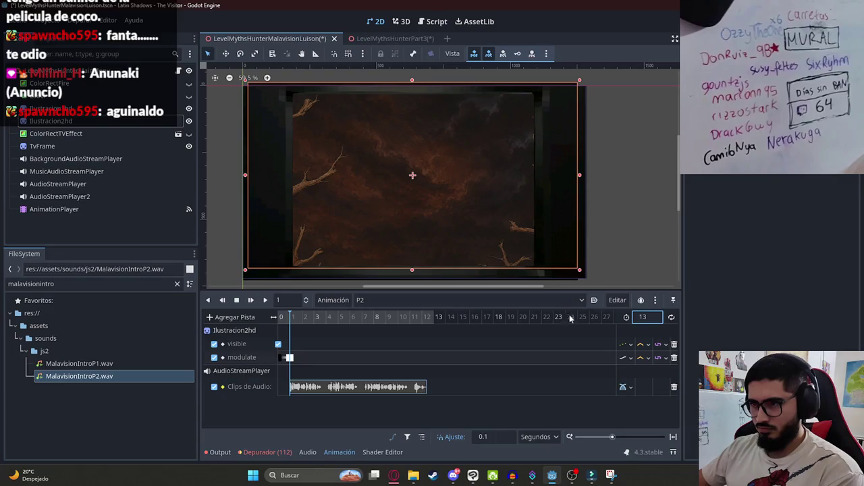
pyautogui.click(251, 300)
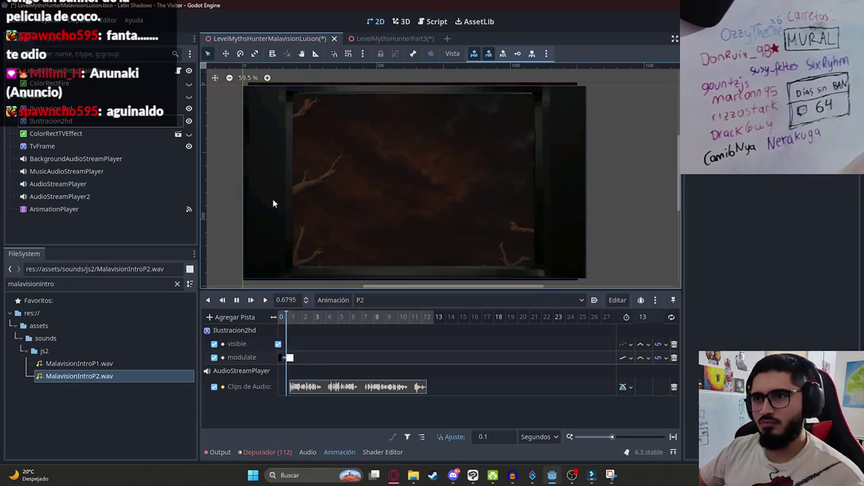
pyautogui.scroll(1, 360, 211)
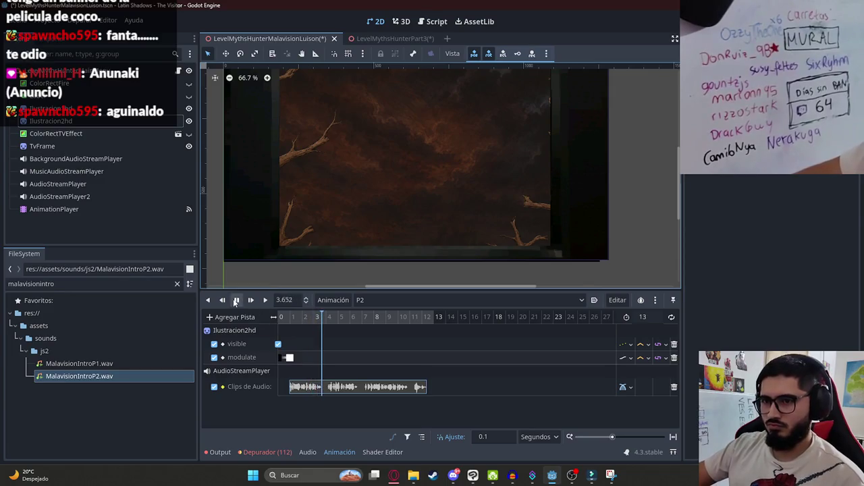
pyautogui.click(281, 327)
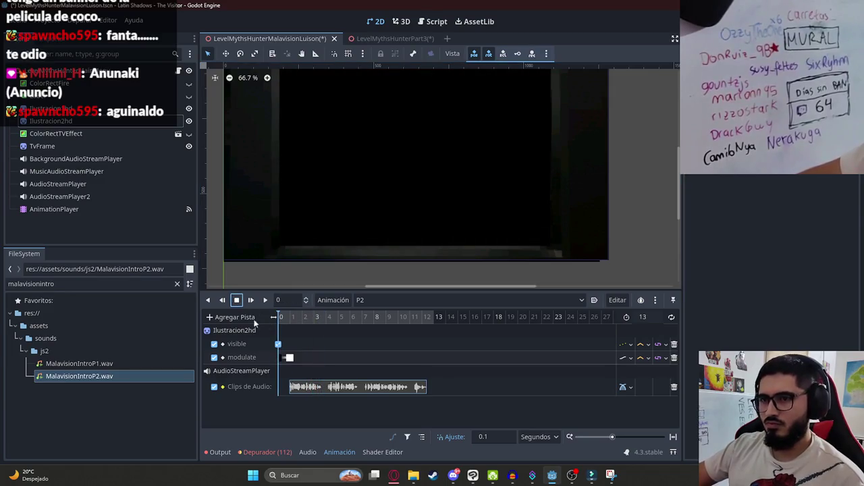
pyautogui.click(53, 125)
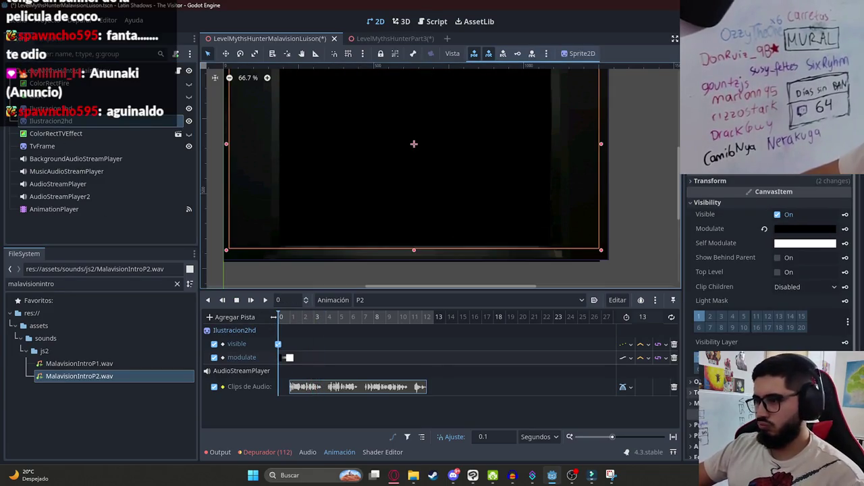
# Step: Add position and scale keyframe tracks for Ilustracion2hd
pyautogui.click(726, 181)
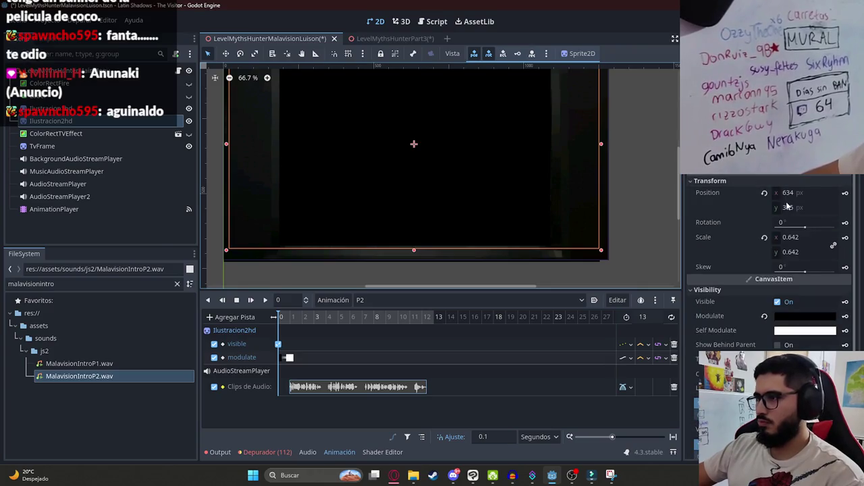
pyautogui.click(845, 193)
pyautogui.click(392, 266)
pyautogui.click(845, 237)
pyautogui.click(392, 266)
# Step: Lower the illustration slightly and key its position at frame 0
pyautogui.moveTo(292, 323); pyautogui.dragTo(451, 324)
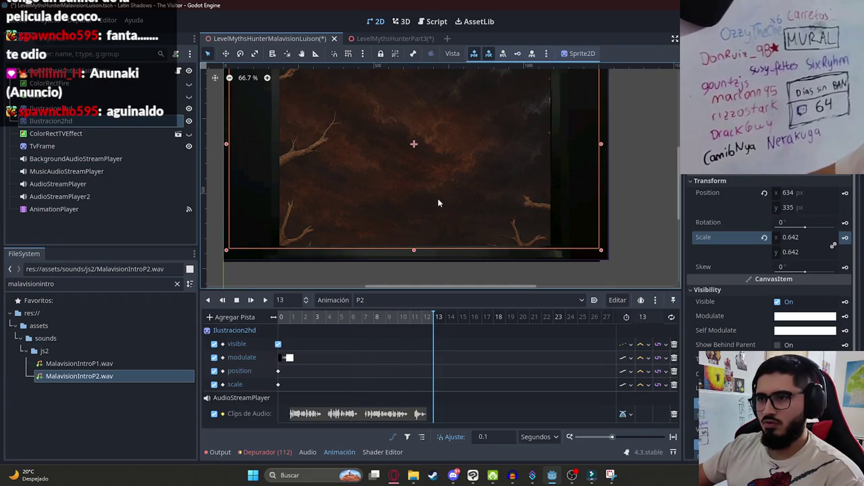
pyautogui.scroll(-1, 426, 126)
pyautogui.moveTo(421, 128); pyautogui.dragTo(414, 154)
pyautogui.scroll(-4, 409, 150)
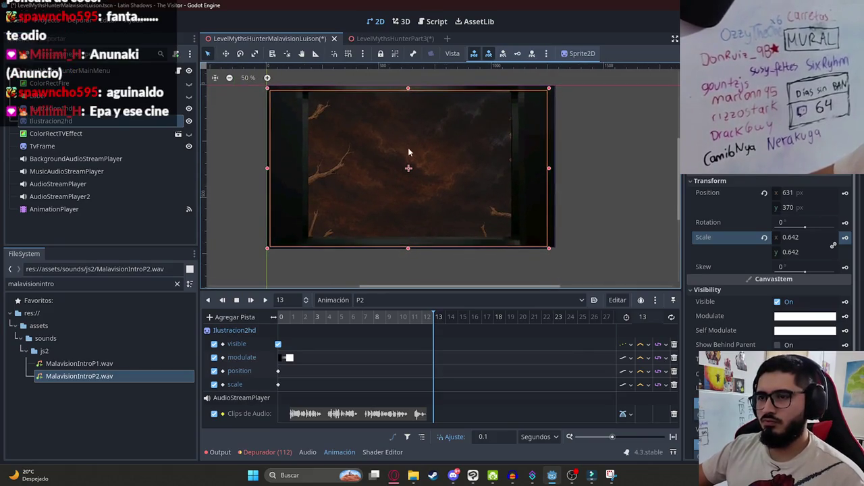
pyautogui.click(283, 318)
pyautogui.moveTo(353, 182); pyautogui.dragTo(351, 187)
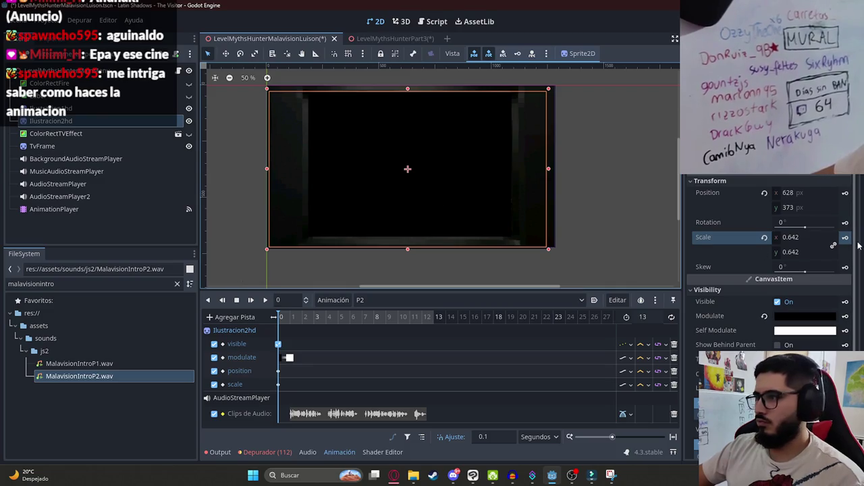
pyautogui.click(844, 192)
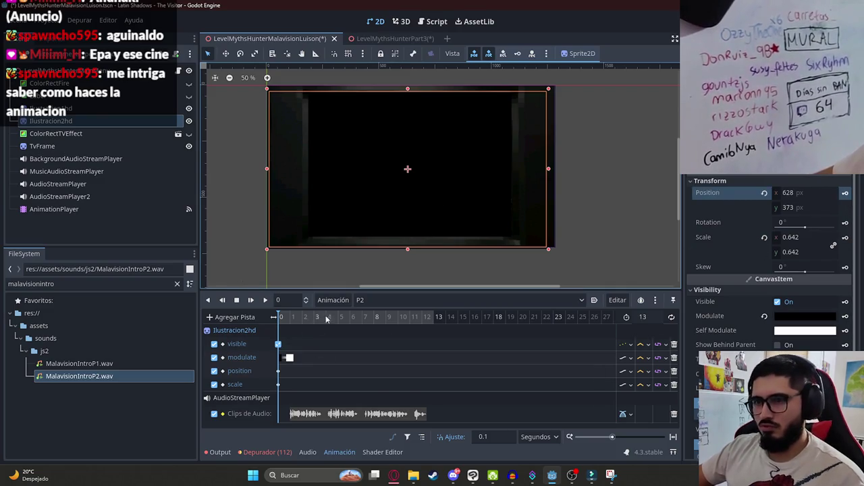
# Step: Key the illustration raised at frame 13, preview the rise, and save the scene
pyautogui.click(438, 317)
pyautogui.moveTo(407, 89); pyautogui.dragTo(408, 54)
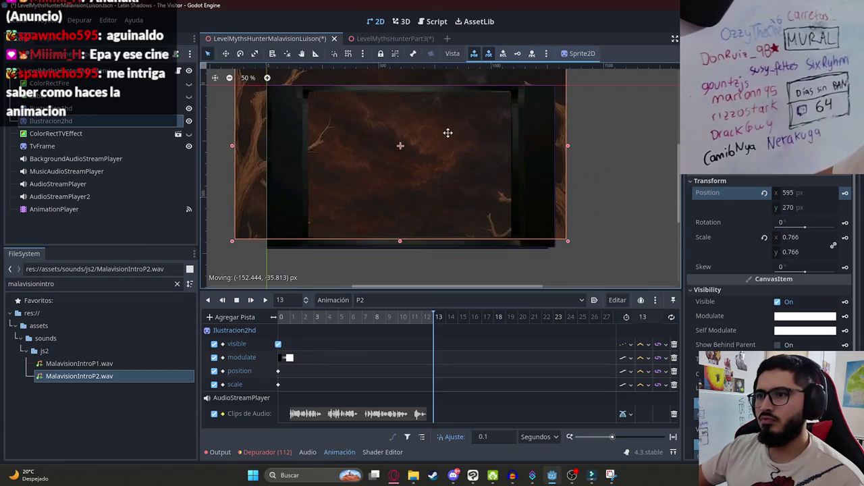
pyautogui.hotkey('ctrl', 'z')
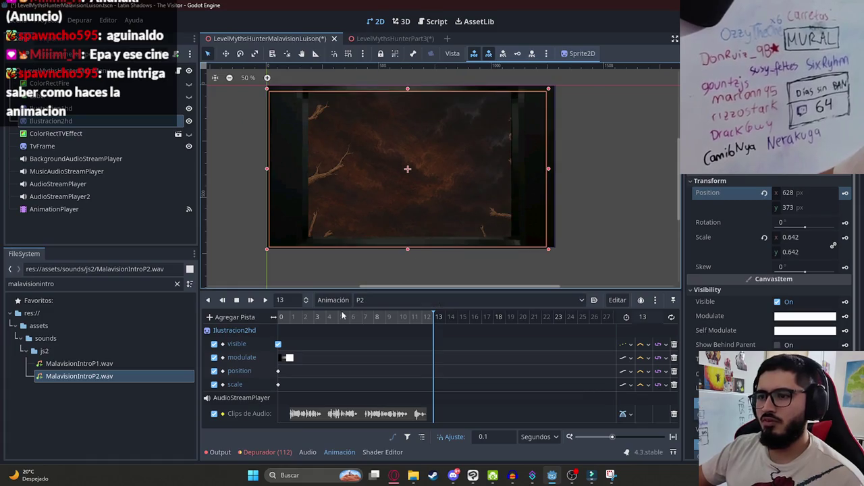
pyautogui.moveTo(443, 197); pyautogui.dragTo(442, 187)
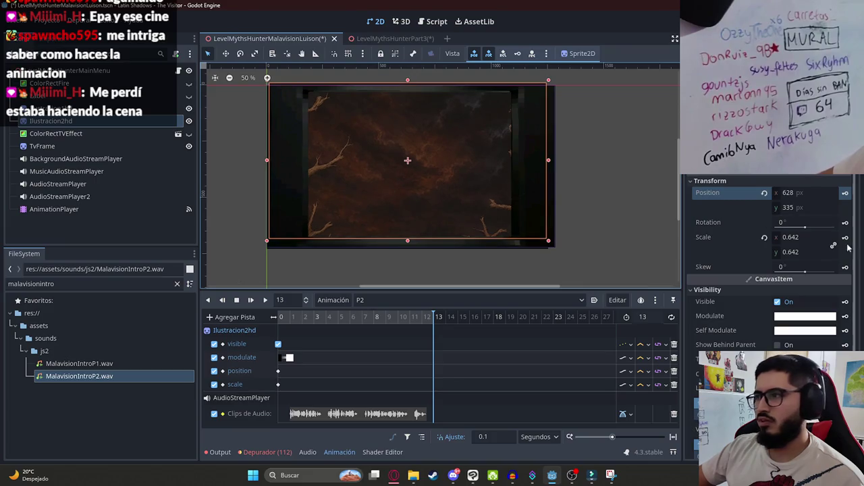
pyautogui.click(845, 192)
pyautogui.moveTo(281, 317)
pyautogui.mouseDown()
pyautogui.moveTo(429, 316)
pyautogui.moveTo(279, 330)
pyautogui.mouseUp()
pyautogui.hotkey('ctrl', 's')
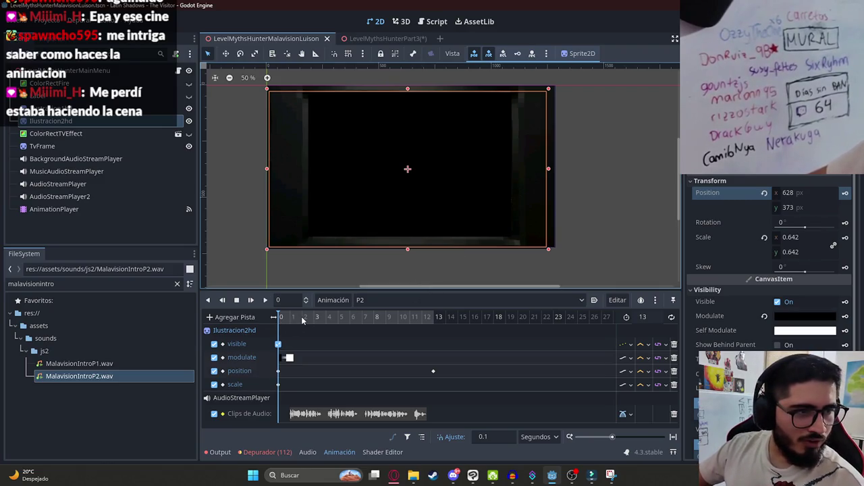
pyautogui.moveTo(302, 321)
pyautogui.mouseDown()
pyautogui.moveTo(287, 326)
pyautogui.moveTo(303, 332)
pyautogui.moveTo(304, 345)
pyautogui.moveTo(290, 354)
pyautogui.moveTo(113, 162)
pyautogui.mouseUp()
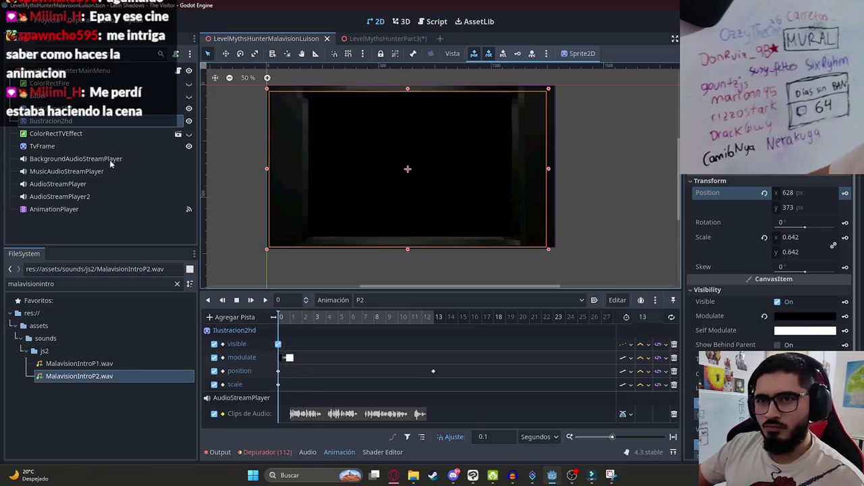
# Step: Add malavision's Ilustracion3HD.png to the scene and reorder the new Ilustracion3hd node
pyautogui.doubleClick(50, 284)
pyautogui.write('ilus')
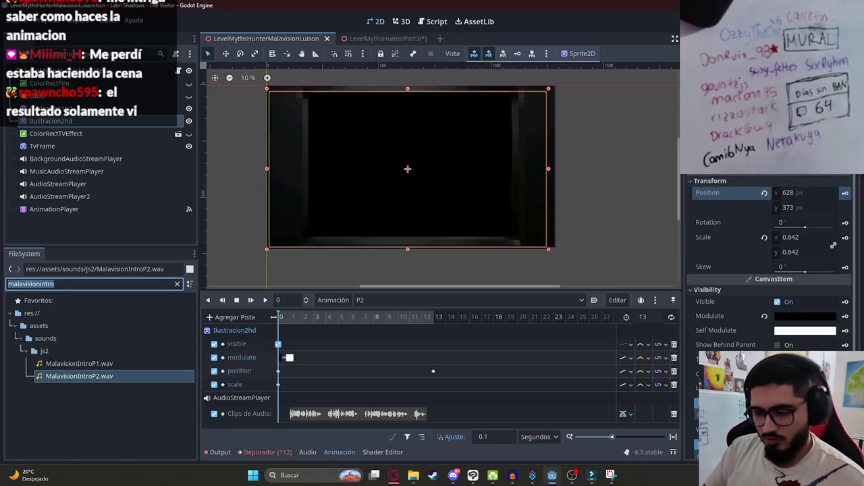
pyautogui.write('tracion3')
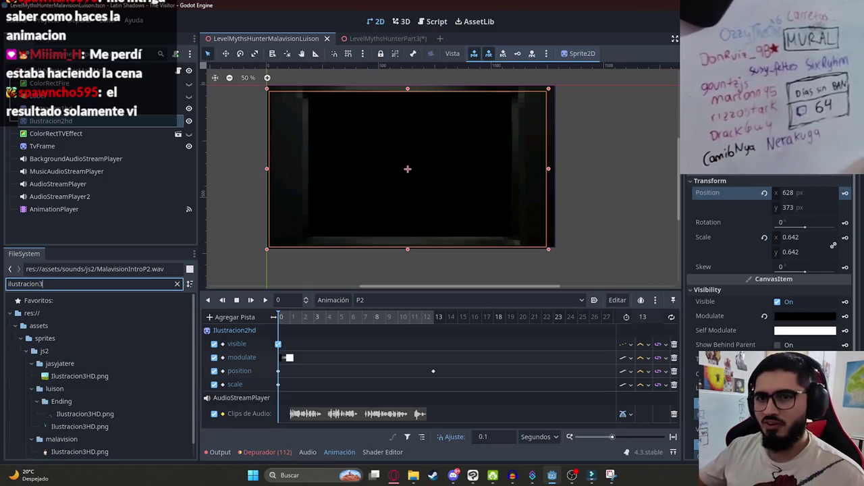
pyautogui.scroll(-2, 102, 382)
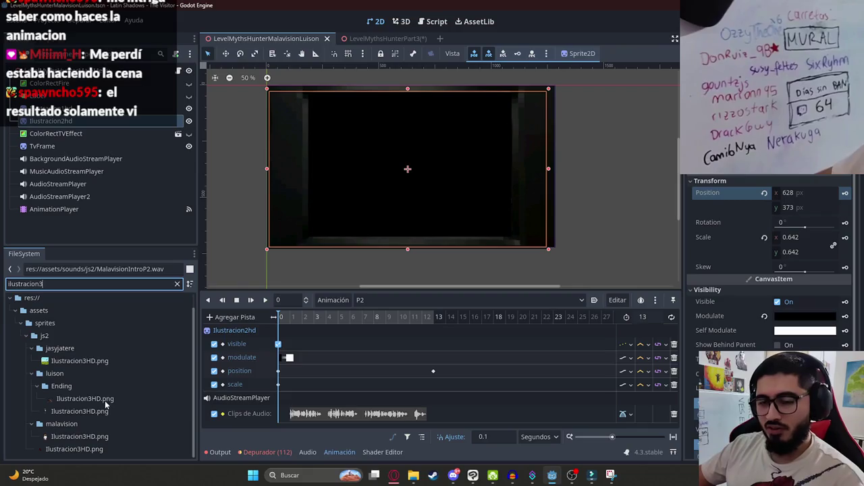
pyautogui.click(92, 398)
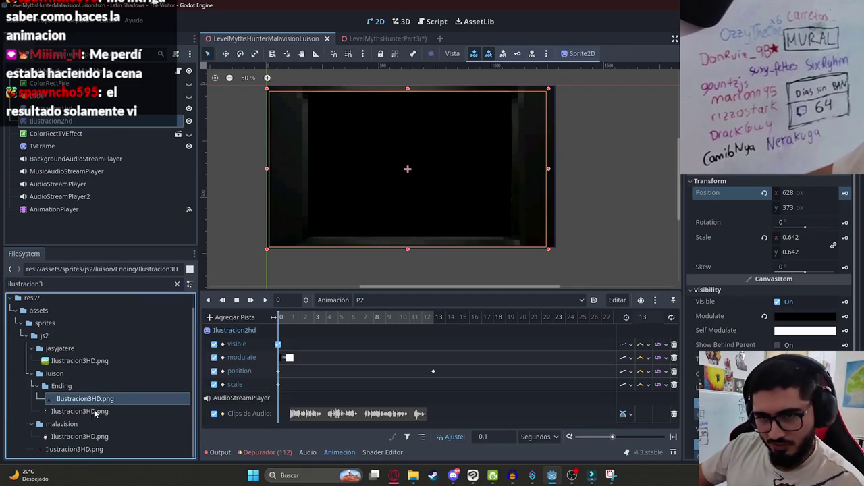
pyautogui.click(92, 411)
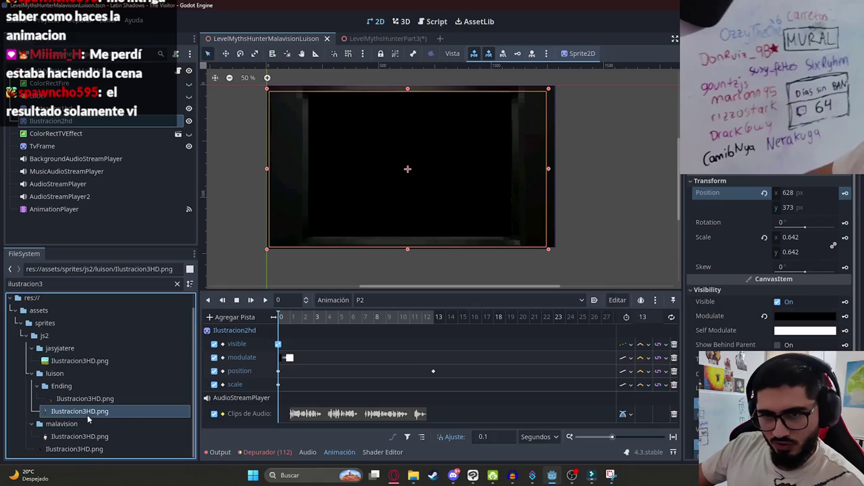
pyautogui.moveTo(81, 436)
pyautogui.mouseDown()
pyautogui.moveTo(318, 384)
pyautogui.moveTo(399, 173)
pyautogui.moveTo(395, 154)
pyautogui.mouseUp()
pyautogui.moveTo(50, 221); pyautogui.dragTo(108, 132)
# Step: Shrink the hunter illustration and center it inside the TV frame
pyautogui.moveTo(385, 262)
pyautogui.mouseDown()
pyautogui.moveTo(385, 200)
pyautogui.moveTo(425, 216)
pyautogui.moveTo(417, 198)
pyautogui.mouseUp()
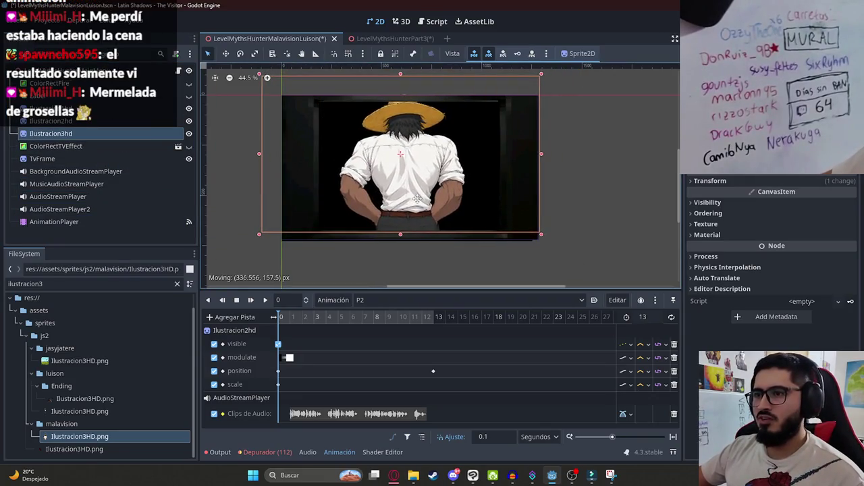
pyautogui.moveTo(400, 74); pyautogui.dragTo(400, 108)
pyautogui.scroll(2, 407, 163)
pyautogui.moveTo(368, 190)
pyautogui.mouseDown()
pyautogui.moveTo(407, 183)
pyautogui.moveTo(408, 192)
pyautogui.mouseUp()
# Step: Hide Ilustracion3hd and key a fully transparent modulate at the start of P2
pyautogui.click(708, 202)
pyautogui.click(778, 215)
pyautogui.click(815, 229)
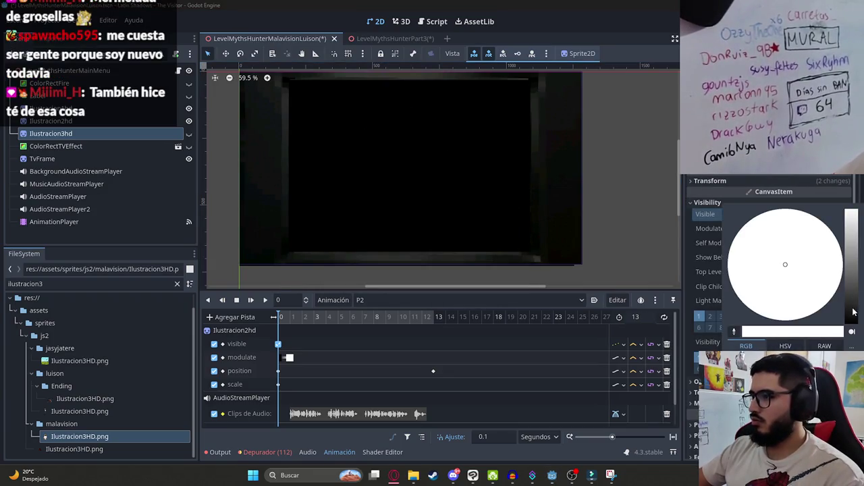
pyautogui.click(515, 364)
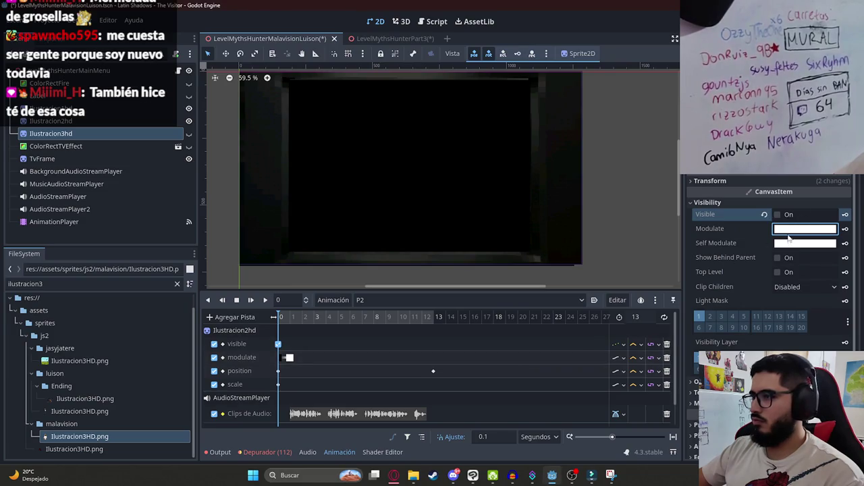
pyautogui.click(789, 237)
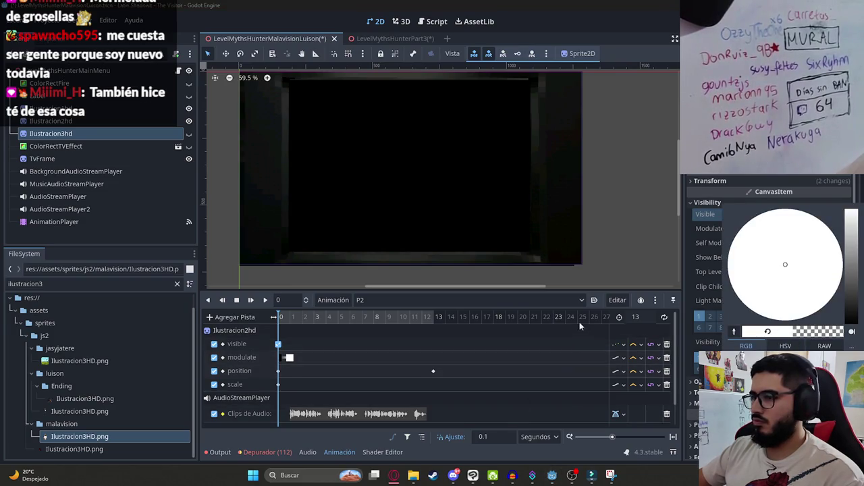
pyautogui.click(718, 303)
pyautogui.click(845, 228)
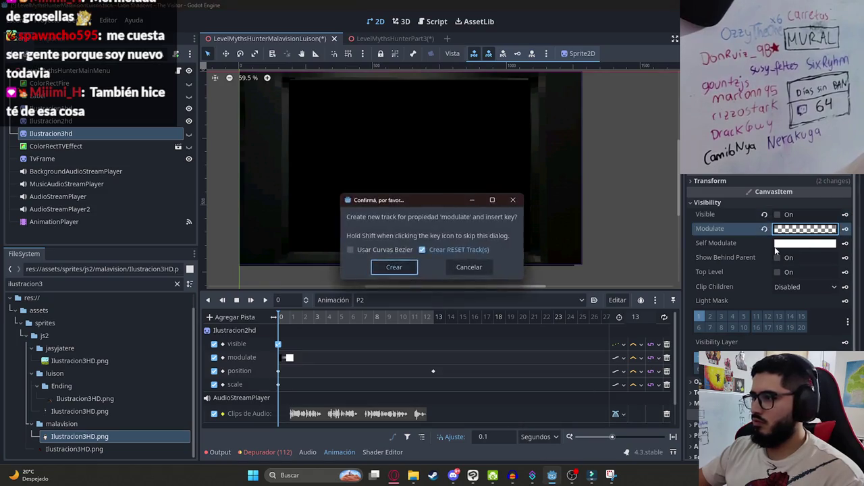
pyautogui.click(393, 266)
# Step: Make the illustration visible again and preview the P2 fade-in
pyautogui.click(292, 322)
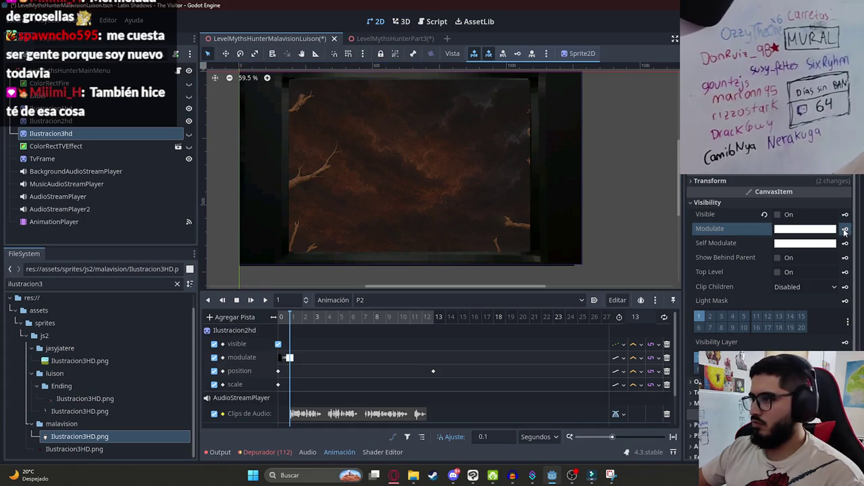
pyautogui.press('s')
pyautogui.click(789, 215)
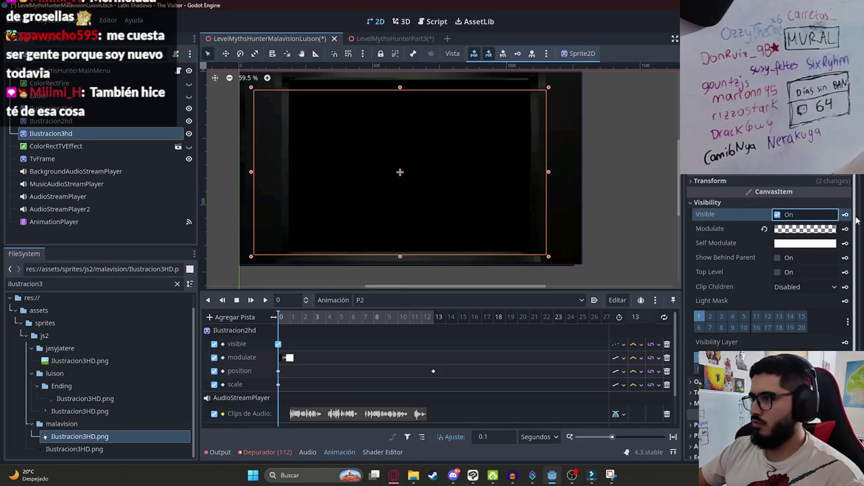
pyautogui.click(265, 300)
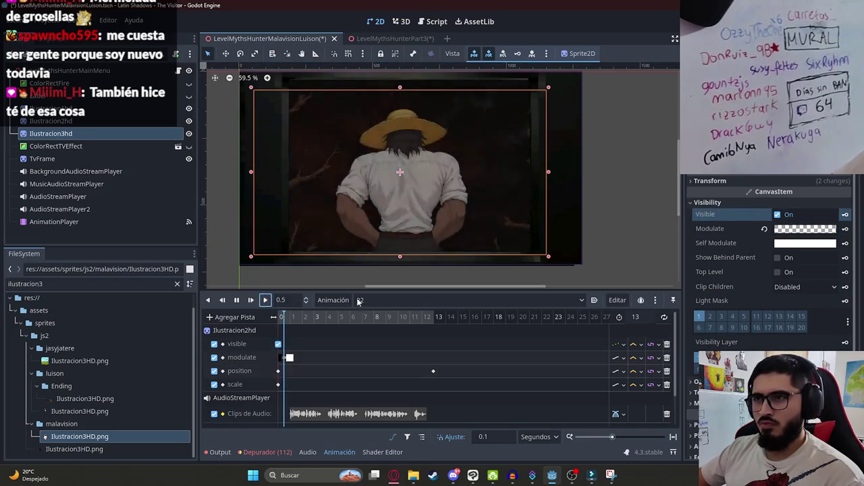
pyautogui.click(622, 181)
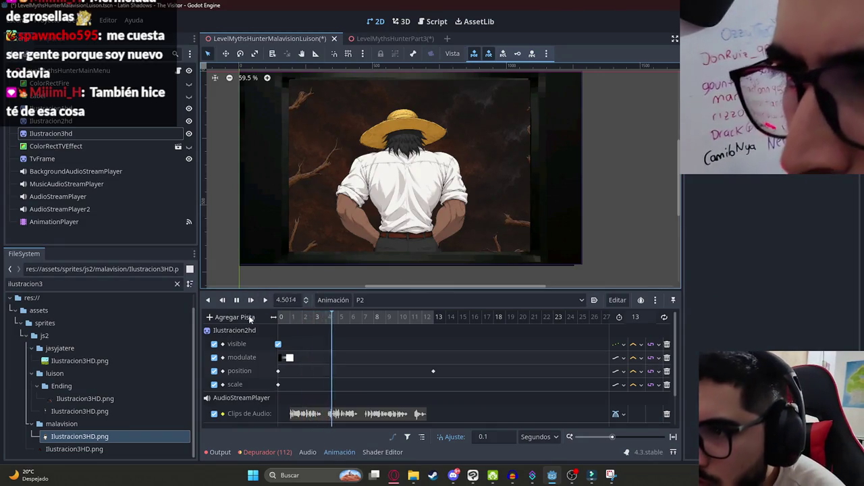
pyautogui.press('s')
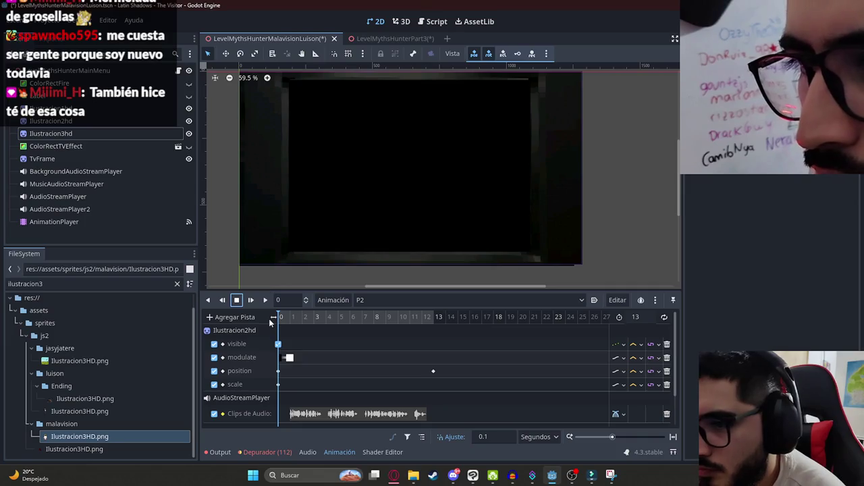
pyautogui.click(294, 318)
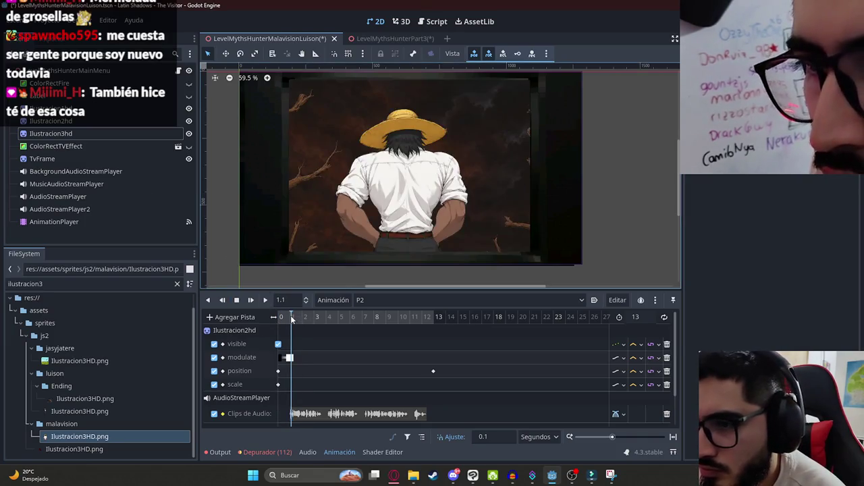
pyautogui.click(57, 121)
pyautogui.click(51, 133)
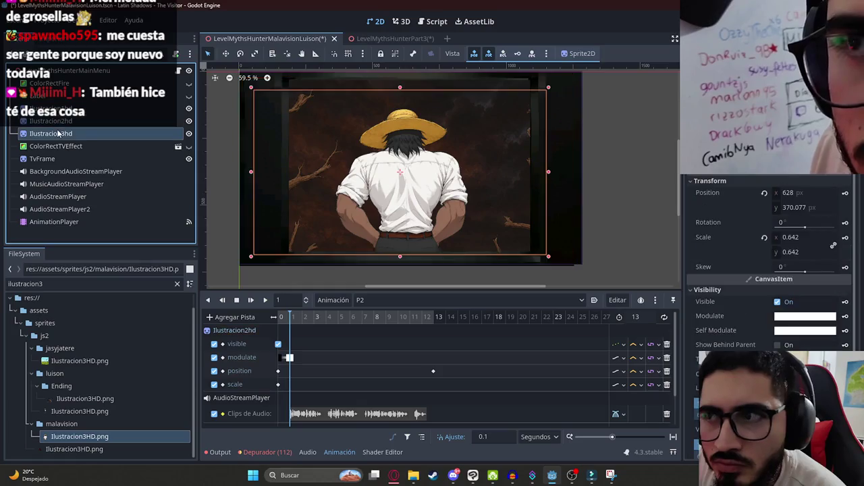
pyautogui.hotkey('ctrl', 'z')
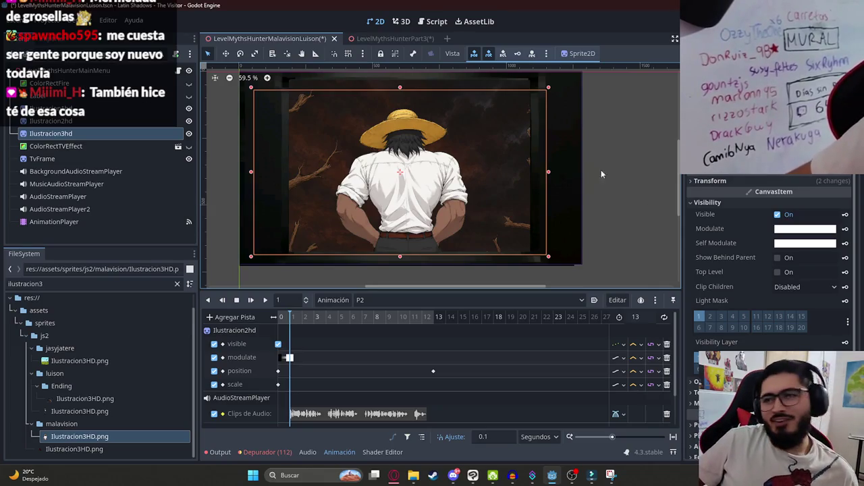
# Step: Set Ilustracion3hd to scale 0.57 at position 602, 376
pyautogui.scroll(1, 432, 202)
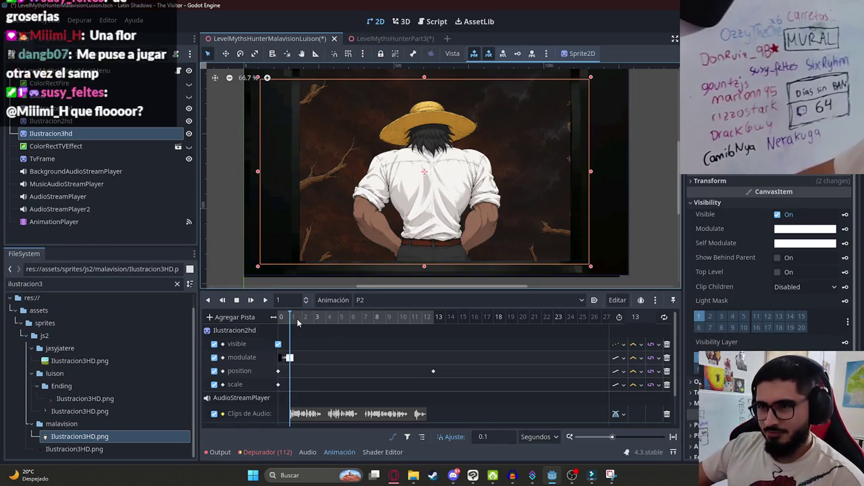
pyautogui.click(797, 181)
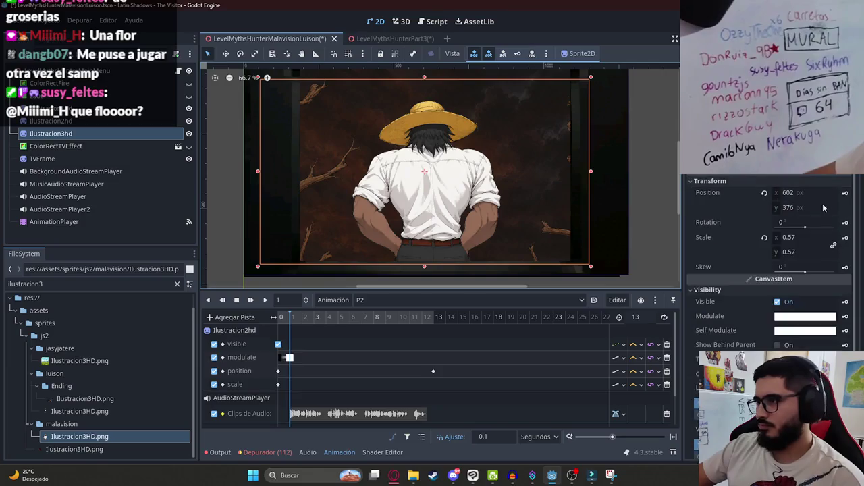
# Step: Key the illustration's position at 602, 376, then at 601, 398 at 2 seconds, and preview
pyautogui.click(845, 193)
pyautogui.click(394, 268)
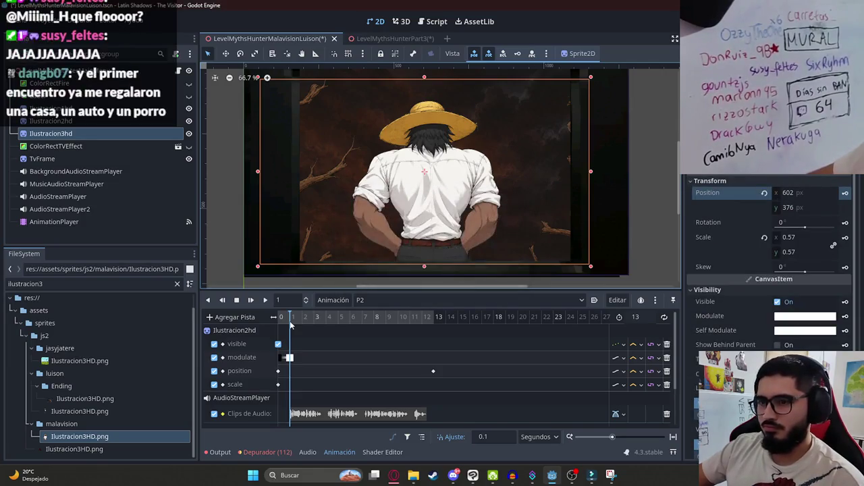
pyautogui.moveTo(290, 324); pyautogui.dragTo(303, 325)
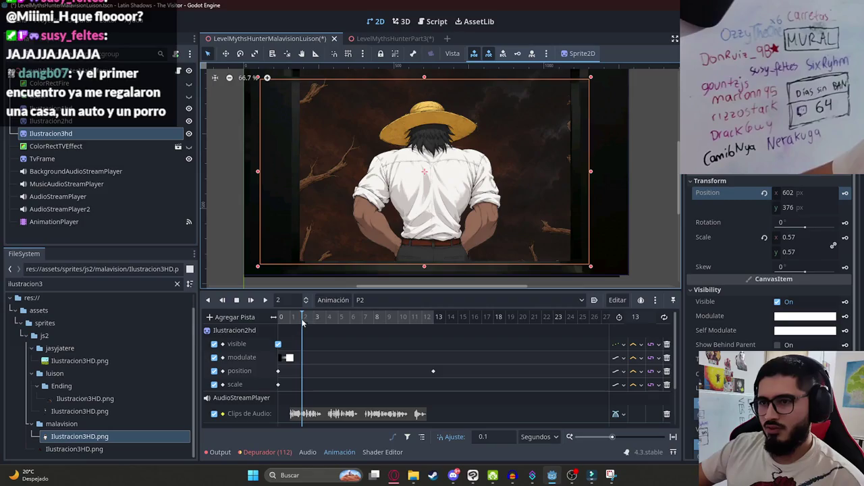
pyautogui.moveTo(409, 201); pyautogui.dragTo(408, 210)
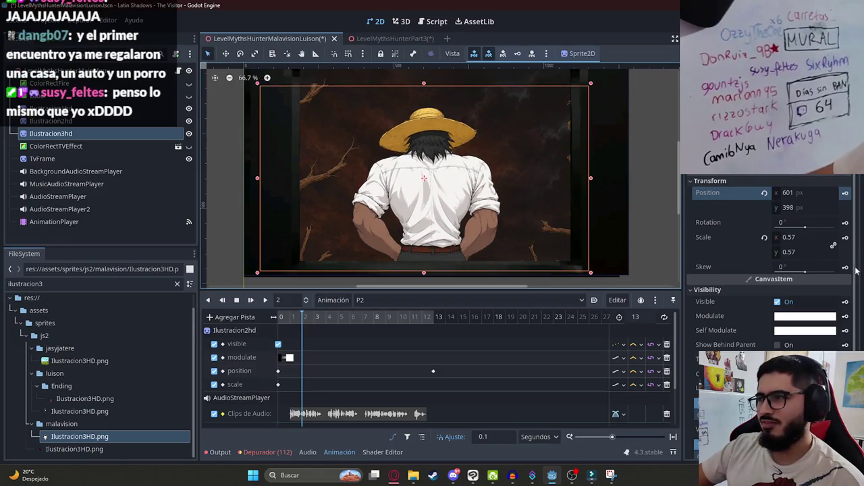
pyautogui.press('a')
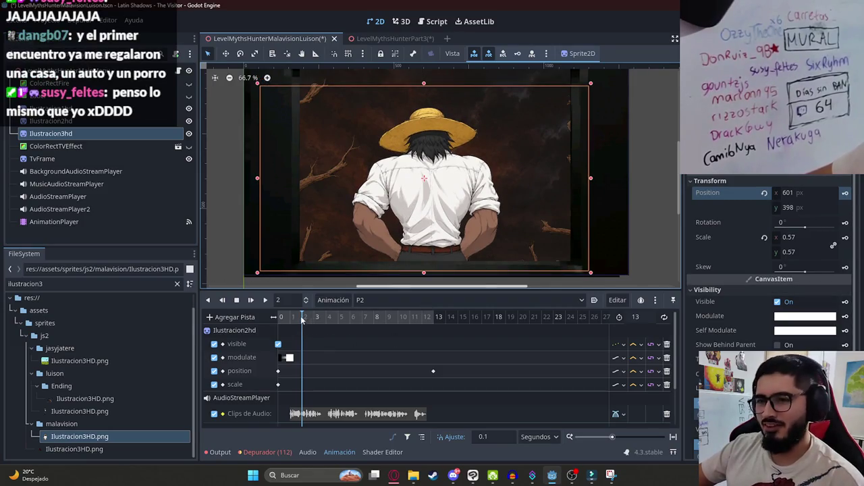
pyautogui.click(264, 299)
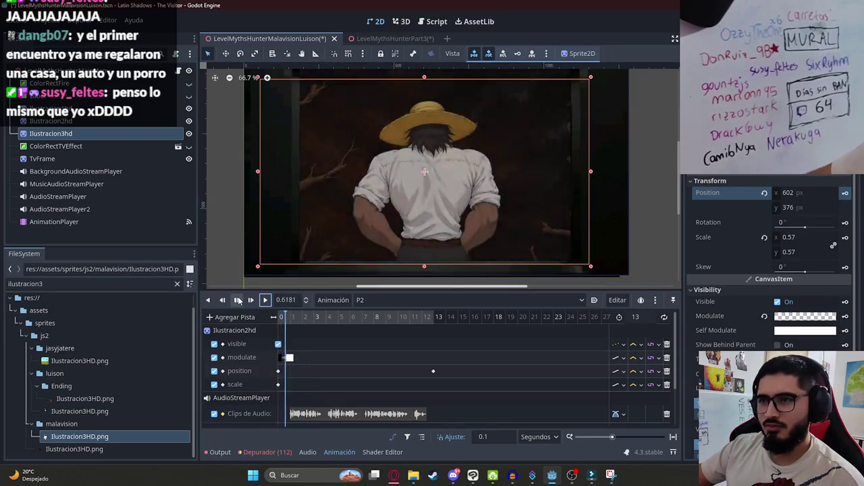
pyautogui.scroll(-1, 368, 280)
# Step: Insert a position key at 3 seconds on the illustration's position track
pyautogui.scroll(-2, 302, 414)
pyautogui.click(302, 418)
pyautogui.click(315, 343)
pyautogui.click(314, 322)
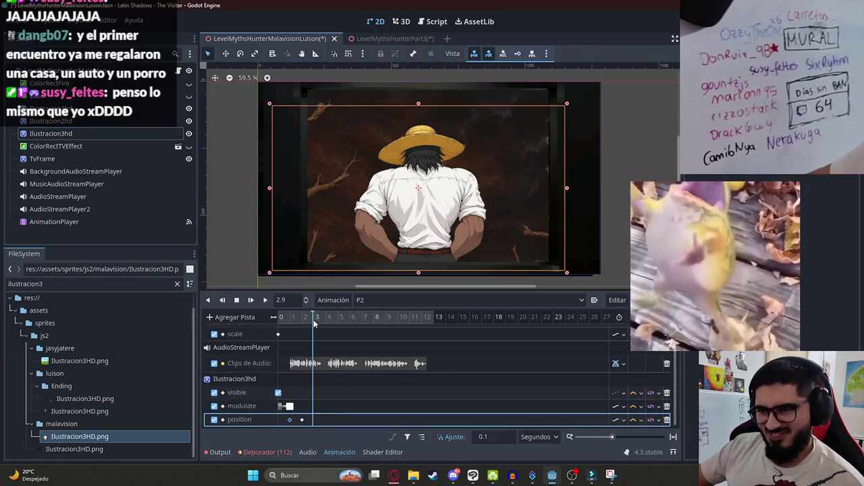
pyautogui.rightClick(313, 419)
pyautogui.click(334, 370)
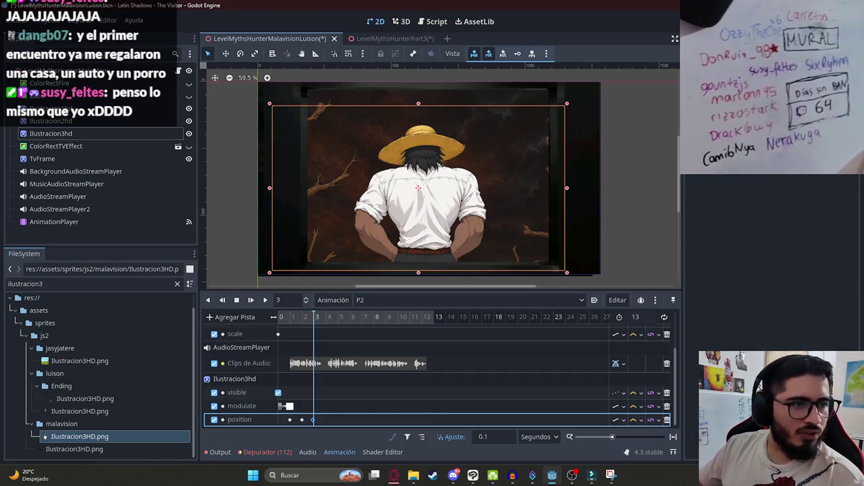
pyautogui.click(349, 341)
pyautogui.moveTo(314, 317)
pyautogui.mouseDown()
pyautogui.moveTo(292, 317)
pyautogui.moveTo(327, 322)
pyautogui.mouseUp()
# Step: Duplicate the position key pair to 4 and 6 seconds
pyautogui.click(318, 420)
pyautogui.rightClick(325, 420)
pyautogui.click(347, 391)
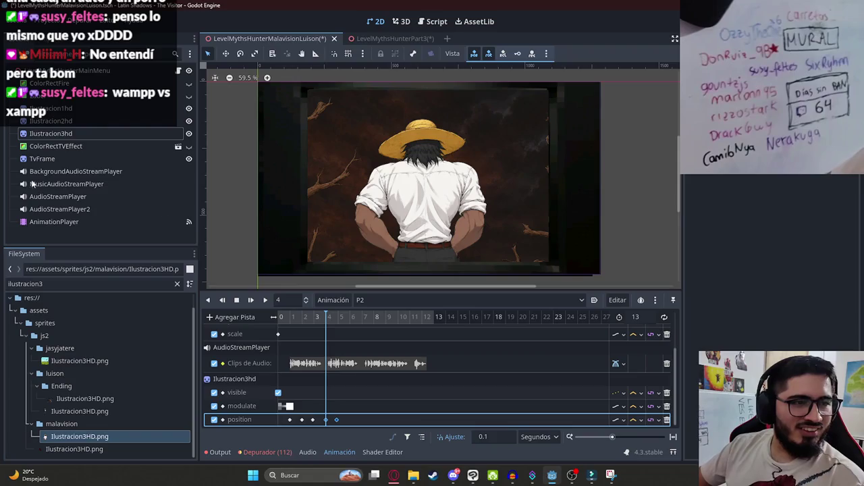
pyautogui.click(316, 317)
pyautogui.click(350, 316)
pyautogui.rightClick(349, 367)
pyautogui.click(365, 390)
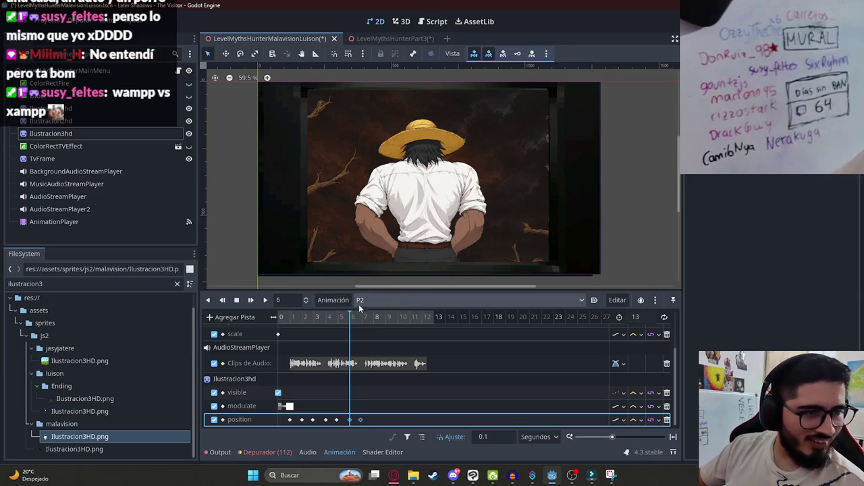
# Step: Paste the key pair at 8 and 10 seconds and add a key near 12 seconds
pyautogui.moveTo(350, 318); pyautogui.dragTo(375, 318)
pyautogui.rightClick(374, 420)
pyautogui.click(398, 412)
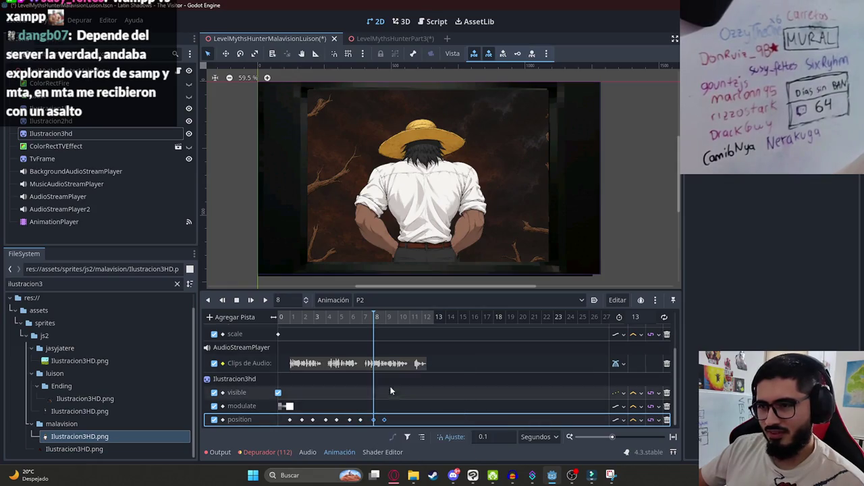
pyautogui.click(398, 320)
pyautogui.rightClick(397, 420)
pyautogui.click(409, 412)
pyautogui.moveTo(391, 324); pyautogui.dragTo(423, 326)
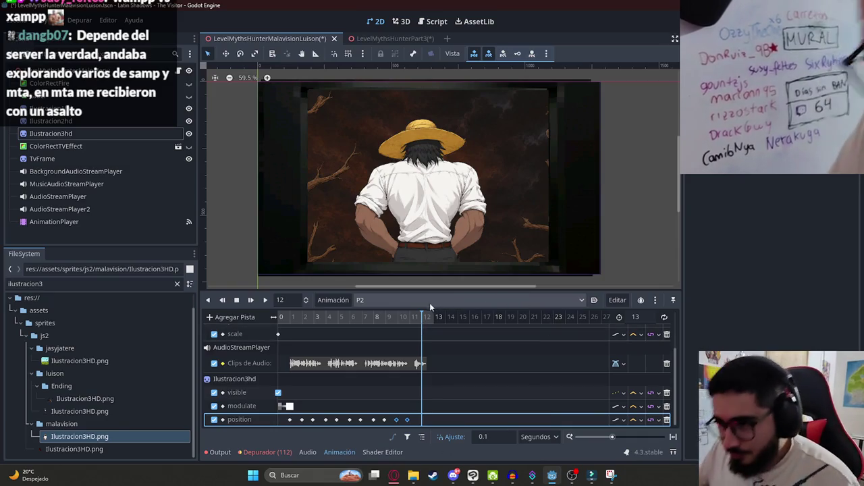
pyautogui.rightClick(420, 416)
pyautogui.click(446, 411)
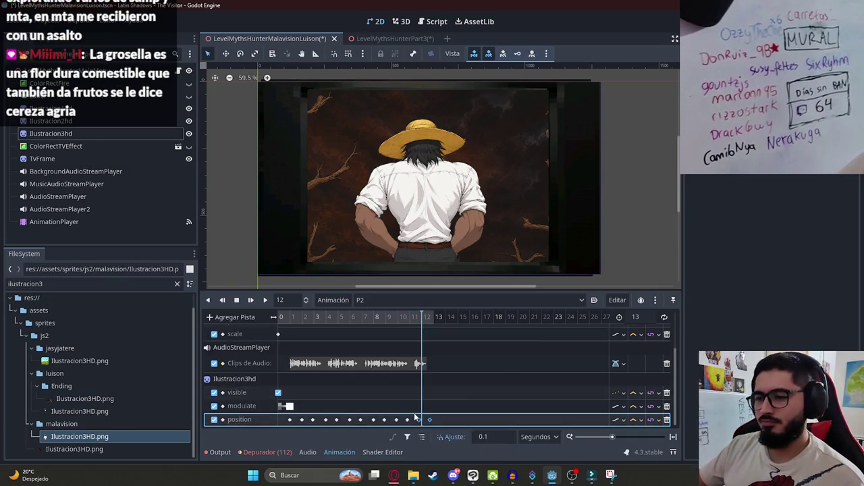
# Step: Copy a position key to 0 seconds to start the bobbing motion
pyautogui.click(292, 322)
pyautogui.moveTo(291, 325)
pyautogui.mouseDown()
pyautogui.moveTo(301, 328)
pyautogui.moveTo(258, 326)
pyautogui.mouseUp()
pyautogui.click(302, 419)
pyautogui.rightClick(282, 421)
pyautogui.click(307, 371)
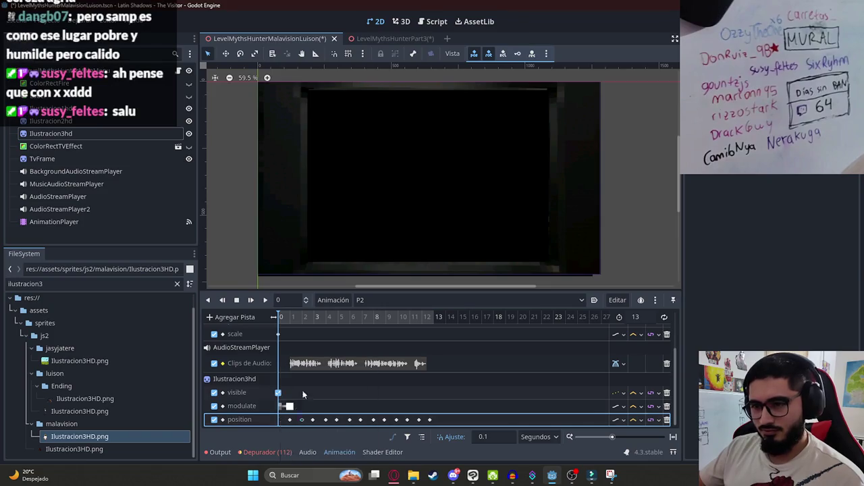
# Step: Preview the P2 animation, then stop it with the playhead parked at 12 seconds
pyautogui.click(265, 300)
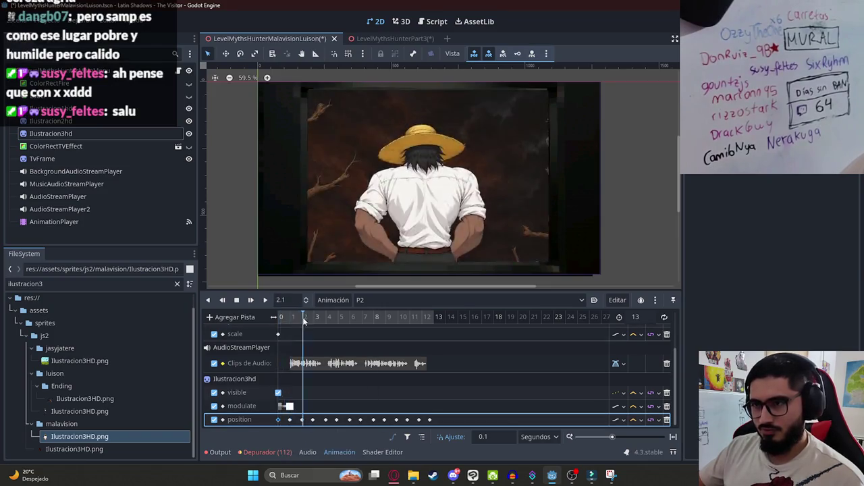
pyautogui.click(266, 301)
pyautogui.scroll(1, 392, 243)
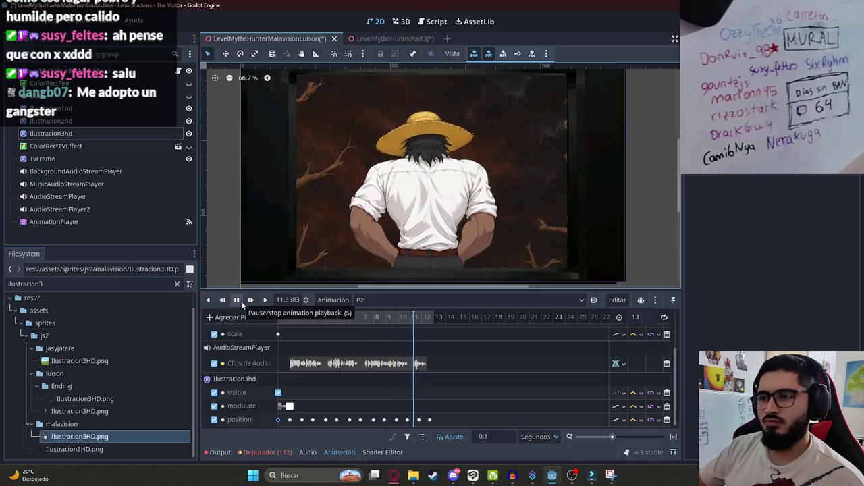
pyautogui.click(237, 300)
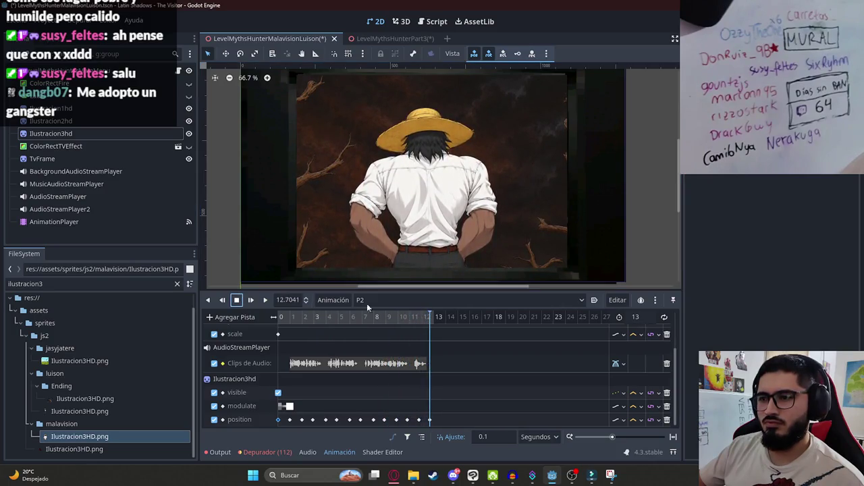
pyautogui.click(422, 319)
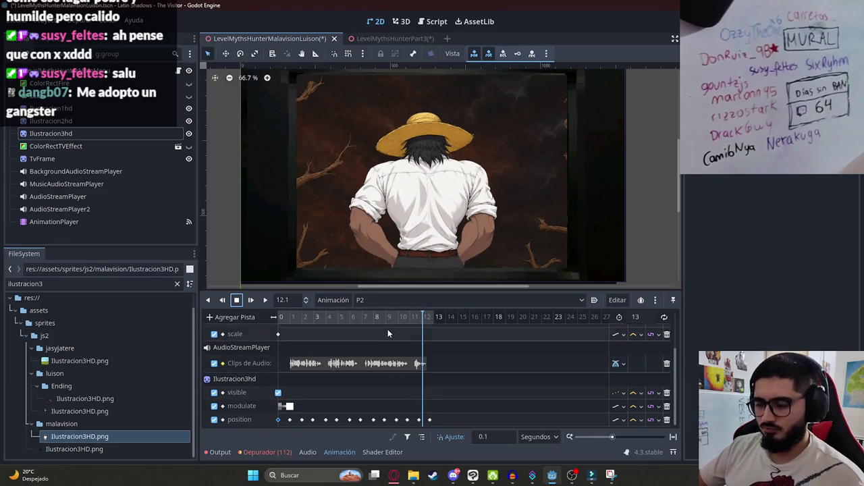
pyautogui.click(421, 318)
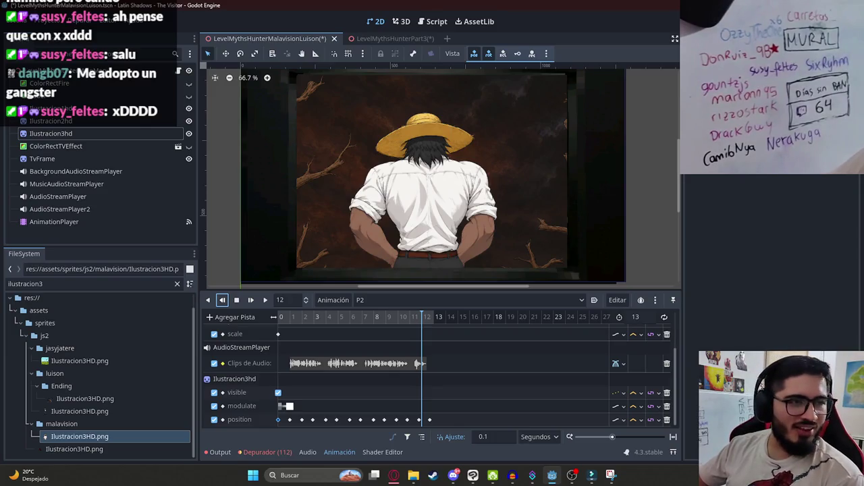
# Step: Pause the city pop video on YouTube and return to the Godot editor
pyautogui.click(397, 477)
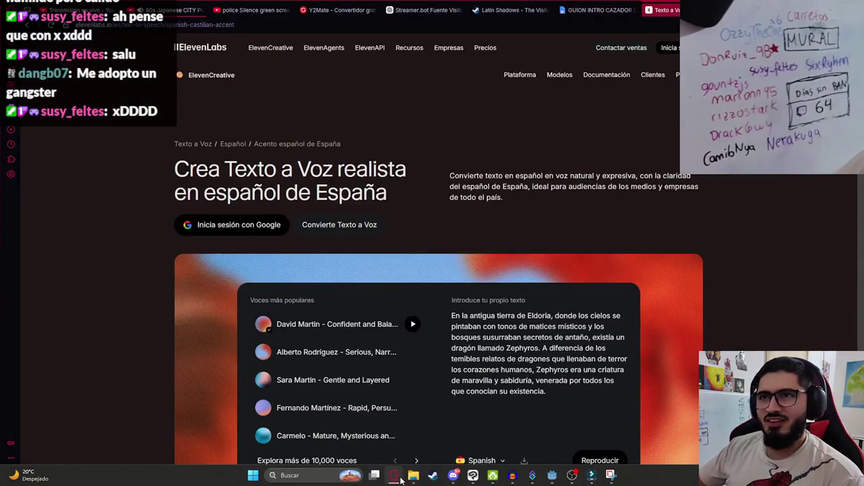
pyautogui.click(177, 10)
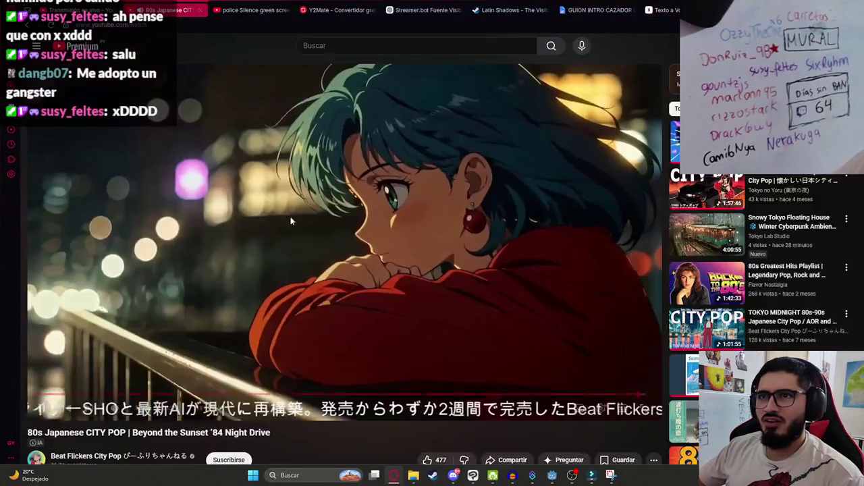
pyautogui.click(249, 268)
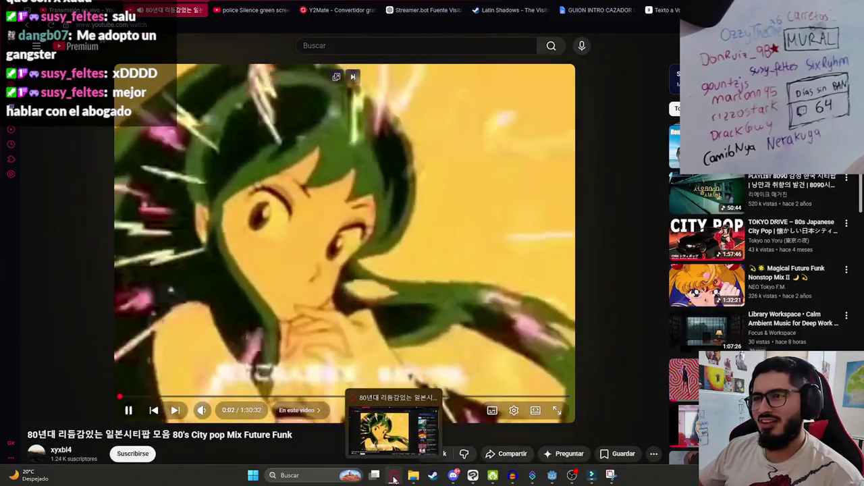
pyautogui.click(393, 478)
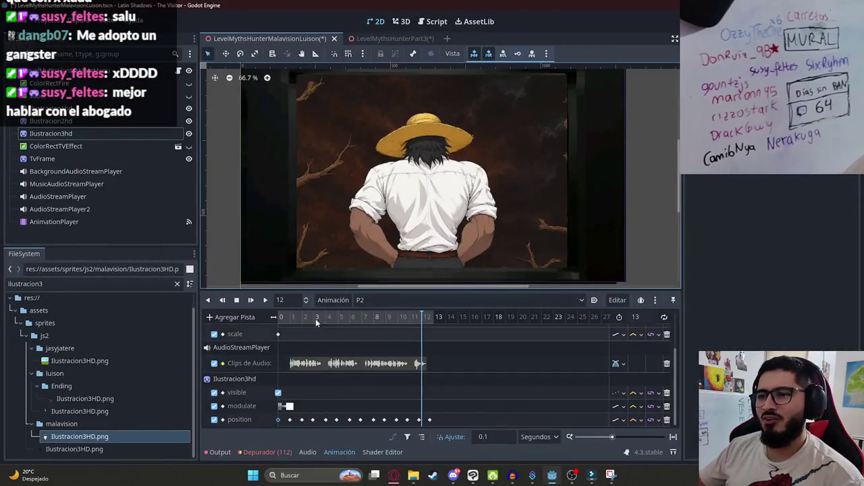
# Step: Key Ilustracion3hd's Self Modulate at full opacity at 12 seconds
pyautogui.click(234, 378)
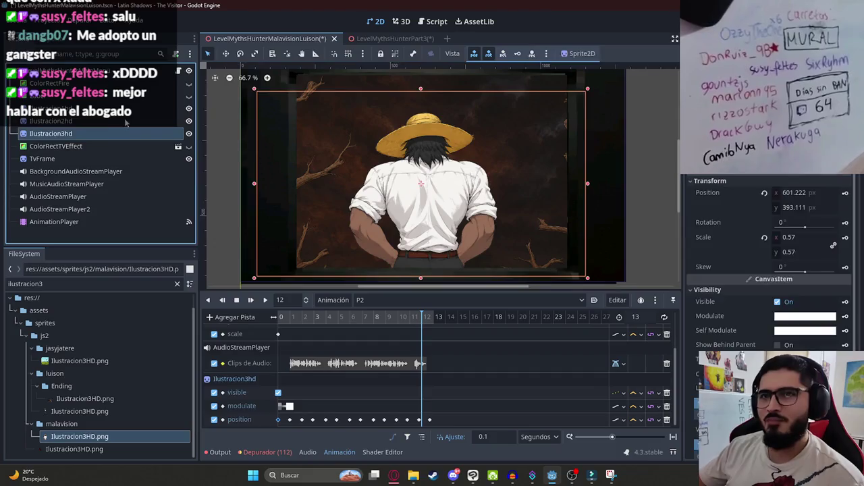
pyautogui.scroll(-2, 792, 272)
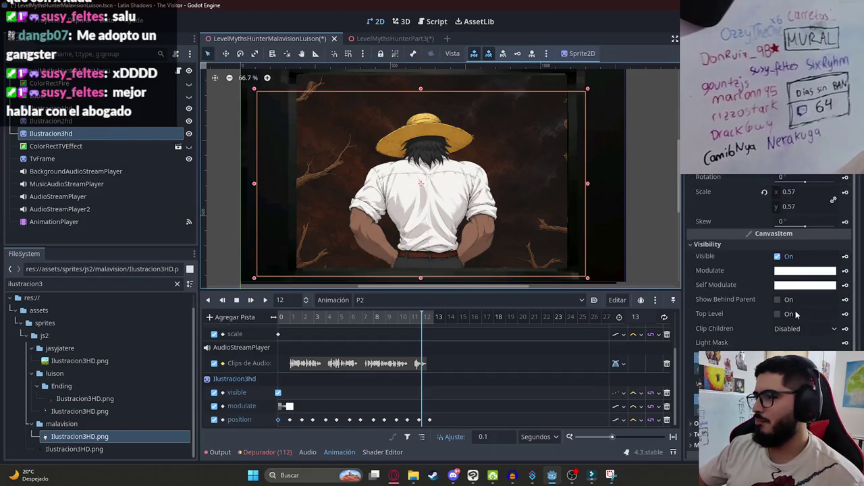
pyautogui.click(797, 271)
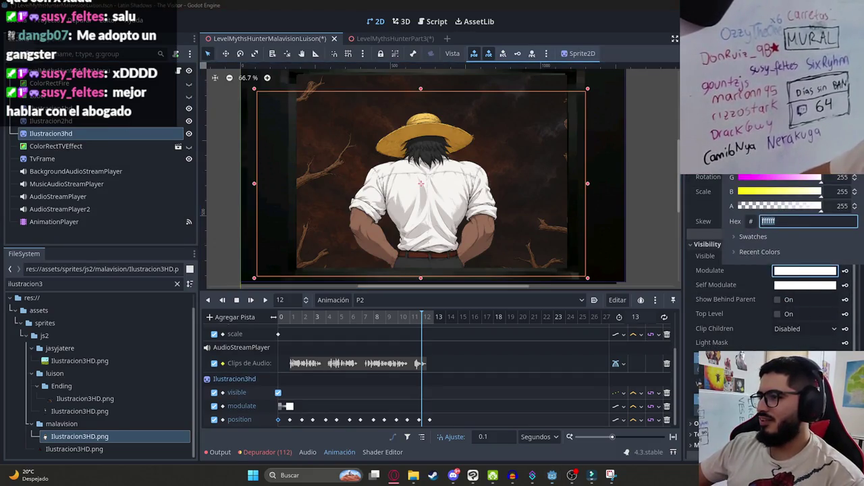
pyautogui.click(800, 302)
pyautogui.click(804, 285)
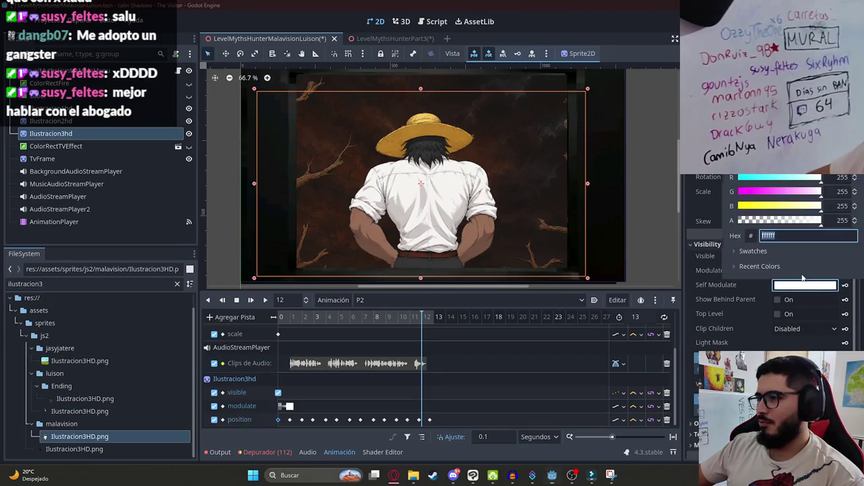
pyautogui.click(845, 286)
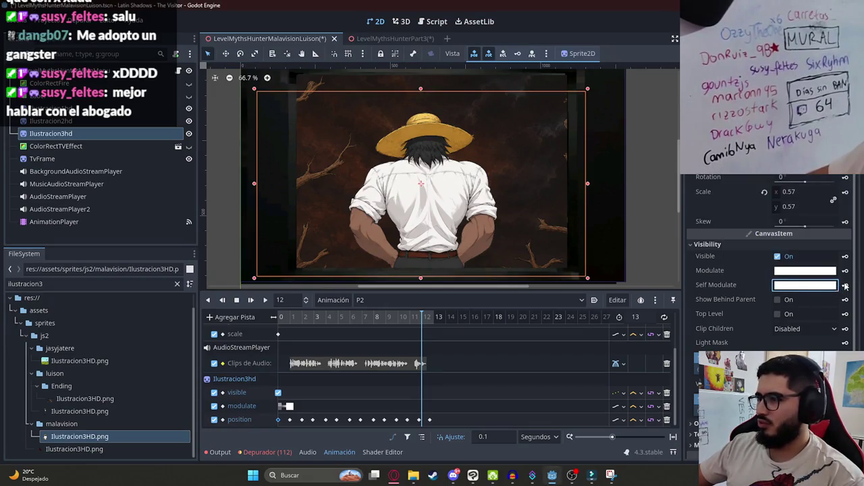
pyautogui.click(845, 285)
pyautogui.click(390, 266)
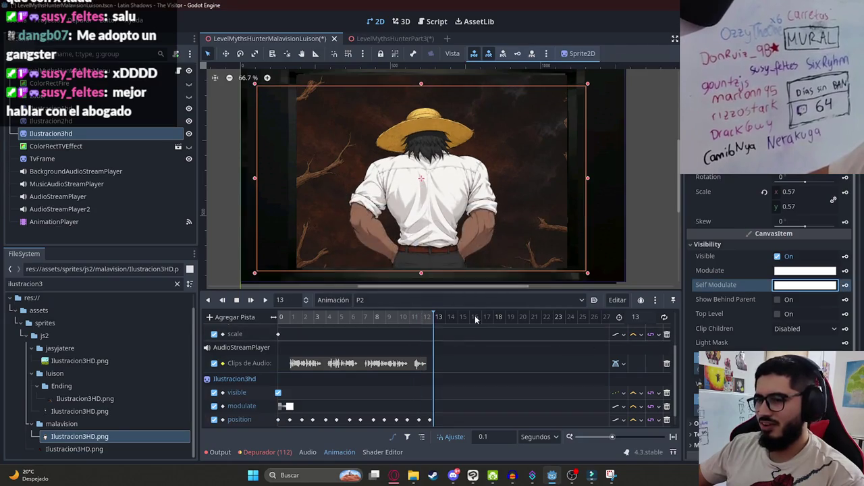
# Step: Key Ilustracion3hd's Self Modulate with alpha 0 at 13 seconds
pyautogui.click(828, 287)
pyautogui.moveTo(788, 221); pyautogui.dragTo(625, 219)
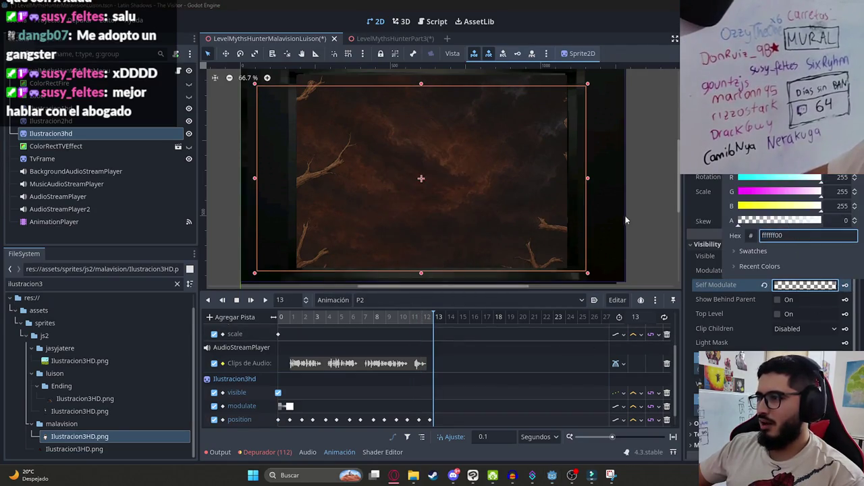
pyautogui.click(845, 287)
# Step: Key the Ilustracion2hd background's Modulate at 12 seconds
pyautogui.click(426, 317)
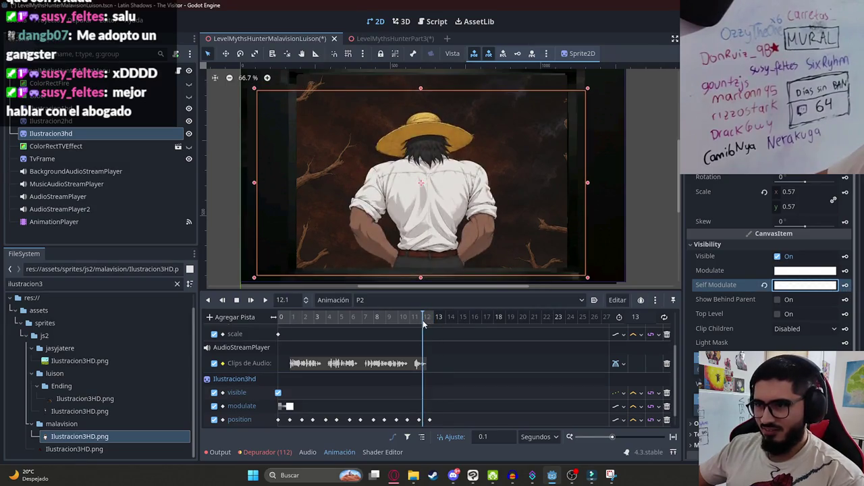
pyautogui.click(86, 121)
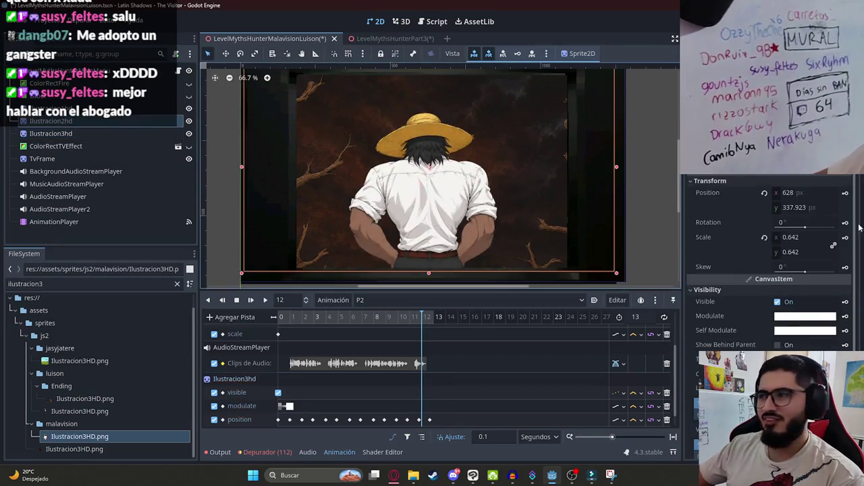
pyautogui.click(844, 316)
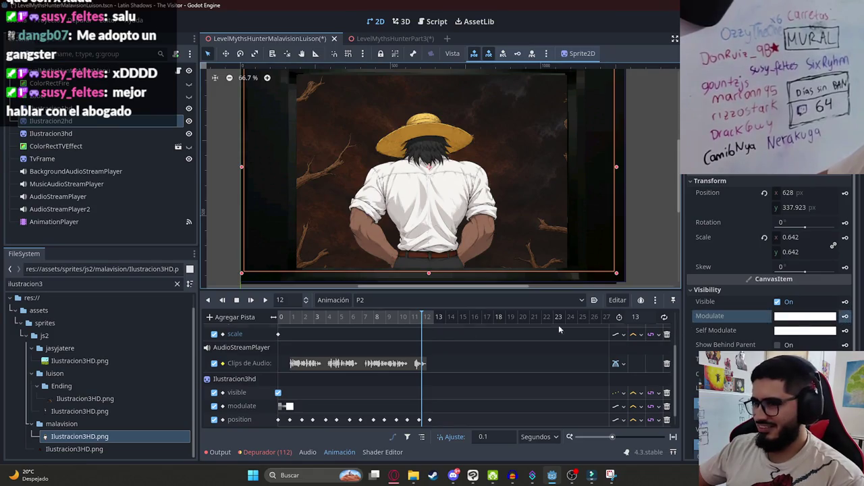
pyautogui.click(845, 330)
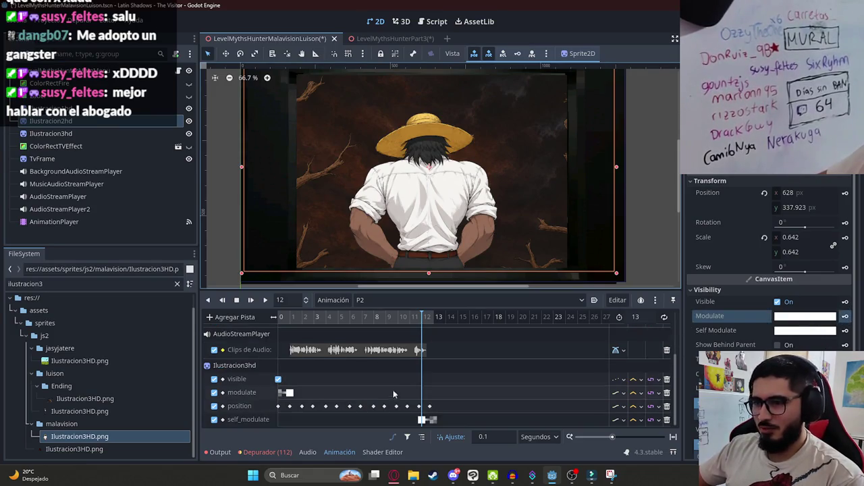
# Step: Set Ilustracion2hd's Modulate to black (000000) at 13 seconds
pyautogui.click(436, 317)
pyautogui.moveTo(436, 321)
pyautogui.mouseDown()
pyautogui.moveTo(421, 319)
pyautogui.moveTo(434, 318)
pyautogui.mouseUp()
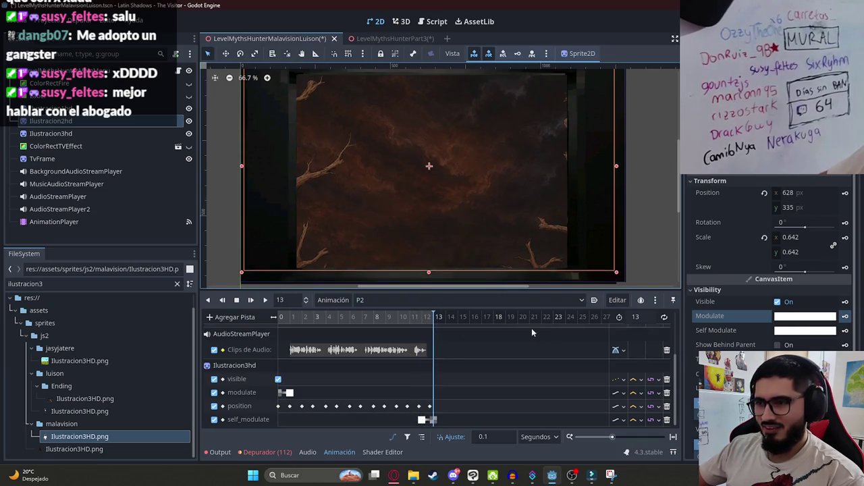
pyautogui.click(802, 324)
pyautogui.click(849, 236)
pyautogui.click(718, 322)
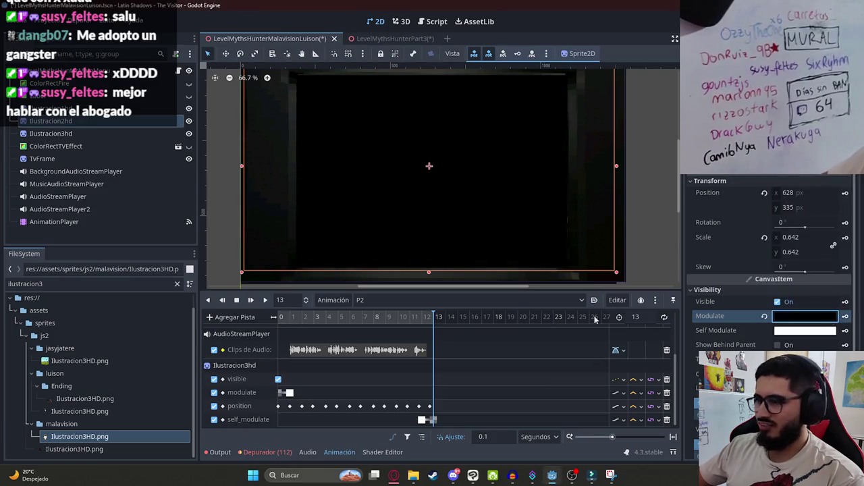
# Step: Rewind the animation preview to the start and save the scene
pyautogui.moveTo(420, 312)
pyautogui.mouseDown()
pyautogui.moveTo(439, 318)
pyautogui.moveTo(279, 320)
pyautogui.mouseUp()
pyautogui.hotkey('ctrl', 's')
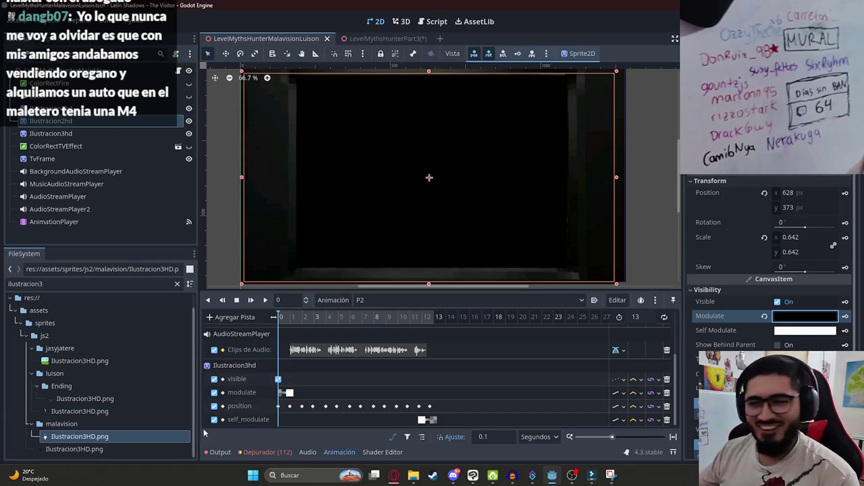
pyautogui.click(393, 475)
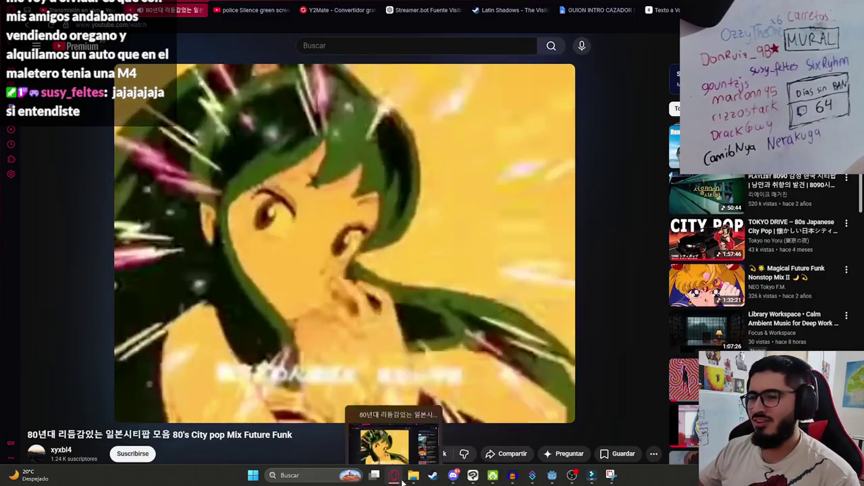
pyautogui.click(393, 475)
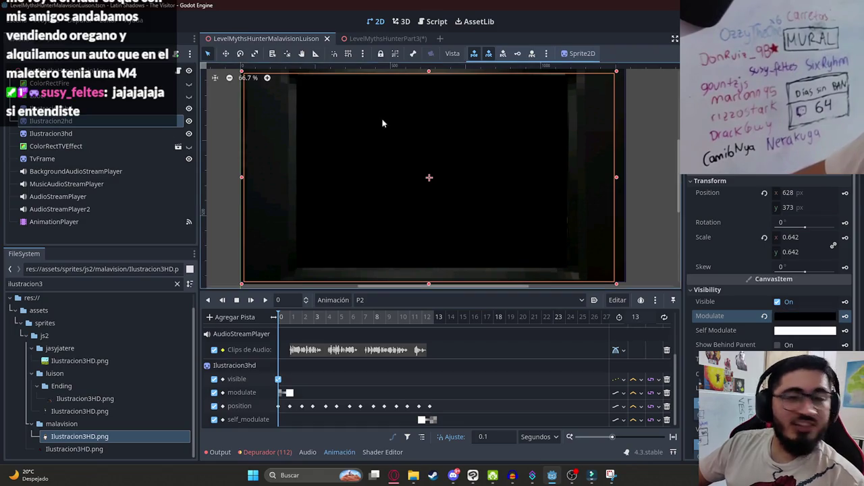
# Step: Add an AudioStreamPlayer2 audio track with footsteps_loop.wav at the start of P2
pyautogui.click(266, 300)
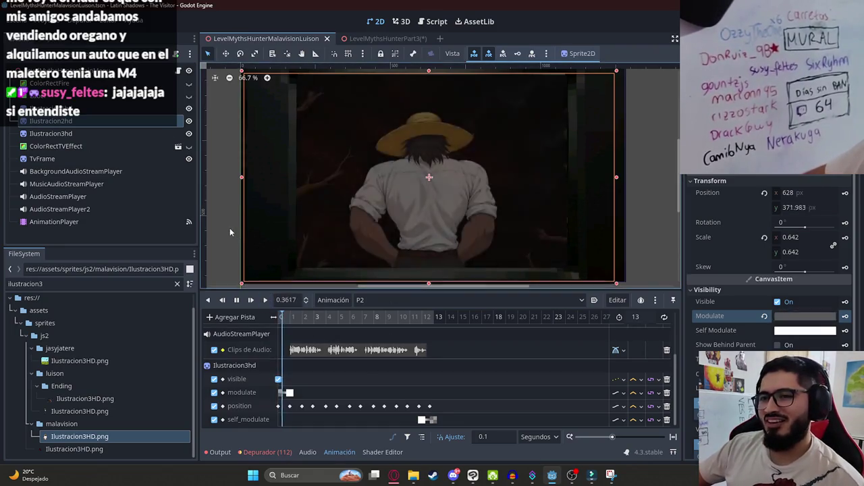
pyautogui.click(237, 300)
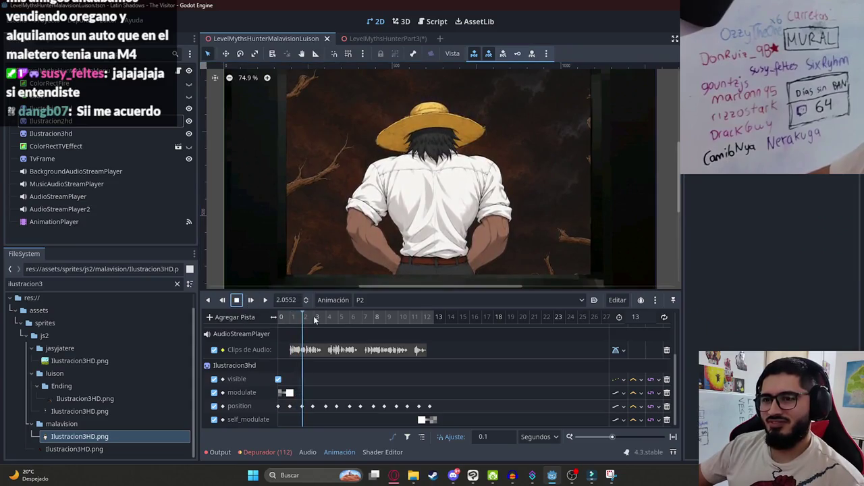
pyautogui.click(237, 300)
pyautogui.click(234, 316)
pyautogui.click(262, 418)
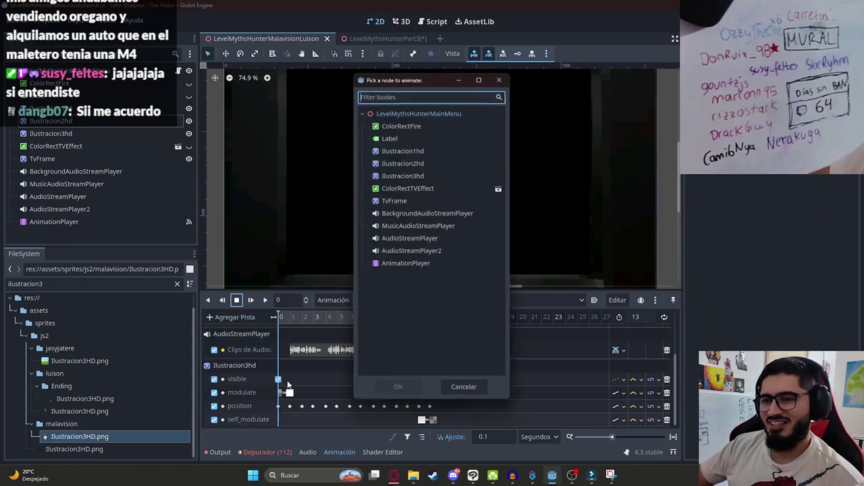
pyautogui.doubleClick(406, 250)
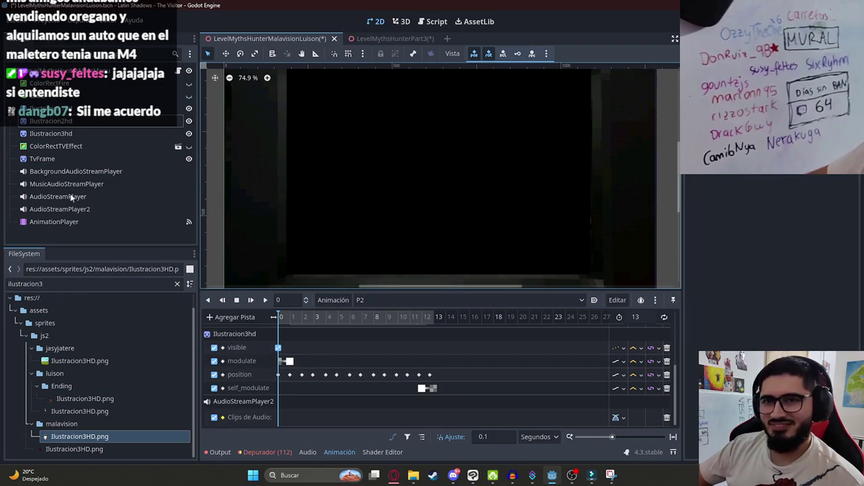
pyautogui.click(66, 287)
pyautogui.write('foots')
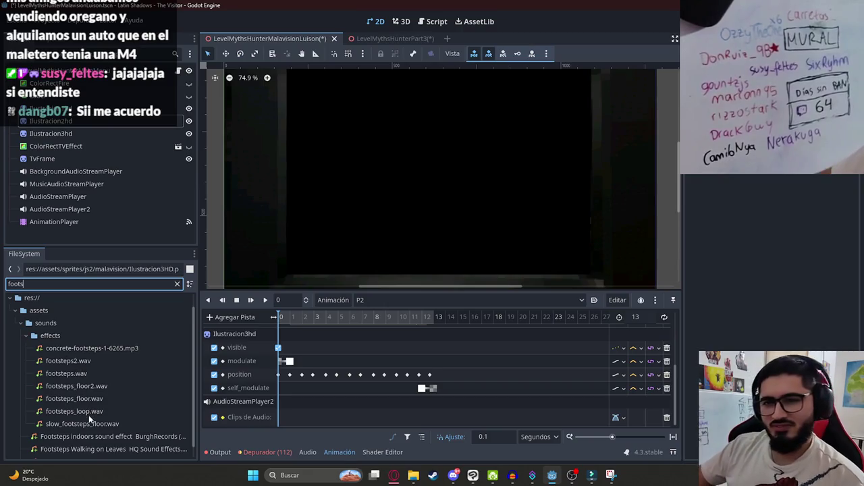
pyautogui.moveTo(82, 411)
pyautogui.mouseDown()
pyautogui.moveTo(289, 410)
pyautogui.moveTo(290, 418)
pyautogui.mouseUp()
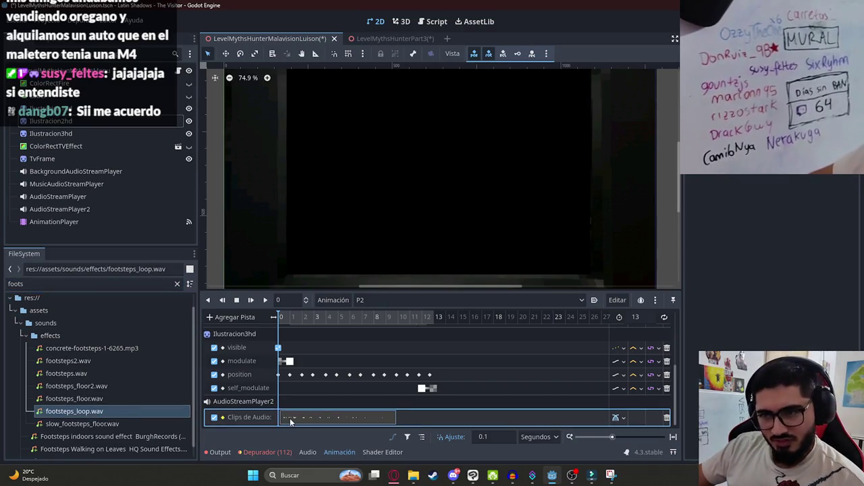
# Step: Preview the footsteps, then switch to P1 and back to P2
pyautogui.click(264, 300)
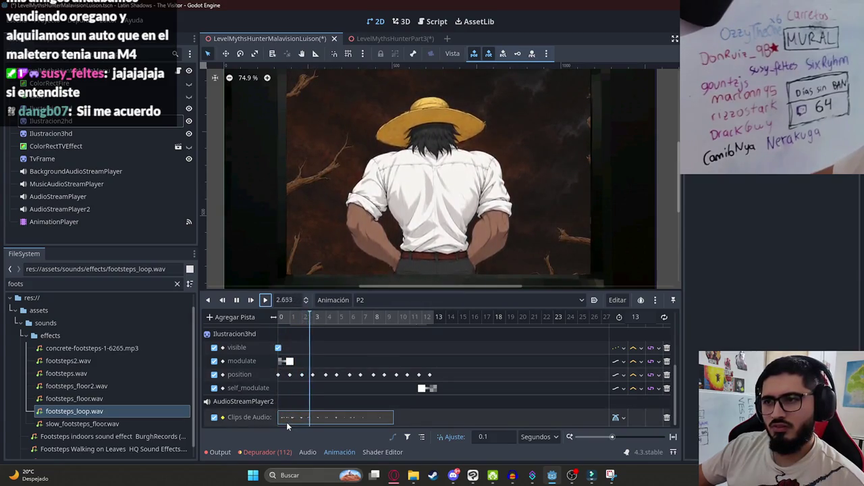
pyautogui.click(385, 302)
pyautogui.click(376, 315)
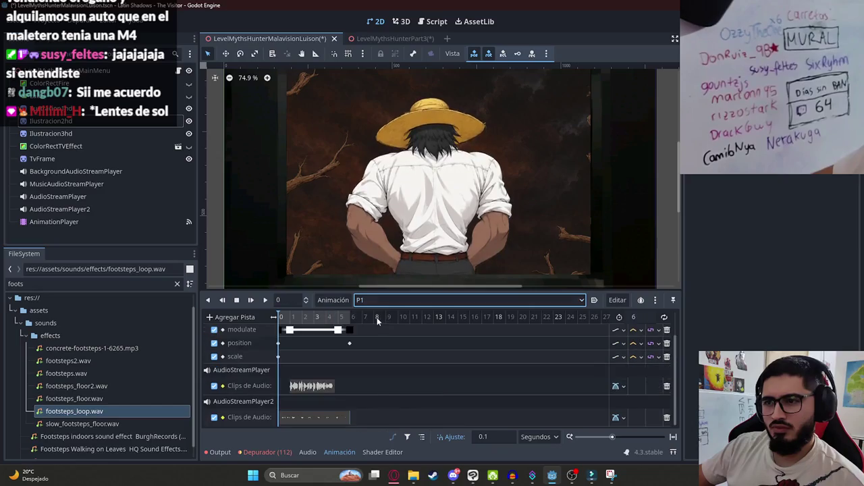
pyautogui.click(291, 419)
pyautogui.click(408, 302)
pyautogui.click(380, 328)
# Step: Add a second footsteps_loop.wav clip starting near 9 seconds
pyautogui.click(264, 299)
pyautogui.scroll(-2, 344, 398)
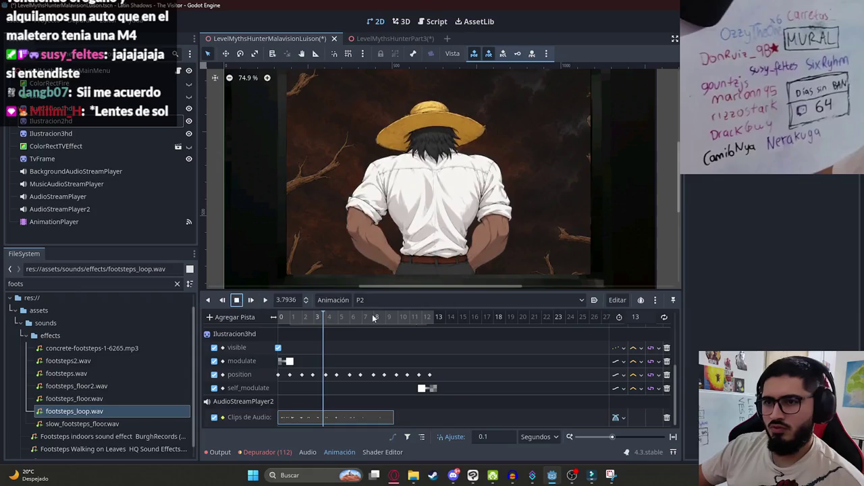
pyautogui.click(426, 325)
pyautogui.click(441, 417)
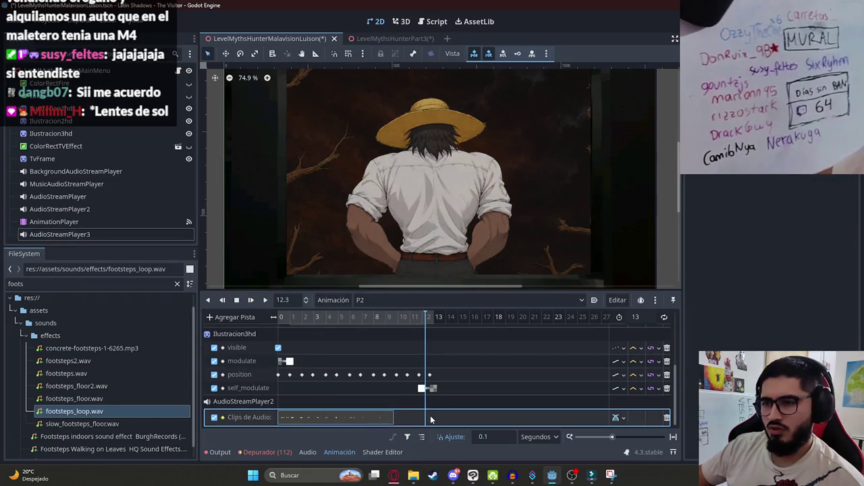
pyautogui.moveTo(431, 420); pyautogui.dragTo(414, 420)
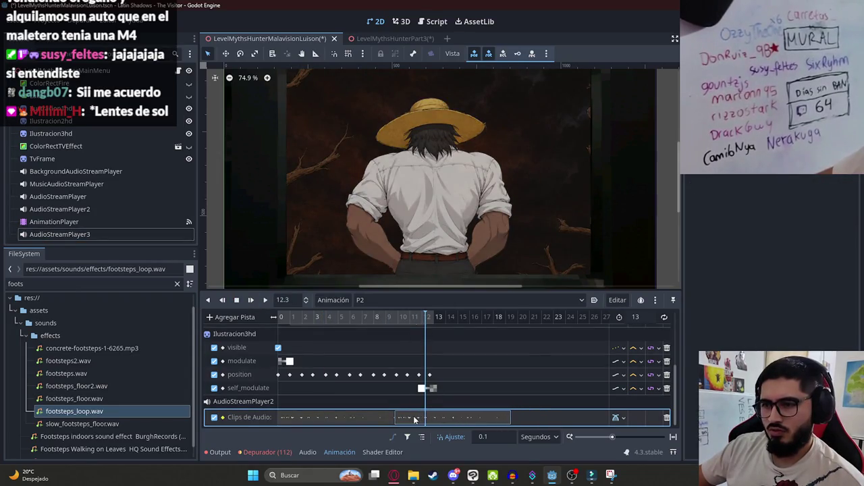
# Step: Delete the stray AudioStreamPlayer3 node and replay P2
pyautogui.click(104, 234)
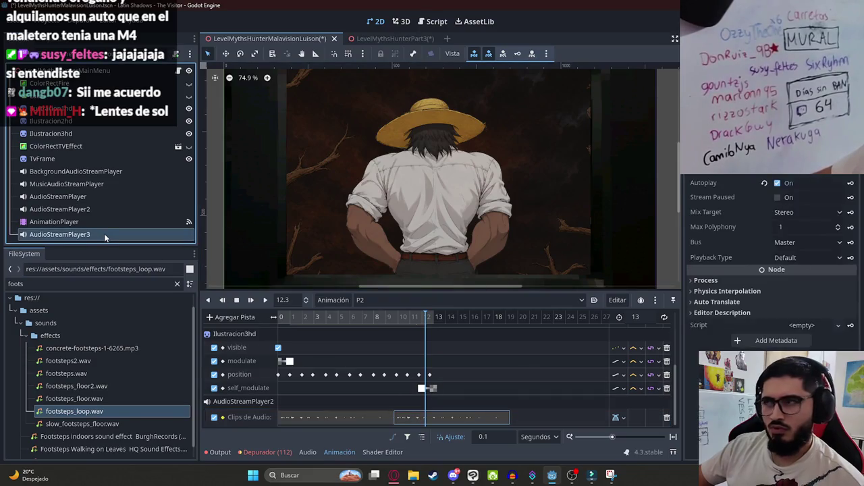
pyautogui.rightClick(104, 234)
pyautogui.click(164, 451)
pyautogui.press('Return')
pyautogui.click(264, 300)
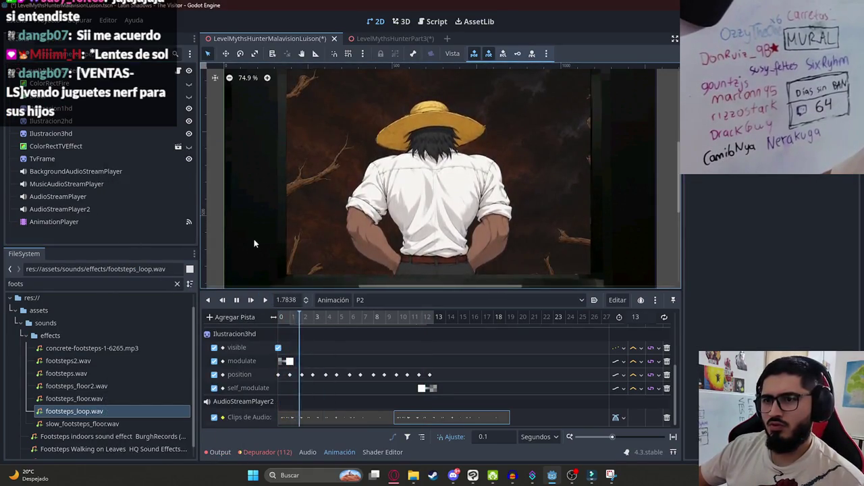
# Step: Make the ColorRectTVEffect scanline overlay visible over the scene
pyautogui.scroll(-1, 313, 236)
pyautogui.scroll(1, 334, 236)
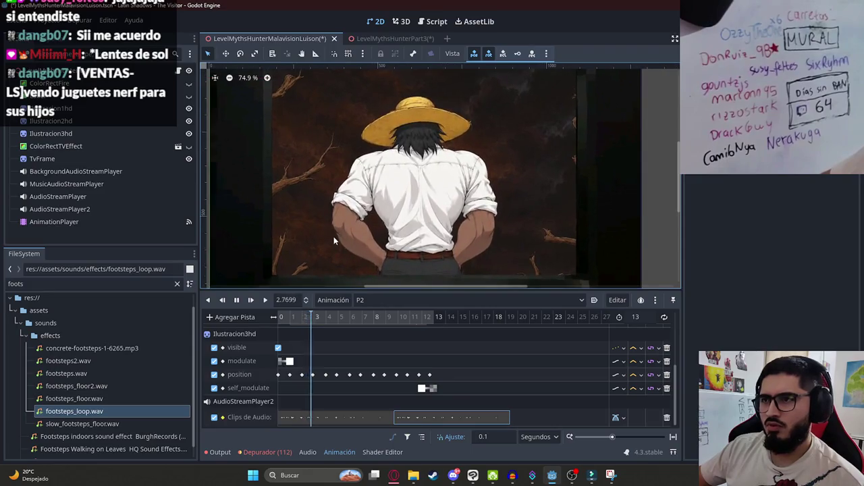
pyautogui.click(189, 146)
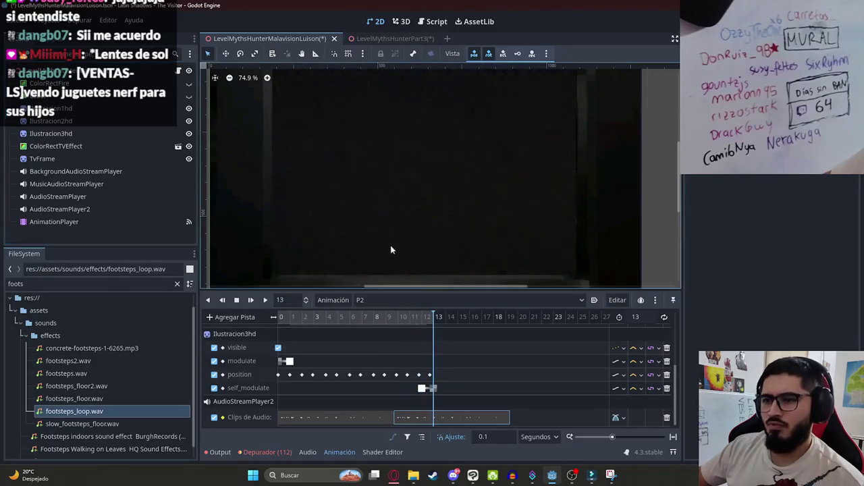
# Step: Shift the footsteps clip slightly later, preview P2 from 7.8 seconds, and save
pyautogui.moveTo(406, 419); pyautogui.dragTo(427, 420)
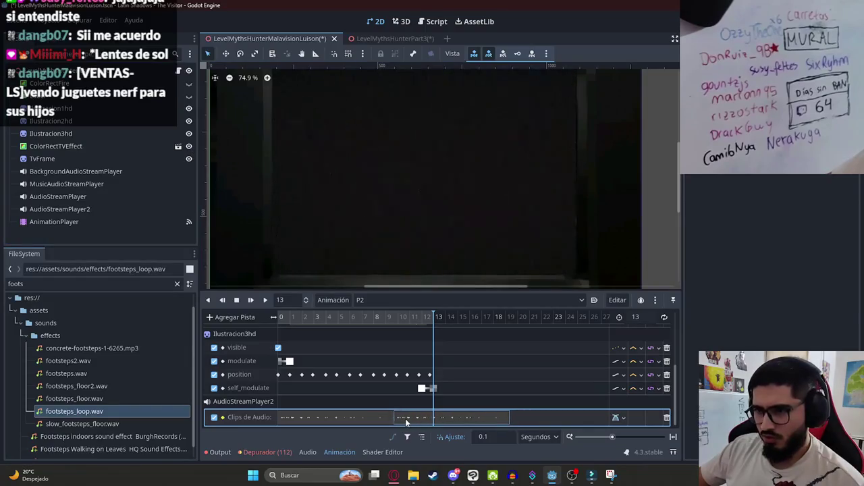
pyautogui.click(371, 335)
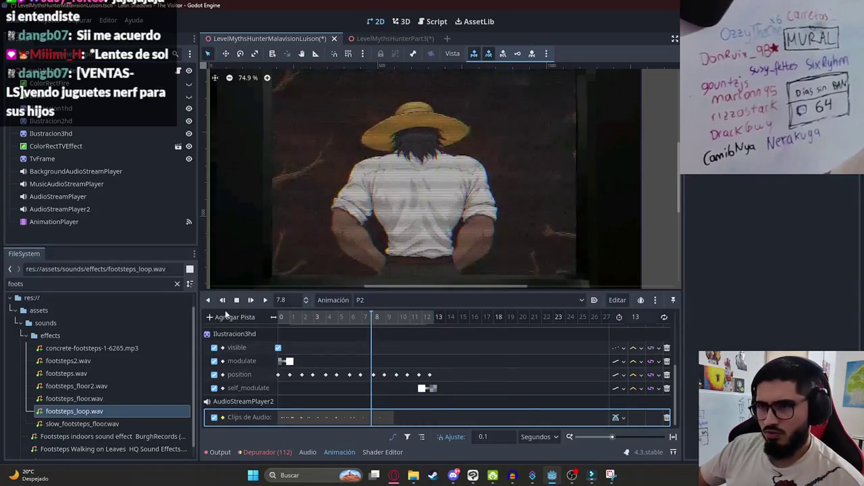
pyautogui.click(251, 300)
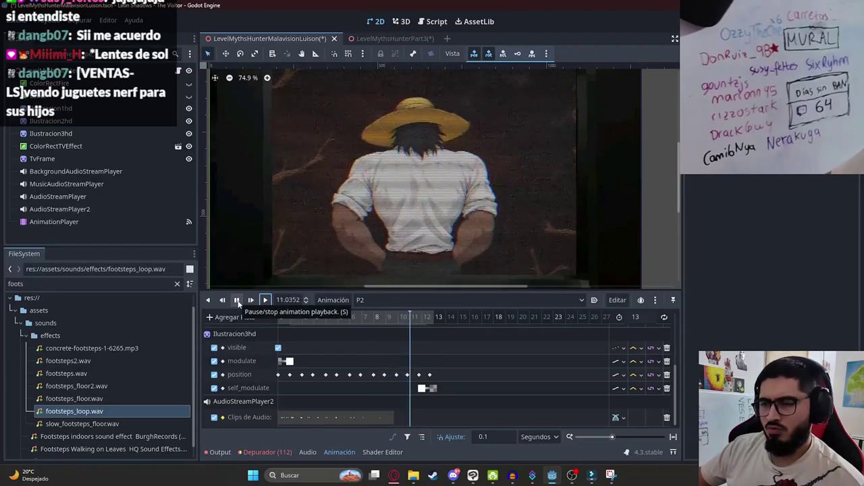
pyautogui.hotkey('ctrl', 's')
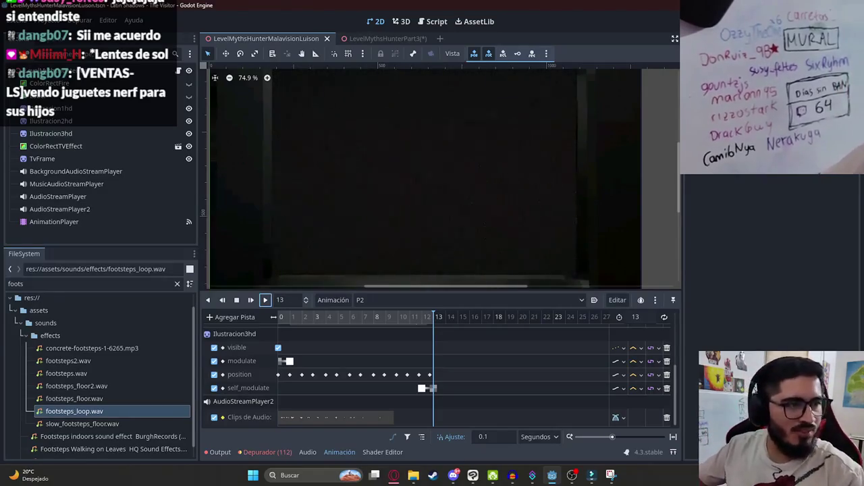
# Step: Switch to the 3D workspace with the root node selected
pyautogui.click(572, 476)
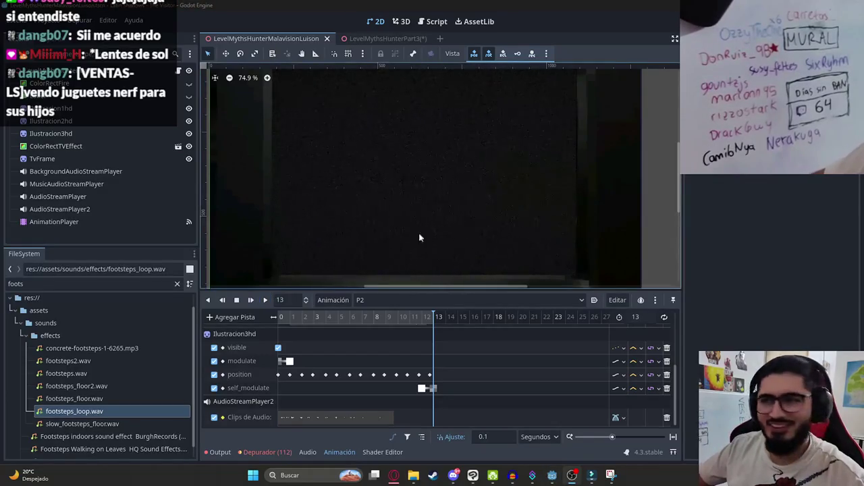
pyautogui.scroll(-1, 435, 235)
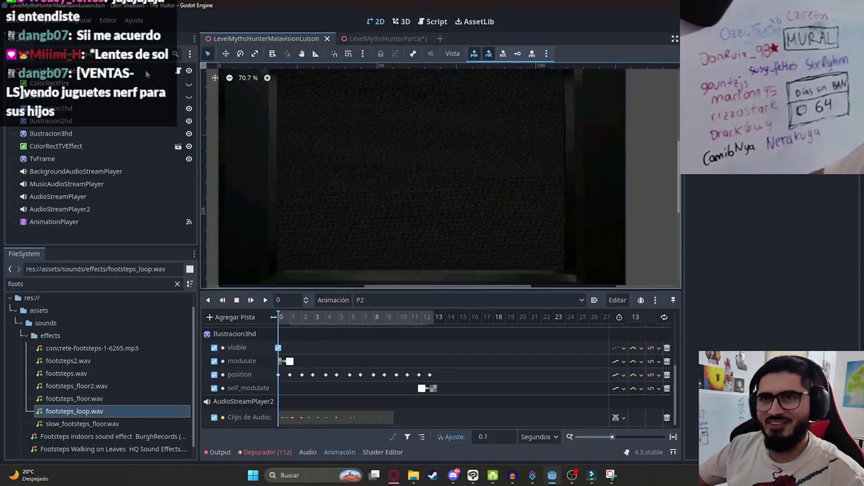
pyautogui.click(176, 74)
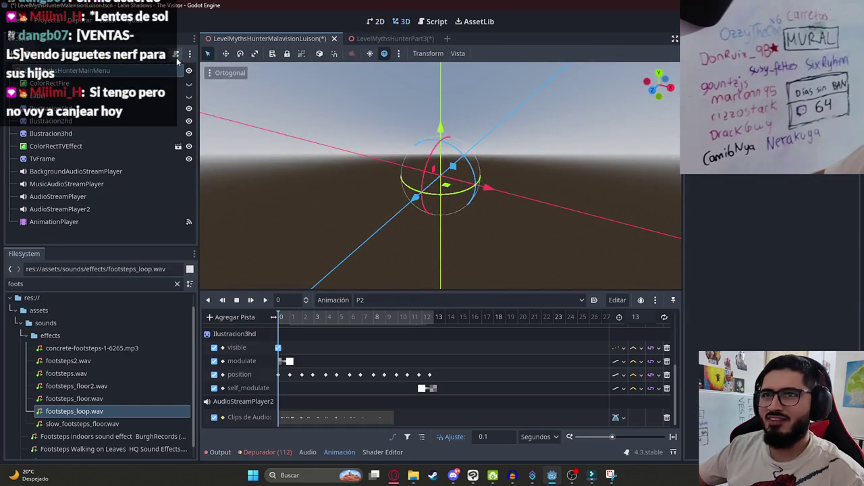
# Step: Attach a new script to the root node, saved in the scripts folder
pyautogui.click(176, 54)
pyautogui.click(545, 232)
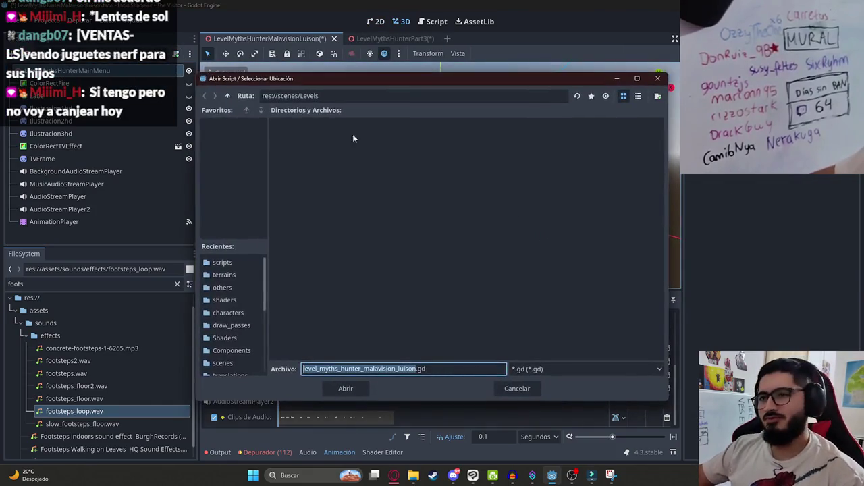
pyautogui.click(227, 95)
pyautogui.click(227, 96)
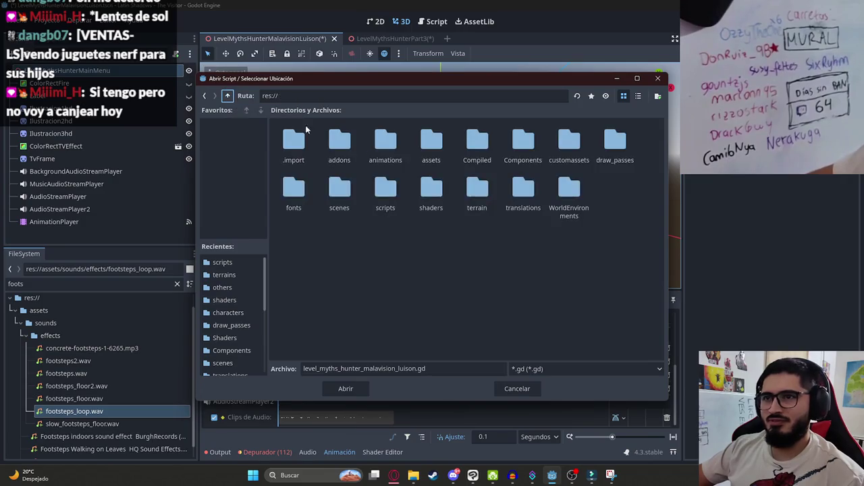
pyautogui.doubleClick(385, 198)
pyautogui.scroll(-5, 540, 307)
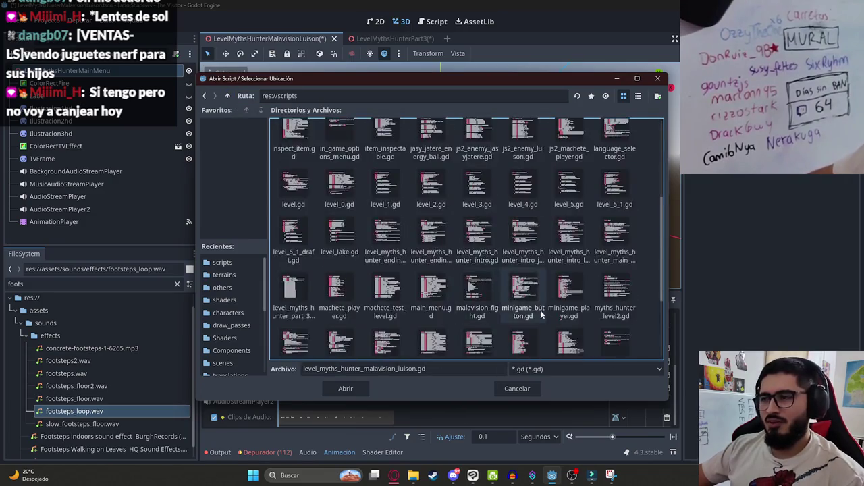
pyautogui.click(353, 389)
pyautogui.click(382, 336)
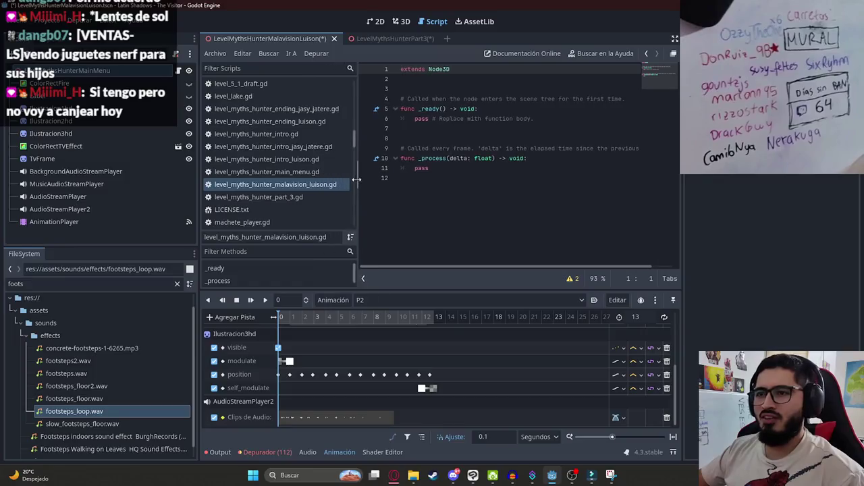
# Step: Replace level_myths_hunter_malavision_luison.gd's template with code copied from level_myths_hunter_intro_luison.gd
pyautogui.click(301, 161)
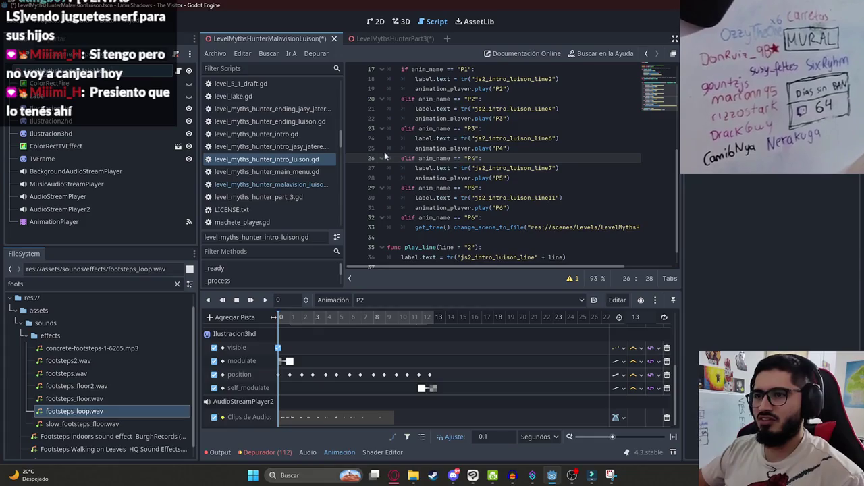
pyautogui.hotkey('ctrl', 'a')
pyautogui.click(314, 184)
pyautogui.hotkey('ctrl', 'a')
pyautogui.hotkey('ctrl', 'v')
# Step: Delete the P3 through P6 branches from the pasted code
pyautogui.scroll(3, 601, 148)
pyautogui.scroll(-1, 512, 239)
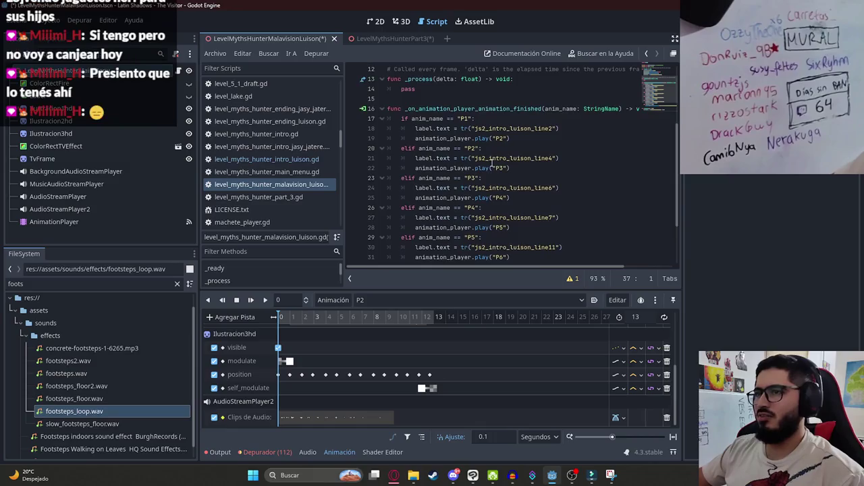
pyautogui.scroll(-2, 605, 249)
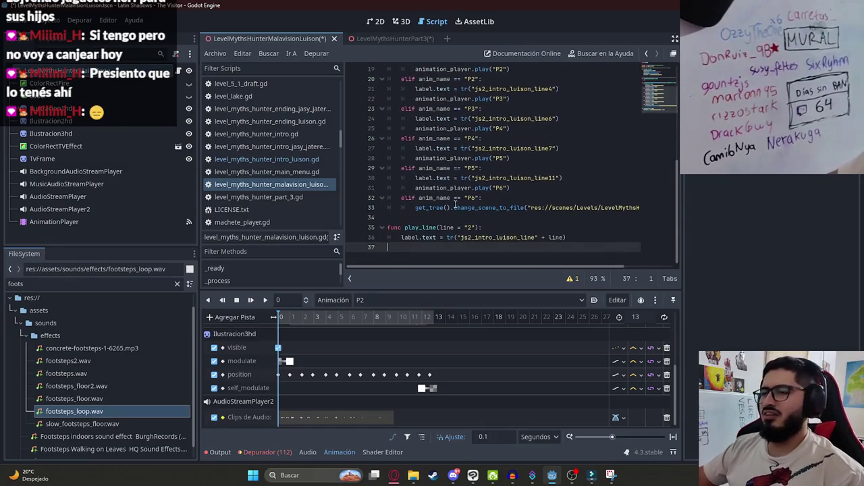
pyautogui.hscroll(3, 499, 206)
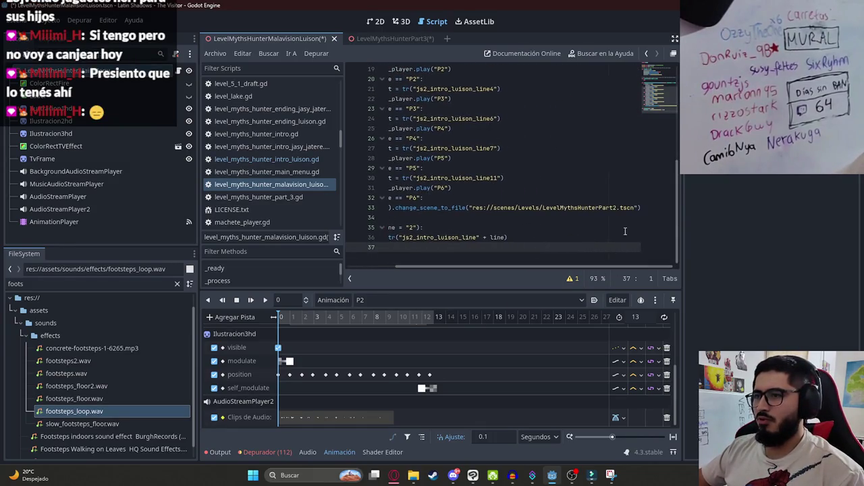
pyautogui.moveTo(642, 207)
pyautogui.mouseDown()
pyautogui.moveTo(405, 162)
pyautogui.moveTo(382, 110)
pyautogui.moveTo(415, 121)
pyautogui.mouseUp()
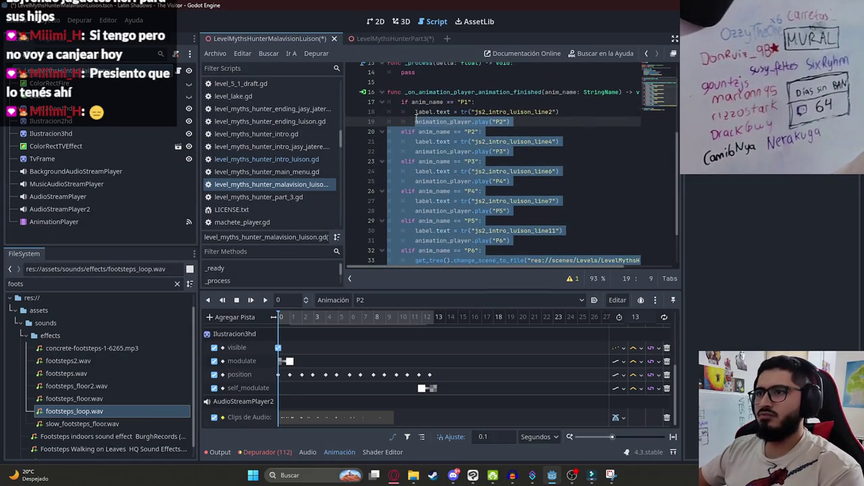
pyautogui.moveTo(415, 116)
pyautogui.mouseDown()
pyautogui.moveTo(369, 138)
pyautogui.moveTo(363, 163)
pyautogui.mouseUp()
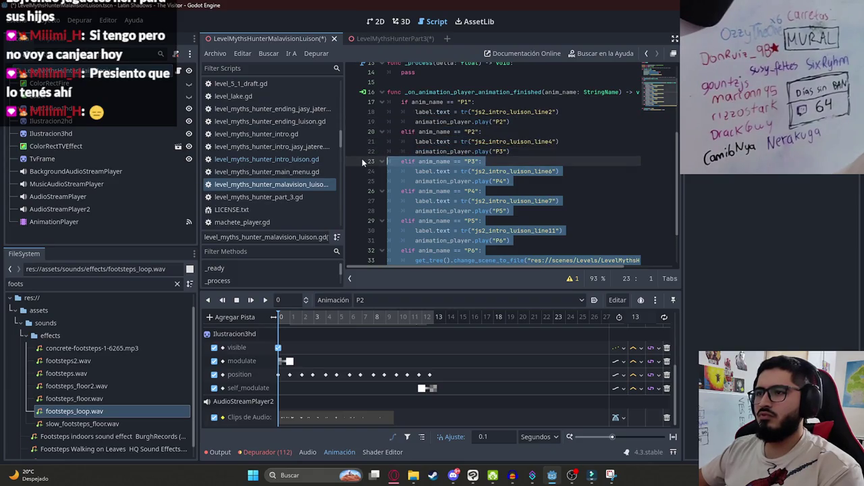
pyautogui.press('Delete')
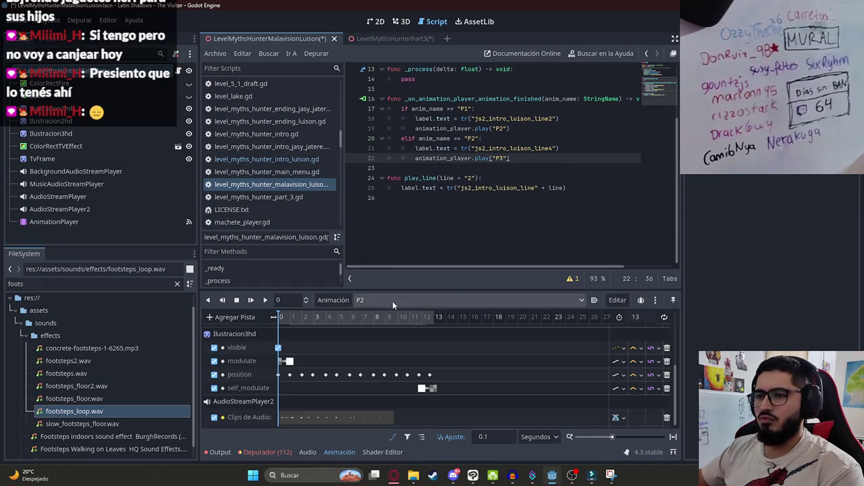
# Step: Save the edited level_myths_hunter_malavision_luison.gd script
pyautogui.click(518, 160)
pyautogui.scroll(4, 518, 159)
pyautogui.click(486, 217)
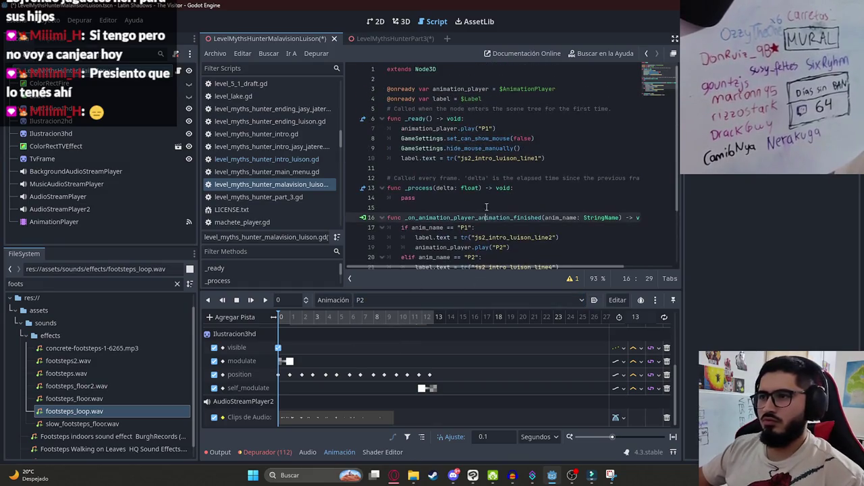
pyautogui.hotkey('ctrl', 's')
# Step: Review the _ready function's subtitle lines, then return to the 2D scene view
pyautogui.doubleClick(480, 159)
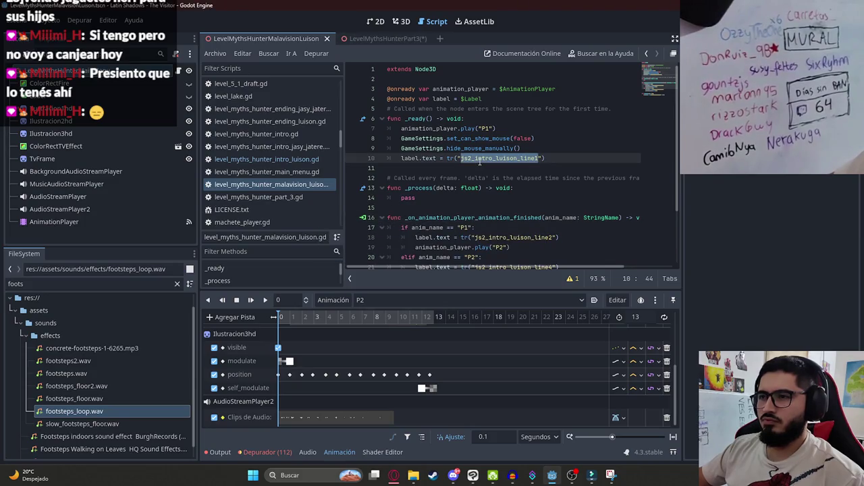
pyautogui.scroll(-2, 483, 164)
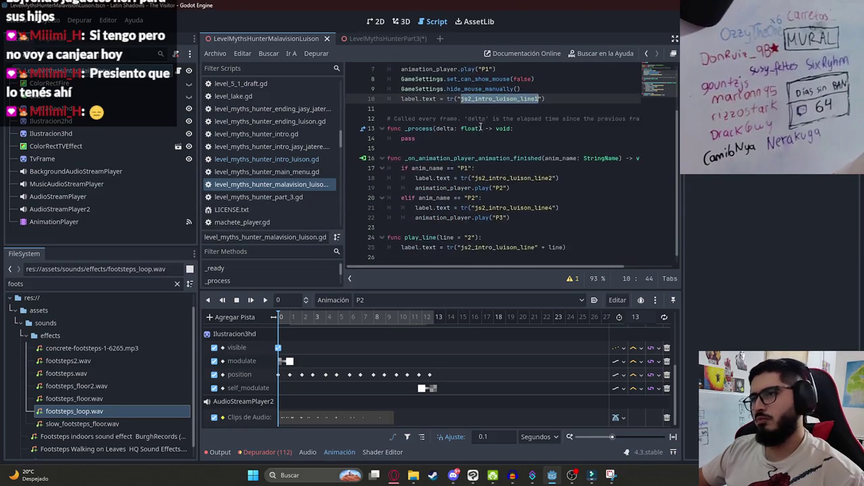
pyautogui.click(482, 188)
pyautogui.scroll(2, 491, 137)
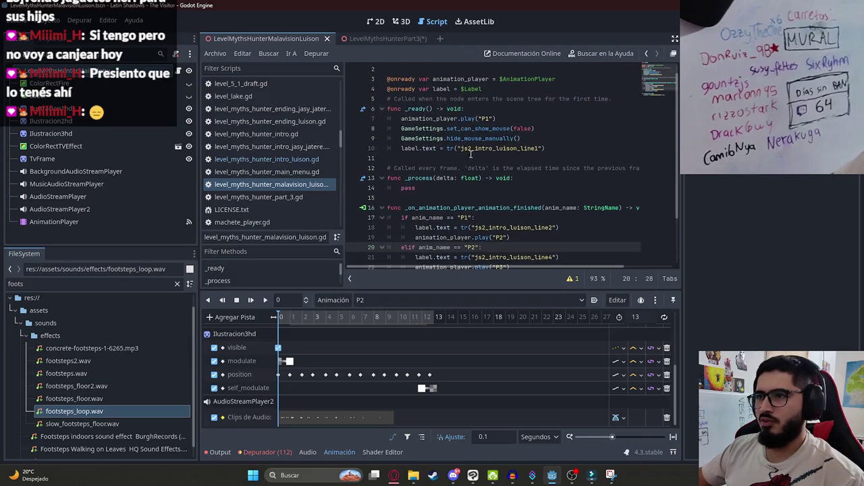
pyautogui.click(450, 129)
pyautogui.scroll(-2, 449, 176)
pyautogui.scroll(1, 448, 212)
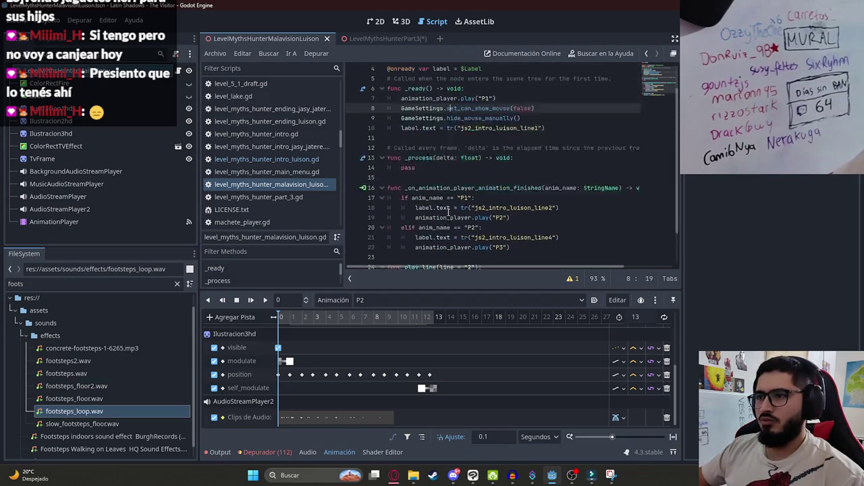
pyautogui.scroll(2, 448, 212)
pyautogui.click(374, 21)
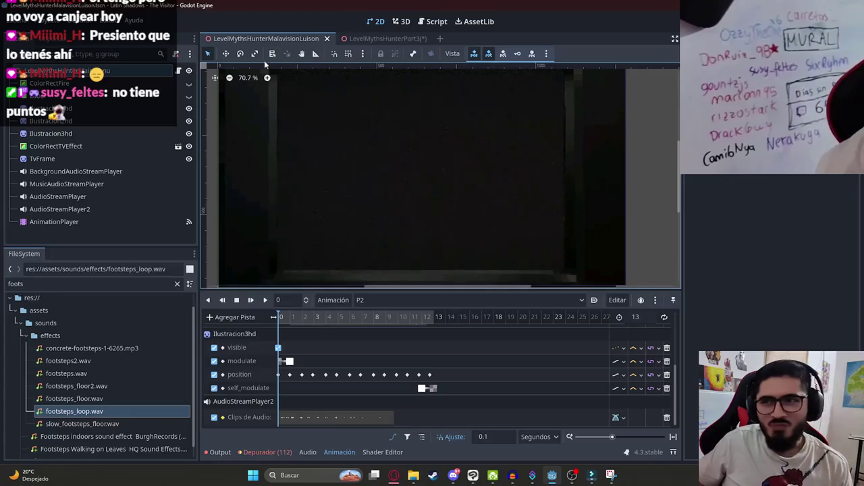
# Step: Test-run the Malavision scene from its tab, then close the game with F8
pyautogui.rightClick(271, 38)
pyautogui.click(311, 110)
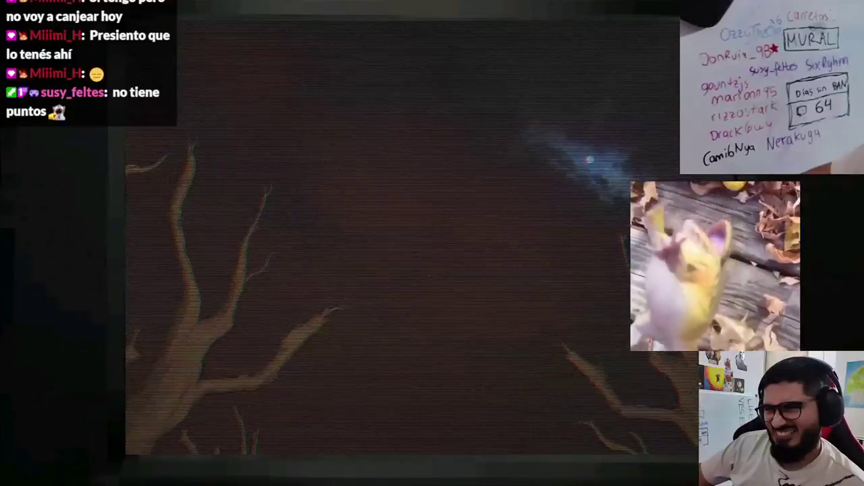
pyautogui.press('F8')
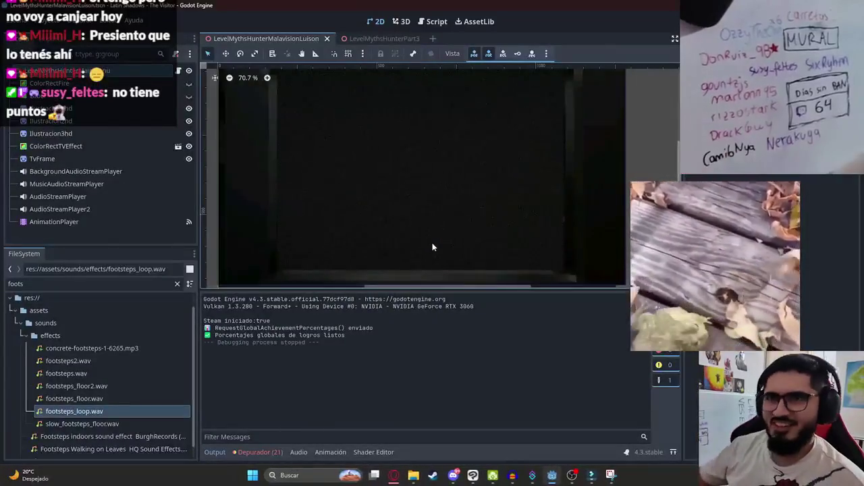
# Step: In P1, add a Visible key for the subtitle Label at about 0.9 s
pyautogui.click(145, 96)
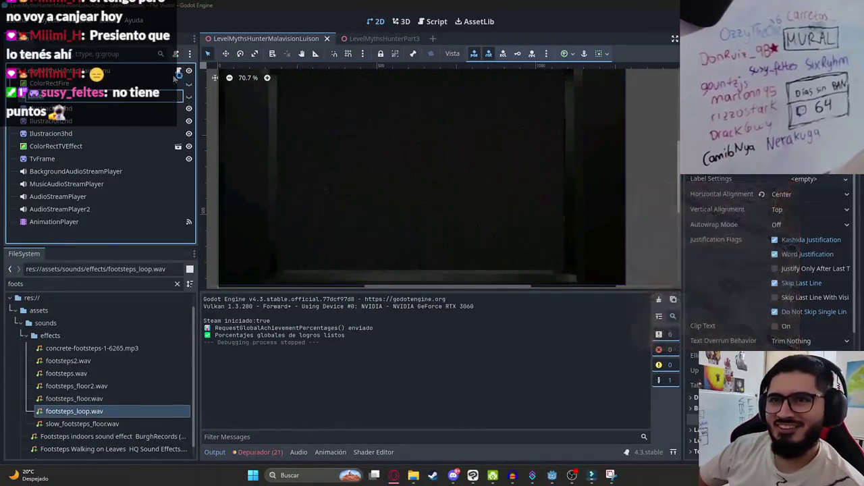
pyautogui.click(54, 221)
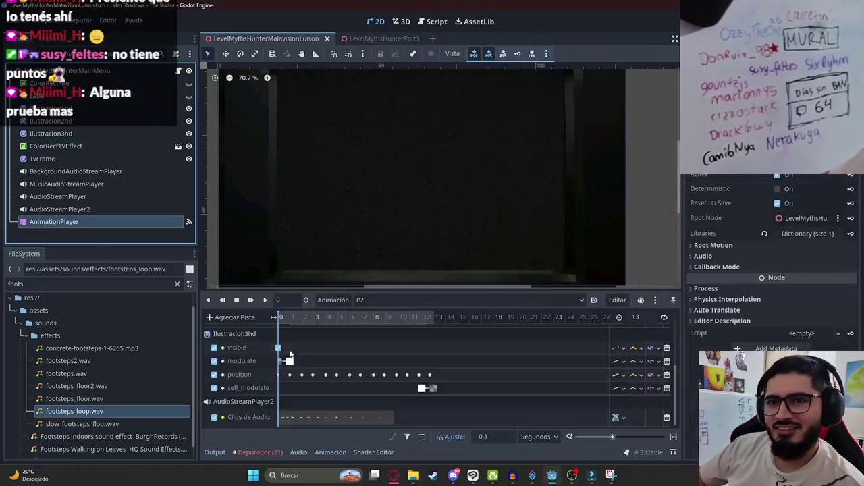
pyautogui.click(386, 315)
pyautogui.click(290, 317)
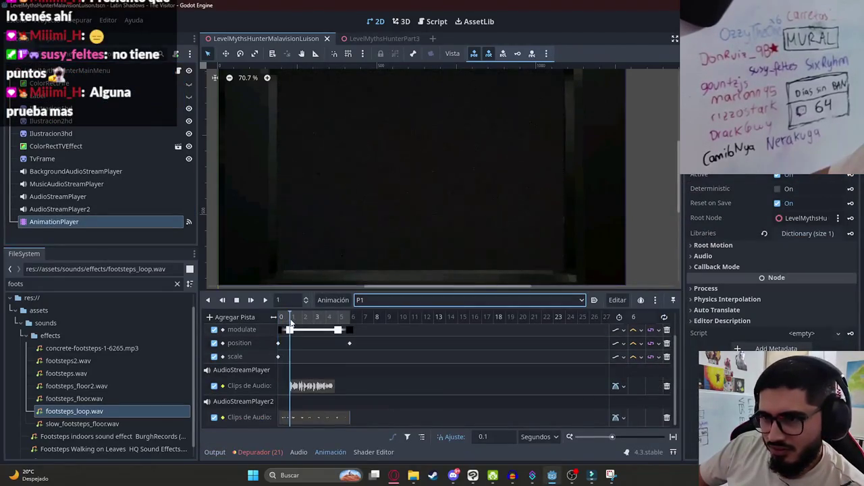
pyautogui.click(40, 95)
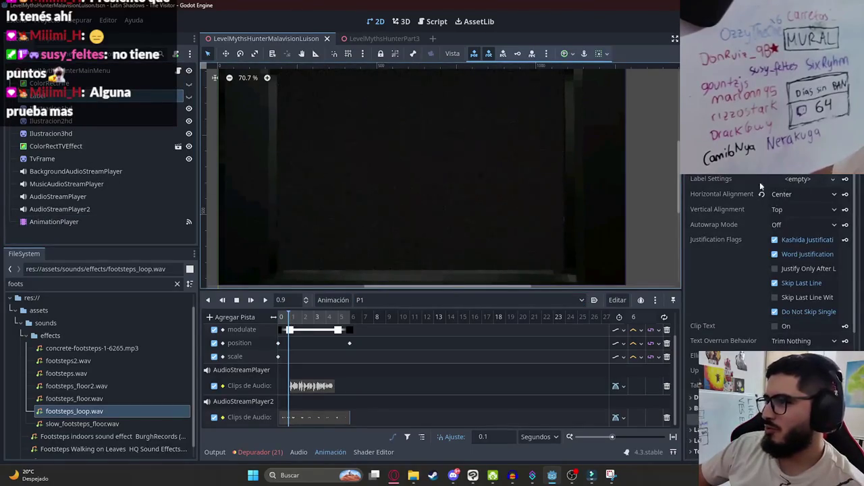
pyautogui.scroll(-5, 755, 223)
pyautogui.click(709, 336)
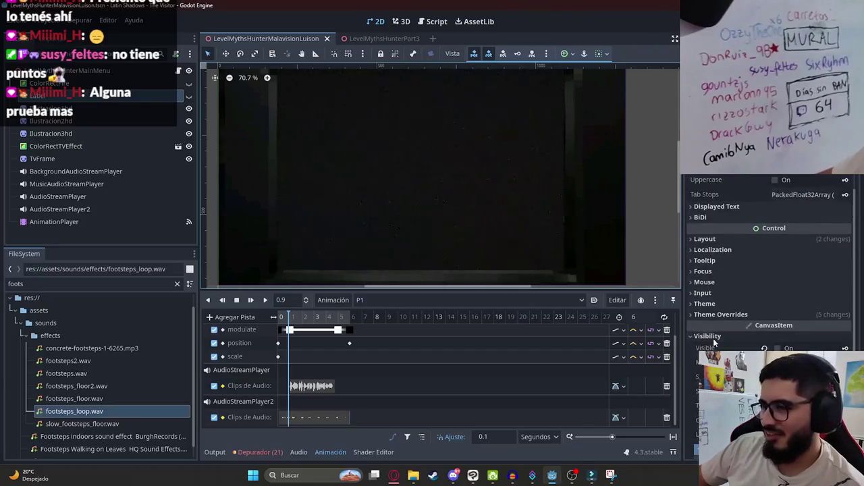
pyautogui.click(765, 347)
pyautogui.press('Return')
# Step: Move the Label node just above ColorRectTVEffect and save the scene
pyautogui.click(336, 317)
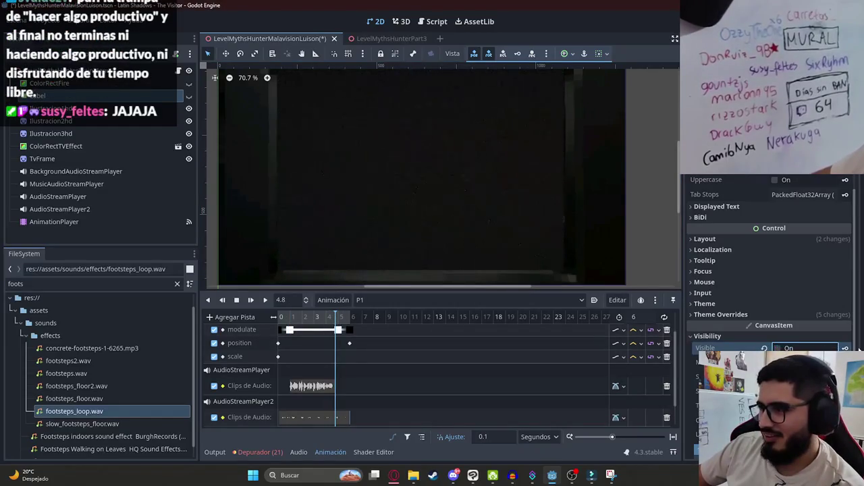
pyautogui.moveTo(335, 316); pyautogui.dragTo(266, 317)
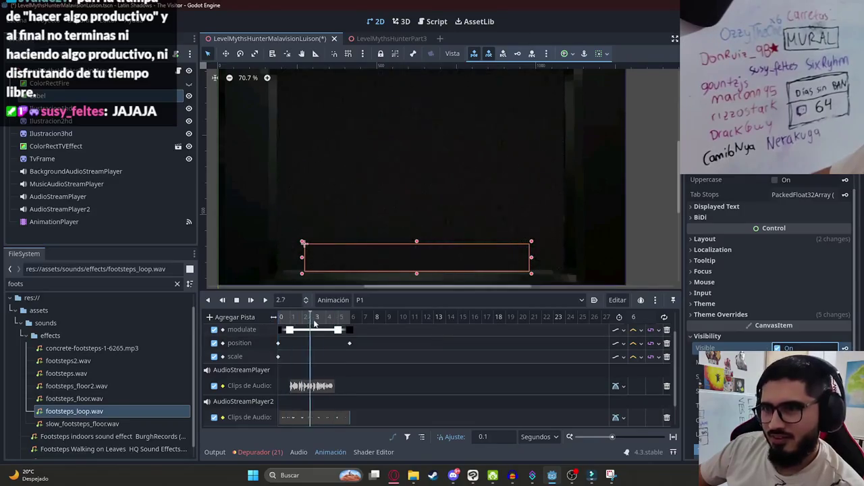
pyautogui.moveTo(94, 100)
pyautogui.mouseDown()
pyautogui.moveTo(54, 147)
pyautogui.moveTo(60, 141)
pyautogui.mouseUp()
pyautogui.hotkey('ctrl', 's')
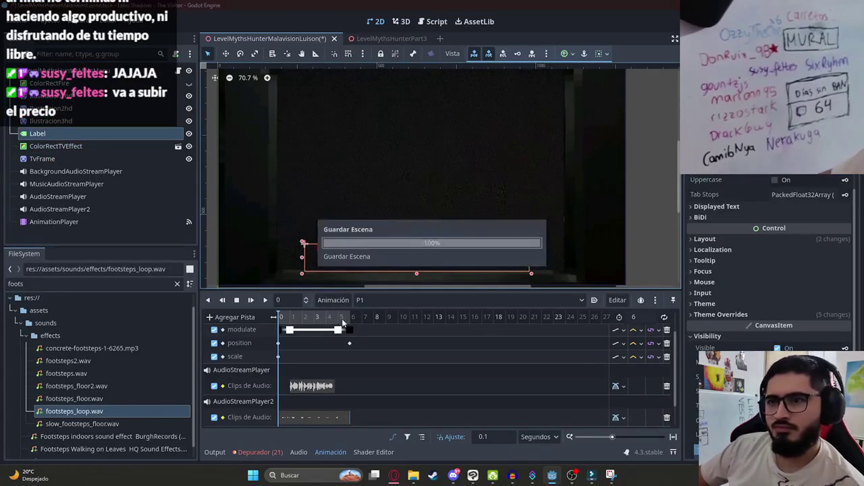
# Step: In P2, key the Label visible at 0.9 s and hidden at 12.4 s
pyautogui.click(364, 300)
pyautogui.click(374, 327)
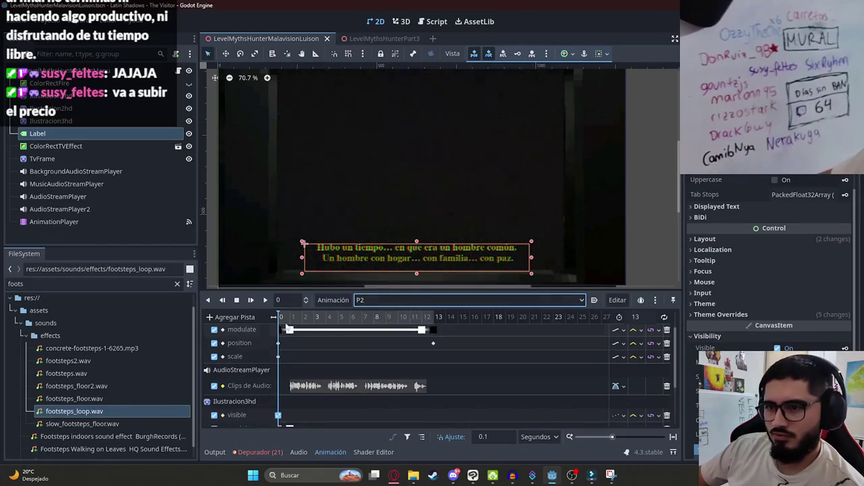
pyautogui.click(289, 317)
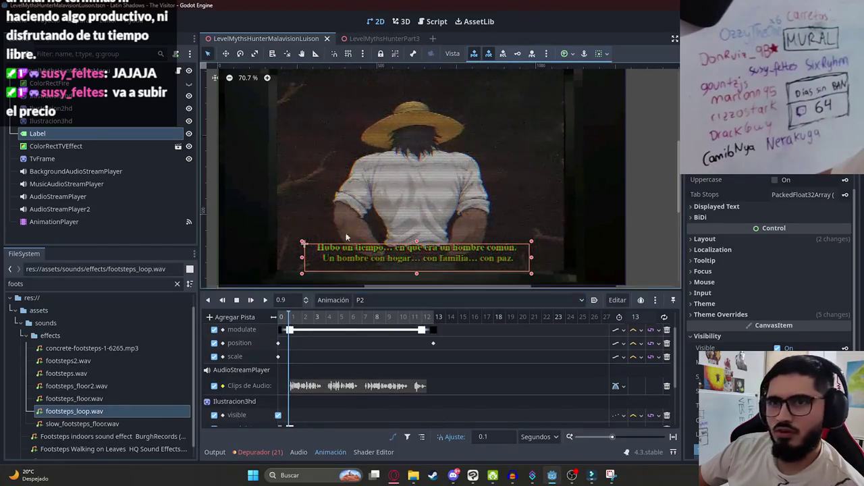
pyautogui.click(845, 348)
pyautogui.press('Return')
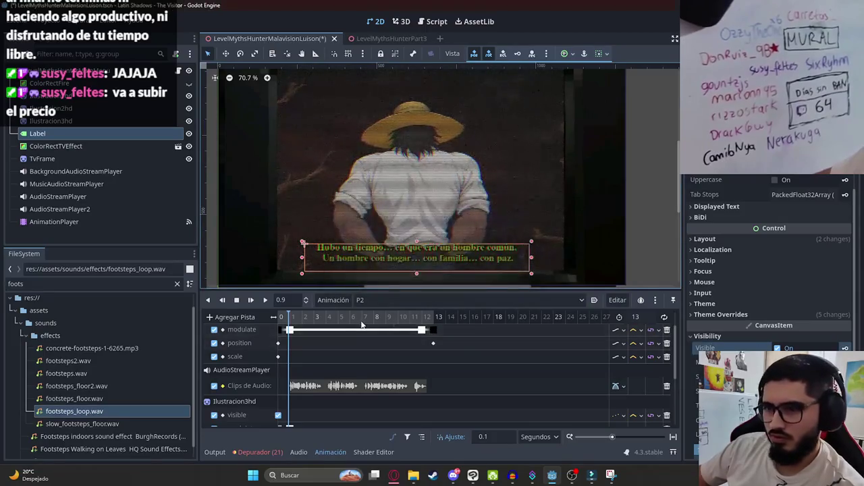
pyautogui.click(429, 330)
pyautogui.click(426, 330)
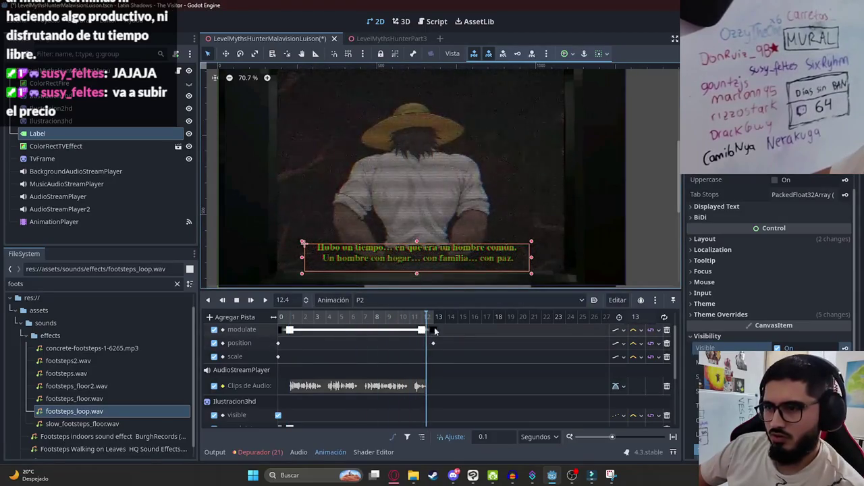
pyautogui.click(778, 347)
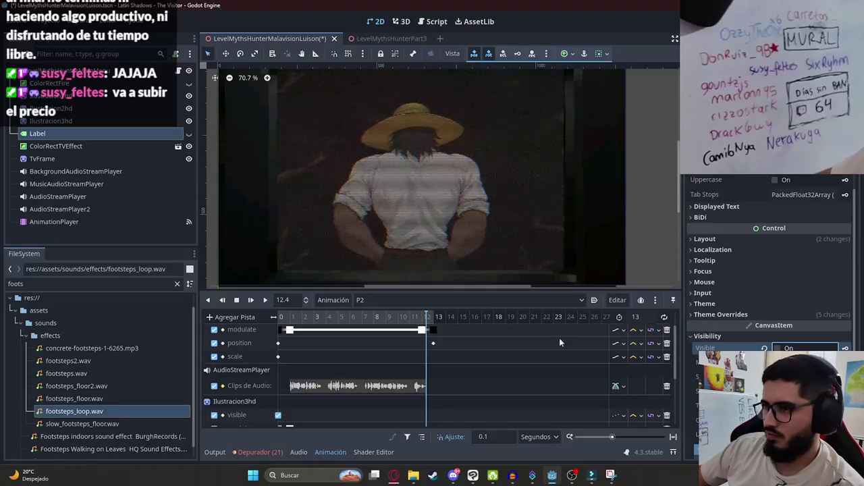
pyautogui.click(364, 300)
pyautogui.click(346, 322)
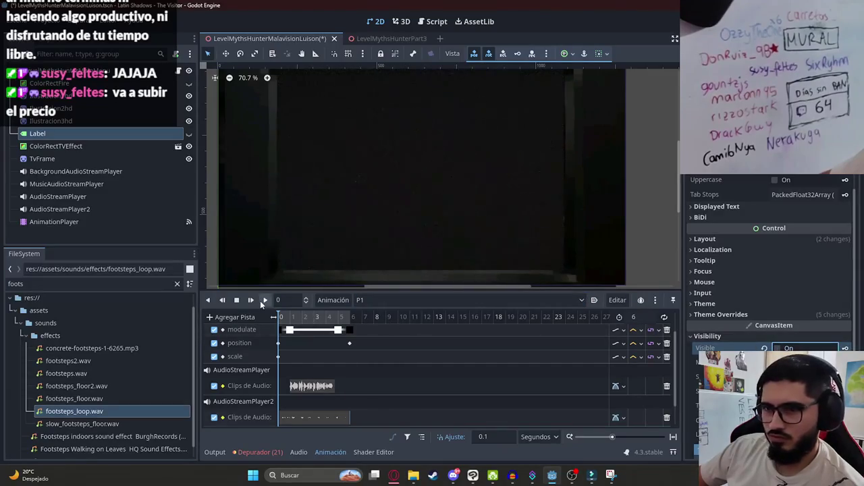
# Step: Save the scene and test-run it from the scene tab
pyautogui.hotkey('ctrl', 's')
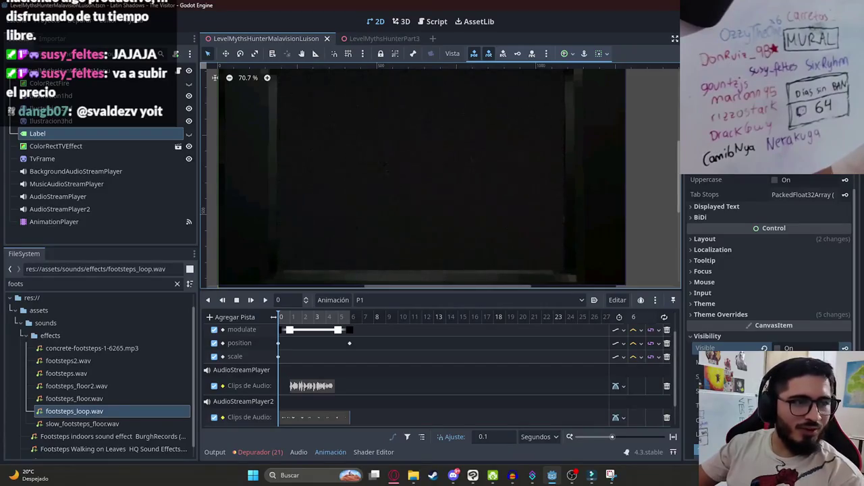
pyautogui.hotkey('alt', 'Tab')
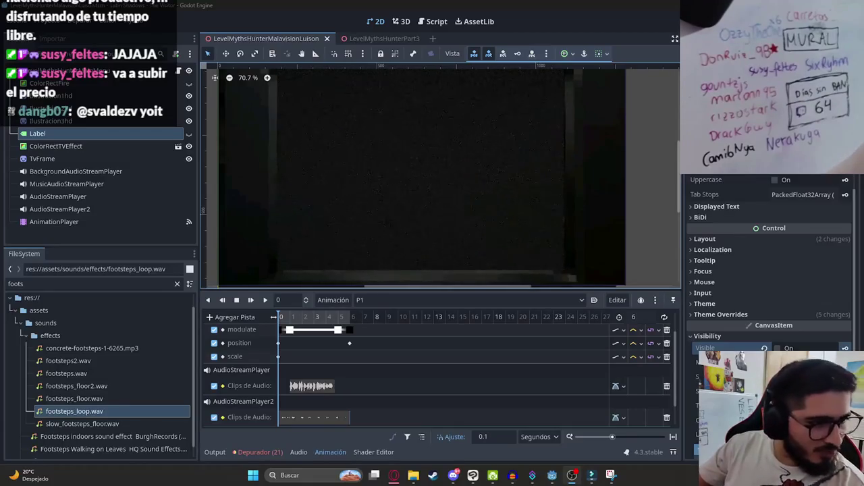
pyautogui.rightClick(272, 38)
pyautogui.click(369, 119)
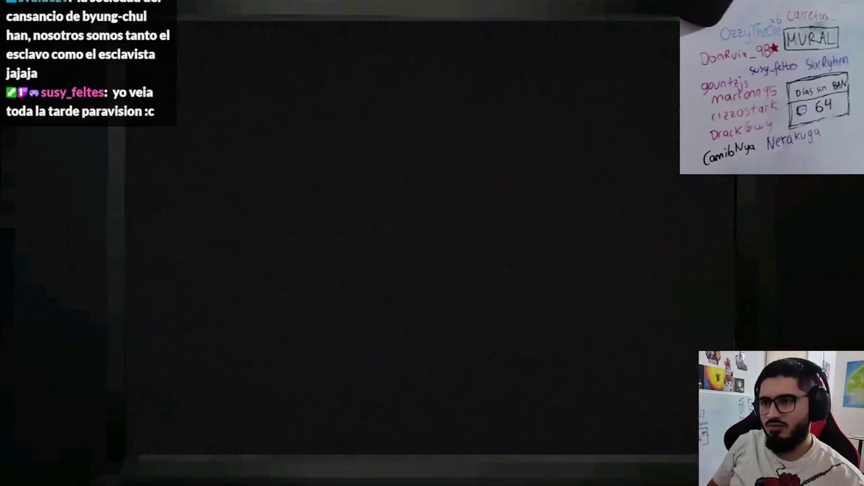
# Step: Stop the running Malavision cutscene test and return to the editor
pyautogui.press('F8')
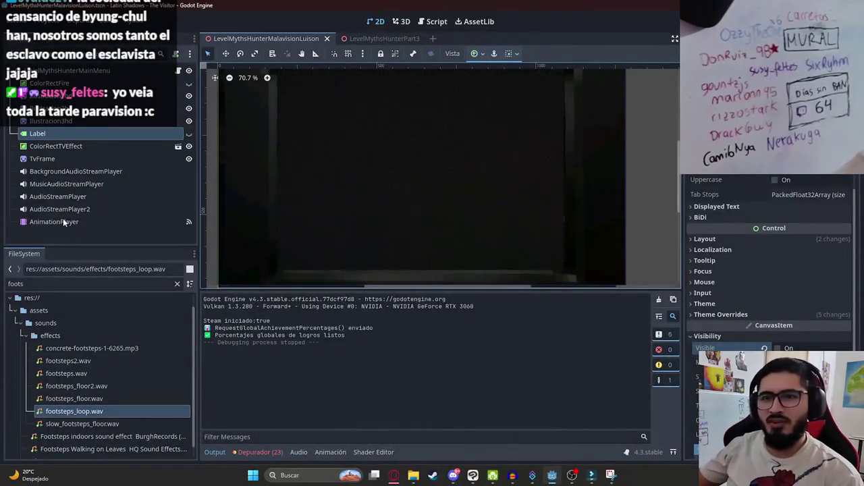
# Step: Select AnimationPlayer, read the script's last narration bullet in Google Docs, then return to Godot
pyautogui.click(63, 222)
pyautogui.hotkey('alt', 'Tab')
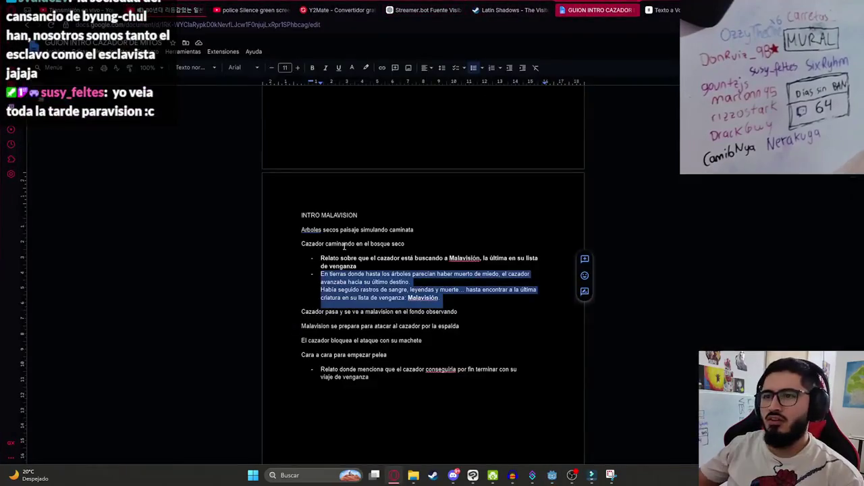
pyautogui.scroll(-3, 344, 247)
pyautogui.tripleClick(405, 241)
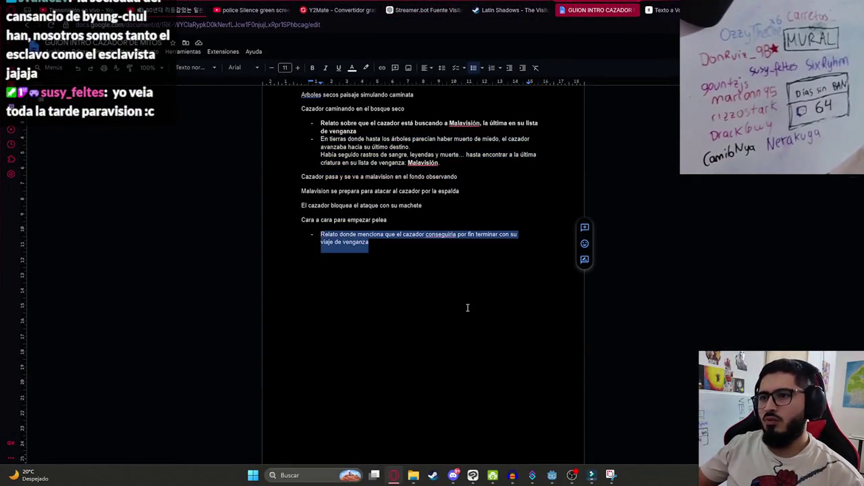
pyautogui.hotkey('alt', 'Tab')
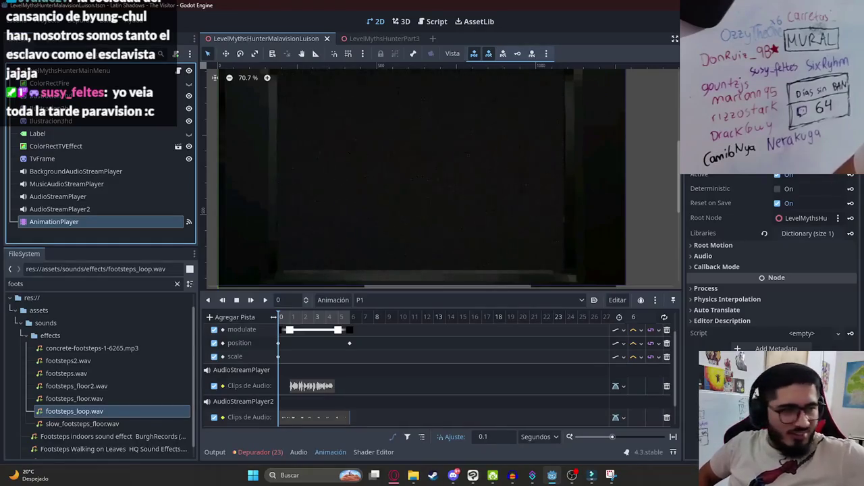
# Step: Load the P2 animation and play it as a preview
pyautogui.click(335, 301)
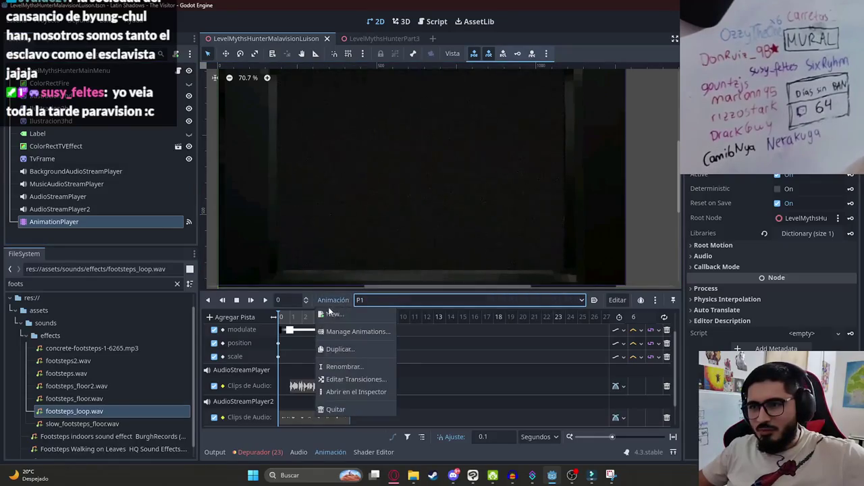
pyautogui.press('Escape')
pyautogui.click(378, 300)
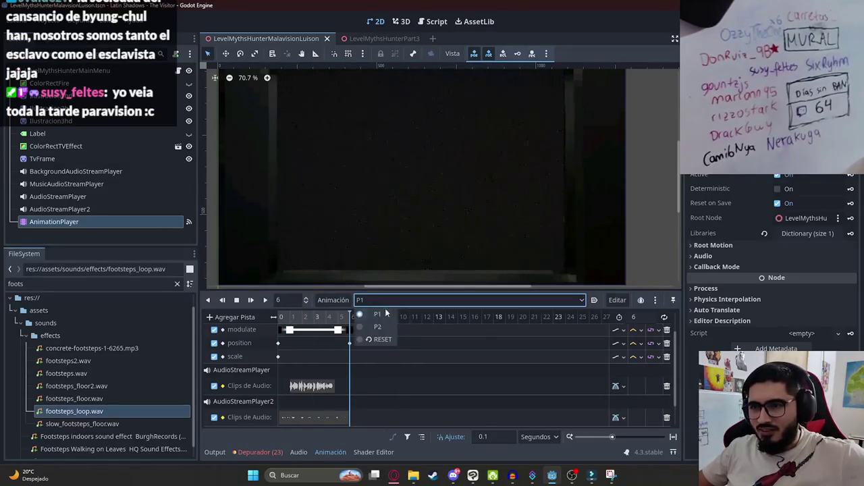
pyautogui.click(357, 326)
pyautogui.hotkey('shift', 'd')
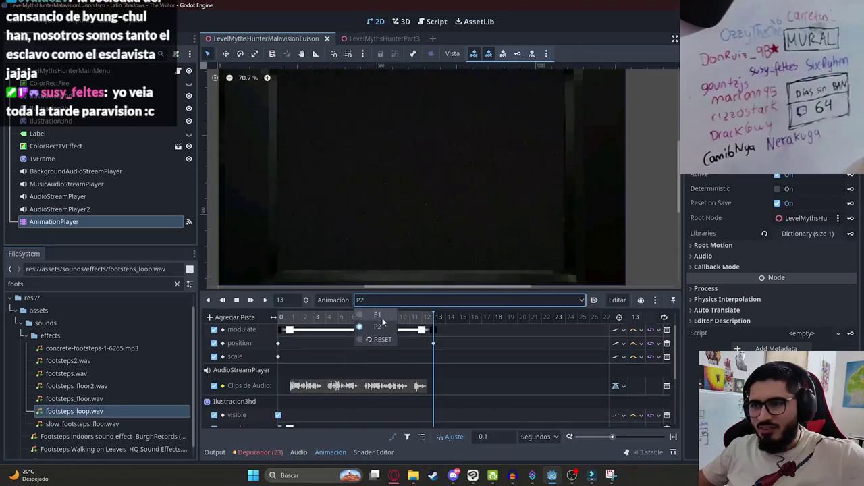
# Step: Create a new empty animation named P3
pyautogui.click(330, 301)
pyautogui.click(336, 315)
pyautogui.write('P3')
pyautogui.press('Return')
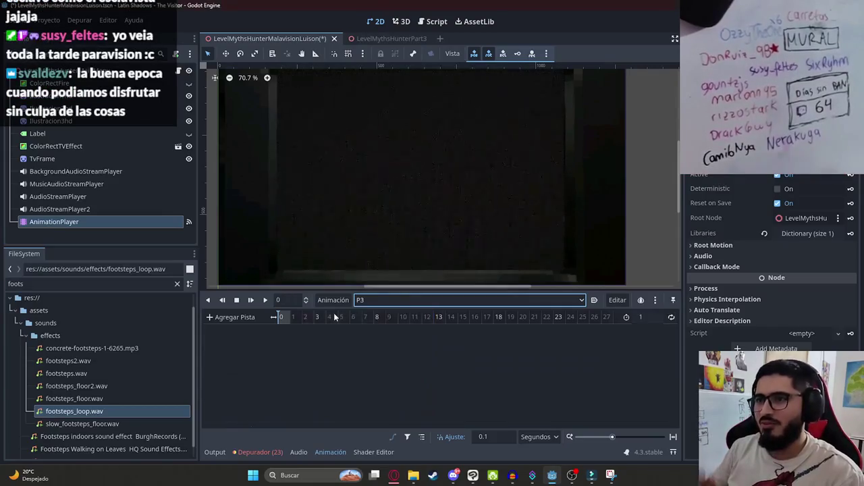
pyautogui.doubleClick(59, 284)
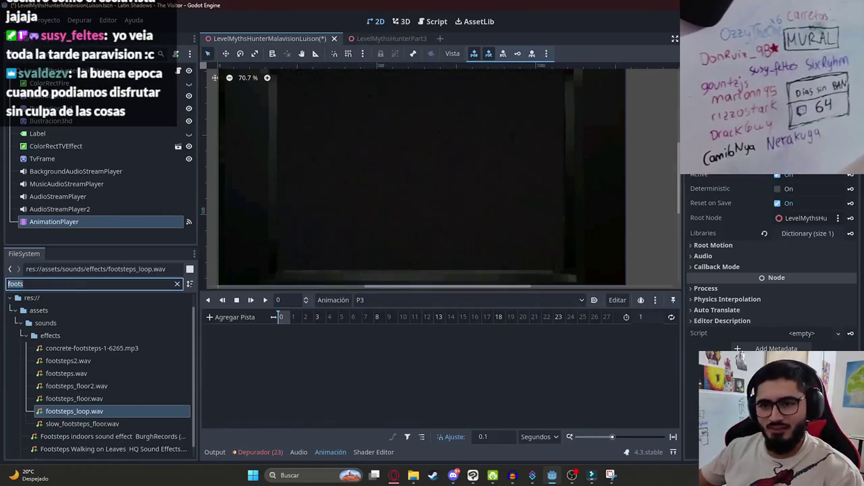
# Step: Set P3's length to 10 seconds, reset the playhead to 0, and filter files by 'ilustracion4hd'
pyautogui.write('ilustracion')
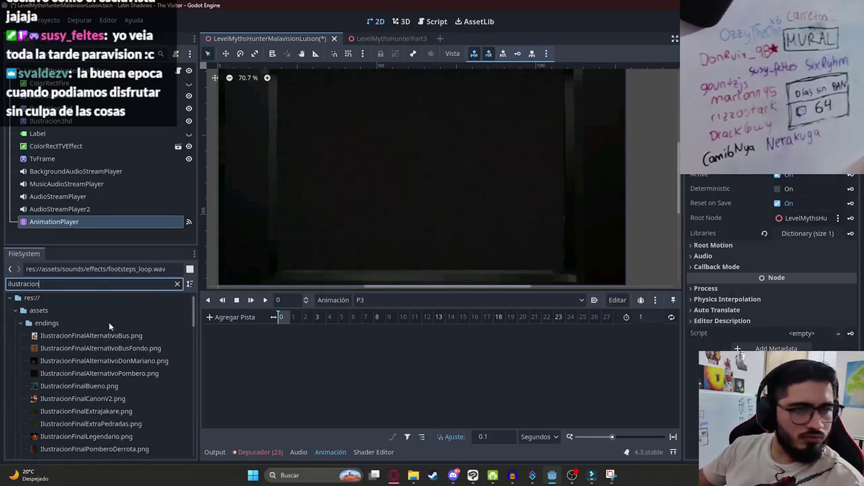
pyautogui.click(74, 171)
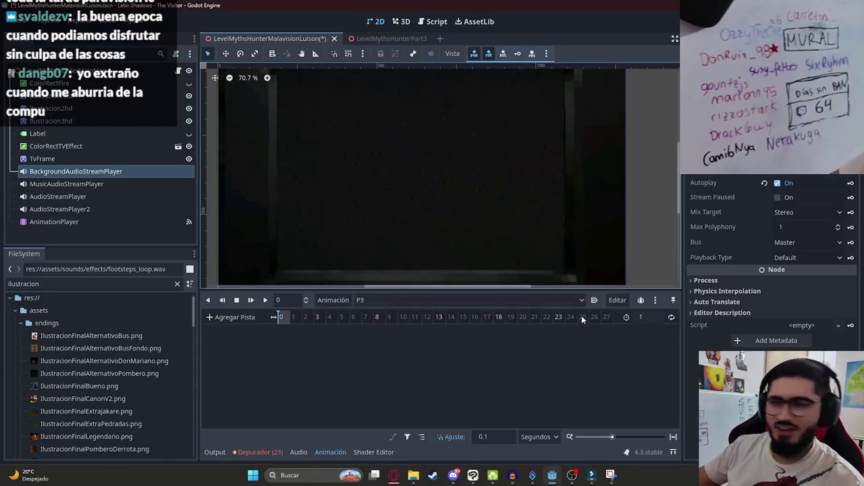
pyautogui.click(646, 317)
pyautogui.write('0')
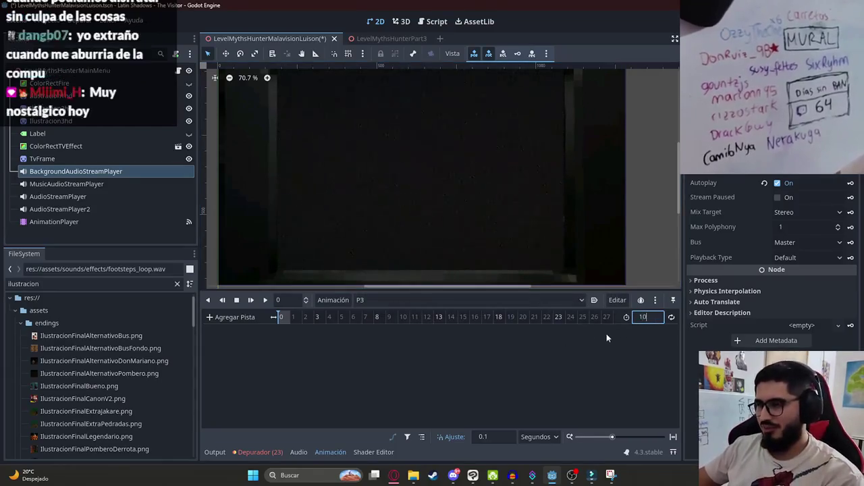
pyautogui.press('Return')
pyautogui.click(316, 319)
pyautogui.moveTo(315, 320); pyautogui.dragTo(167, 326)
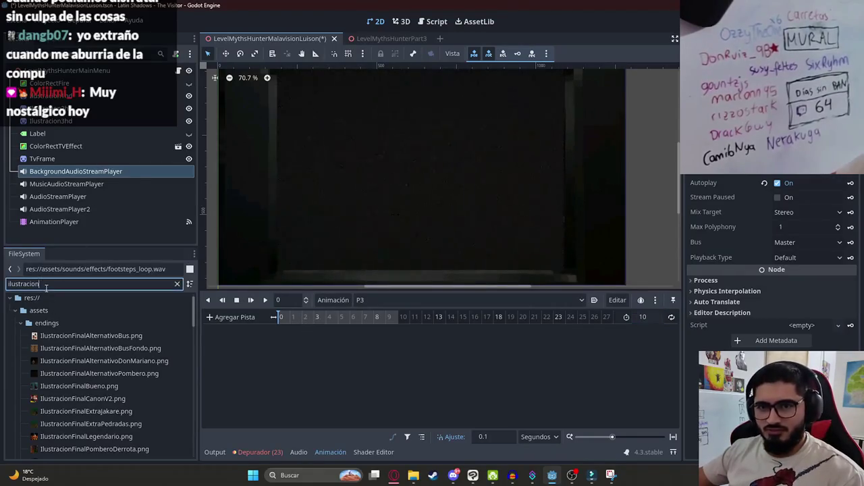
pyautogui.write('4hd')
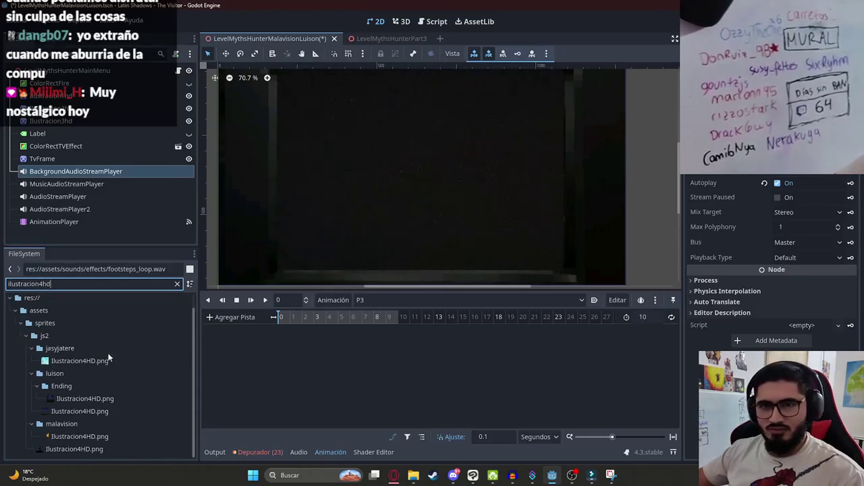
# Step: Add malavision/Ilustracion4HD.png to the scene and move its node up beside Label
pyautogui.click(99, 398)
pyautogui.click(86, 436)
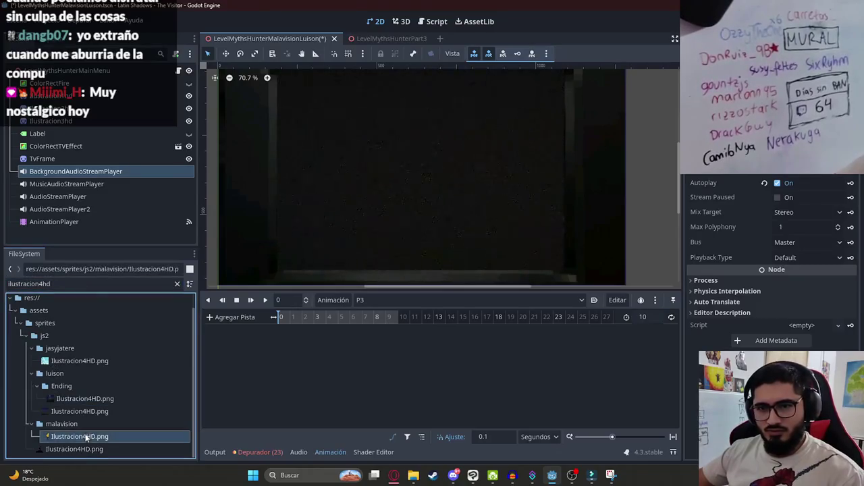
pyautogui.moveTo(105, 436)
pyautogui.mouseDown()
pyautogui.moveTo(337, 145)
pyautogui.moveTo(304, 162)
pyautogui.mouseUp()
pyautogui.scroll(-4, 308, 189)
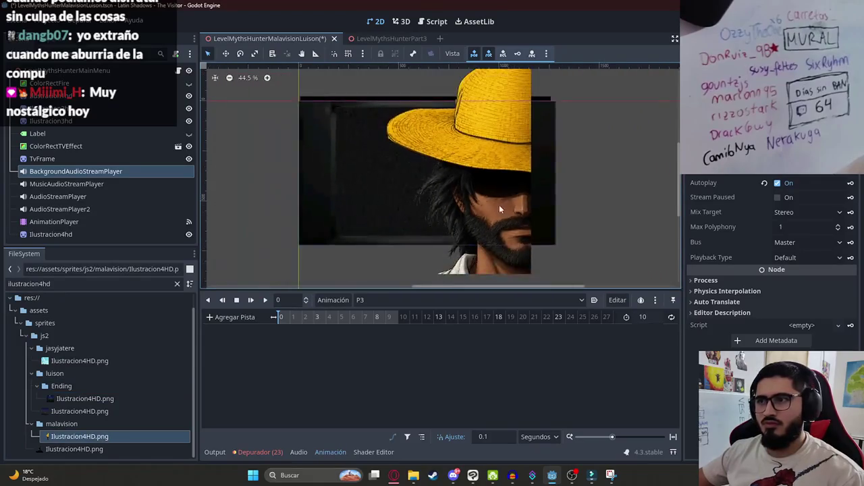
pyautogui.moveTo(61, 237)
pyautogui.mouseDown()
pyautogui.moveTo(72, 135)
pyautogui.moveTo(65, 132)
pyautogui.mouseUp()
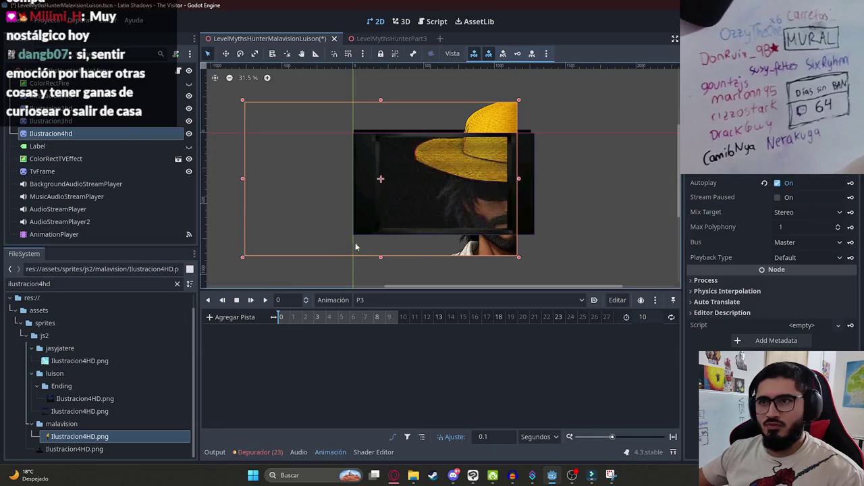
# Step: Shrink the hunter sprite and place it on the right of the dark screen
pyautogui.moveTo(381, 259); pyautogui.dragTo(371, 186)
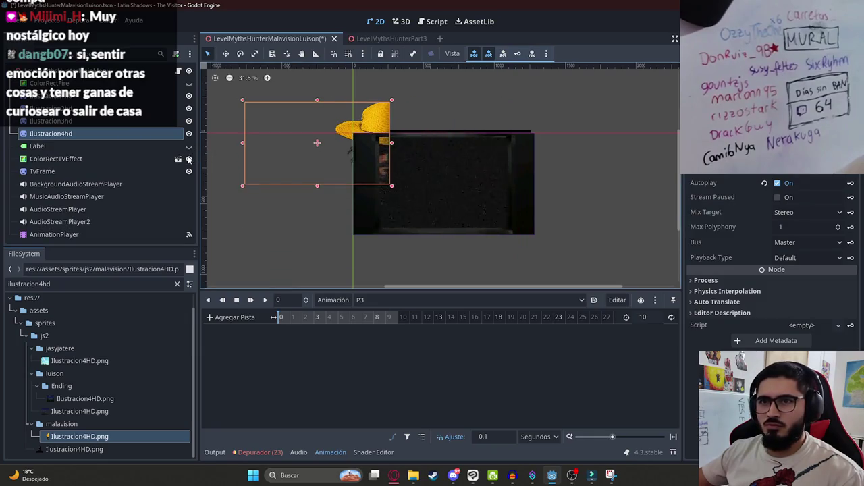
pyautogui.moveTo(288, 136); pyautogui.dragTo(317, 158)
pyautogui.moveTo(362, 125); pyautogui.dragTo(462, 165)
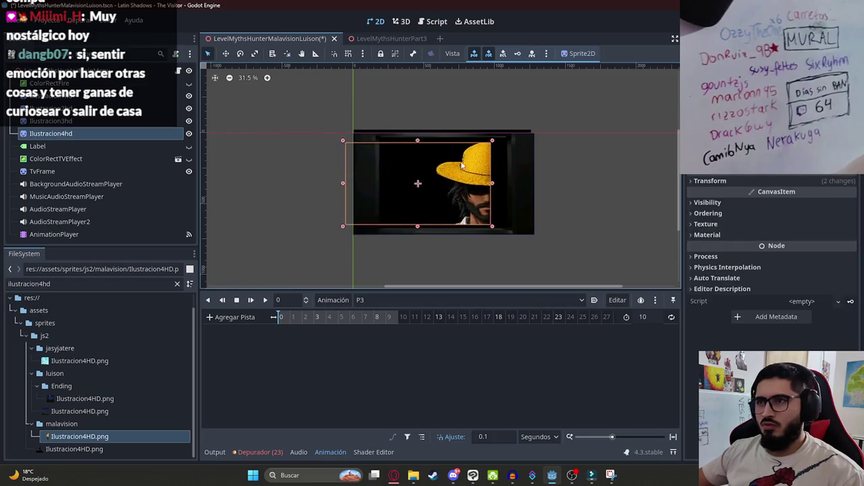
pyautogui.scroll(5, 463, 166)
pyautogui.moveTo(449, 128); pyautogui.dragTo(480, 126)
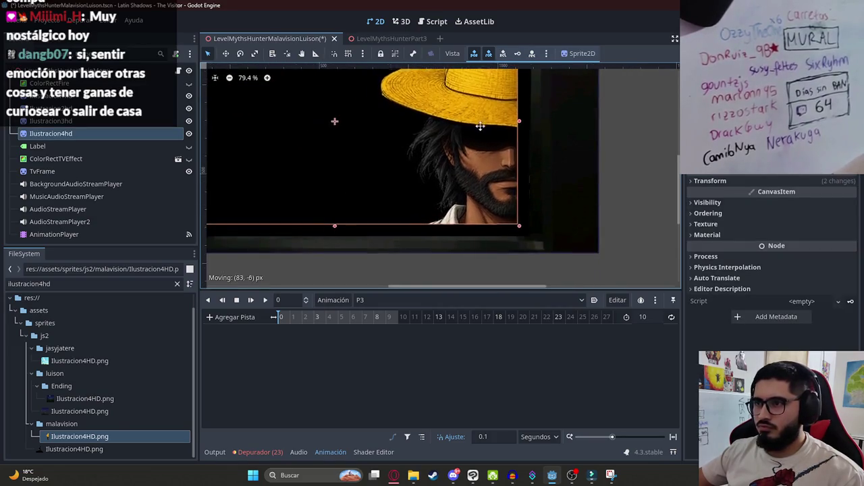
pyautogui.scroll(4, 480, 126)
pyautogui.moveTo(490, 233)
pyautogui.mouseDown()
pyautogui.moveTo(430, 179)
pyautogui.moveTo(542, 198)
pyautogui.moveTo(503, 194)
pyautogui.mouseUp()
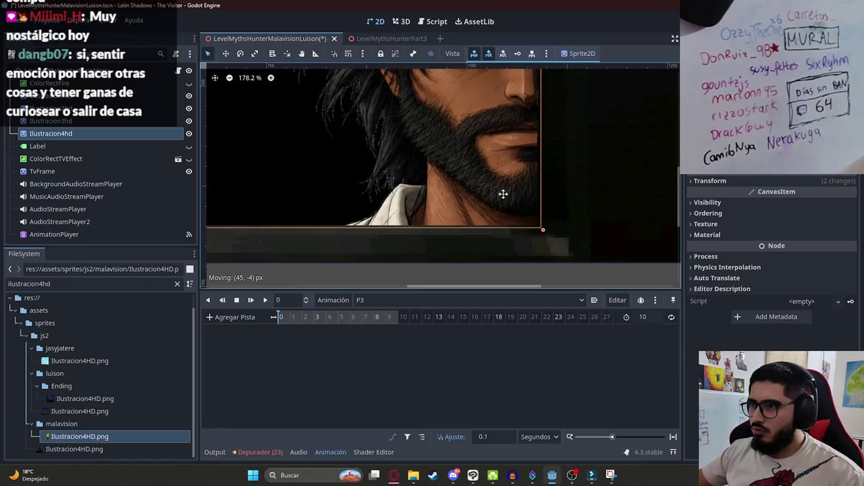
pyautogui.scroll(-4, 430, 185)
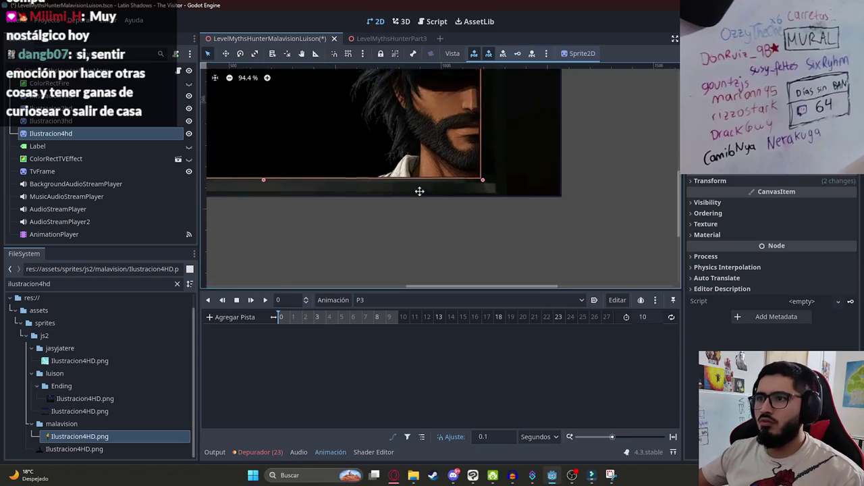
pyautogui.scroll(-1, 419, 201)
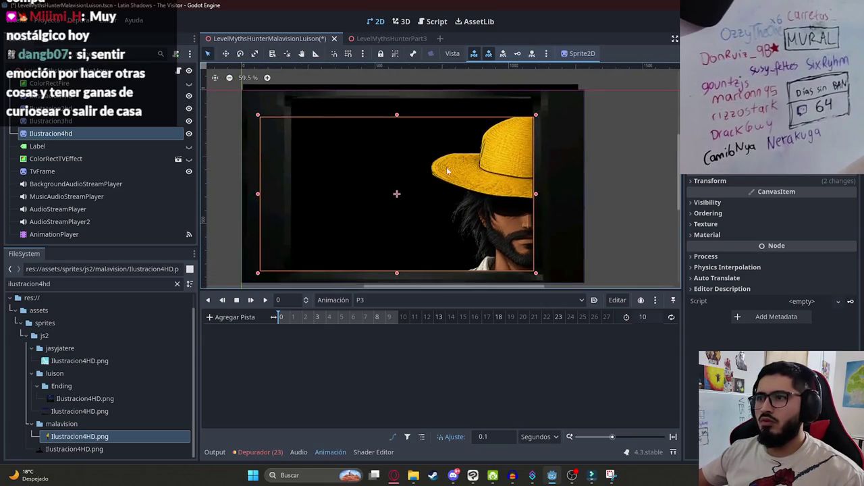
# Step: Enlarge and fine-tune the hunter close-up's position, then save the scene
pyautogui.moveTo(398, 115); pyautogui.dragTo(397, 94)
pyautogui.moveTo(497, 162)
pyautogui.mouseDown()
pyautogui.moveTo(443, 161)
pyautogui.moveTo(464, 159)
pyautogui.mouseUp()
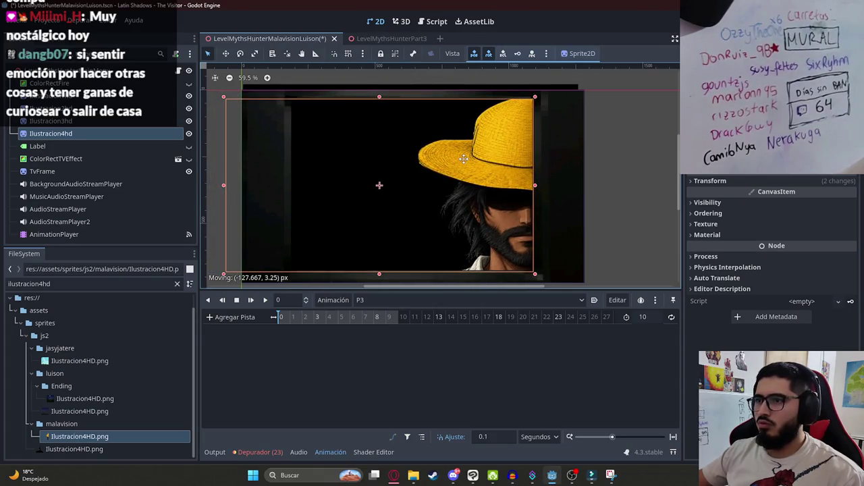
pyautogui.moveTo(382, 98); pyautogui.dragTo(382, 87)
pyautogui.moveTo(490, 156)
pyautogui.mouseDown()
pyautogui.moveTo(462, 156)
pyautogui.moveTo(480, 156)
pyautogui.mouseUp()
pyautogui.scroll(3, 466, 189)
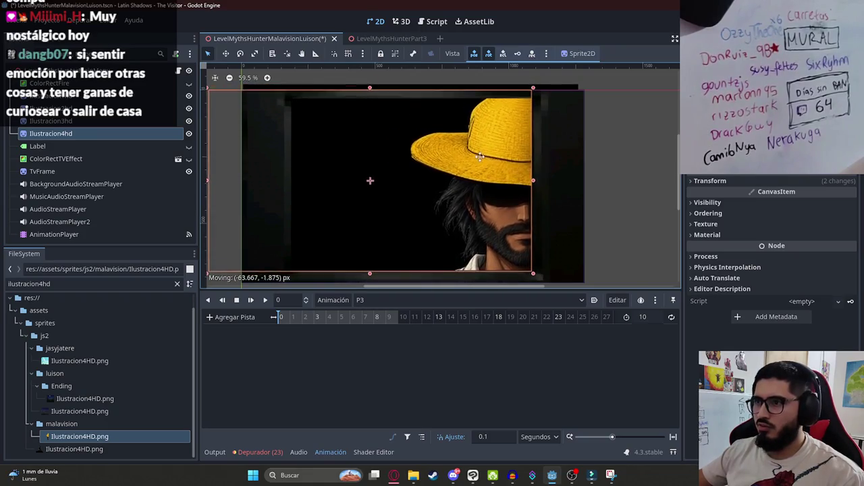
pyautogui.scroll(3, 445, 210)
pyautogui.moveTo(459, 185)
pyautogui.mouseDown()
pyautogui.moveTo(446, 178)
pyautogui.moveTo(455, 187)
pyautogui.moveTo(515, 185)
pyautogui.moveTo(477, 185)
pyautogui.moveTo(476, 201)
pyautogui.moveTo(465, 186)
pyautogui.mouseUp()
pyautogui.scroll(-4, 458, 186)
pyautogui.scroll(-3, 458, 191)
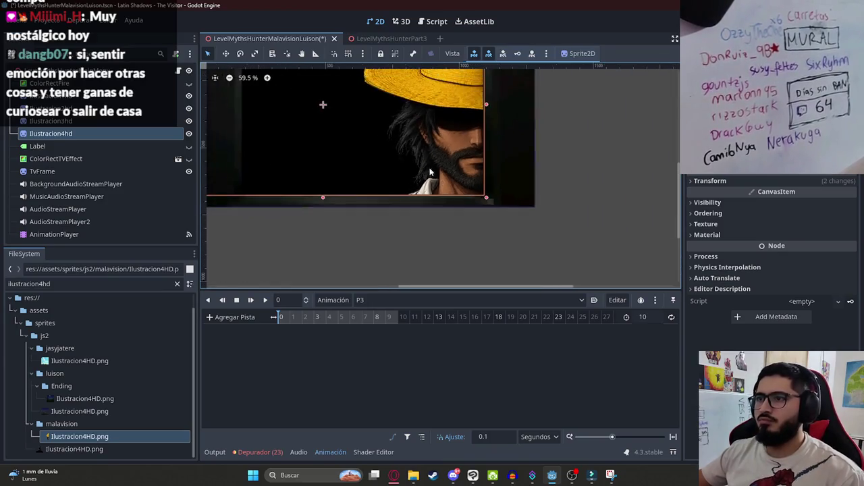
pyautogui.scroll(-1, 420, 165)
pyautogui.scroll(1, 420, 165)
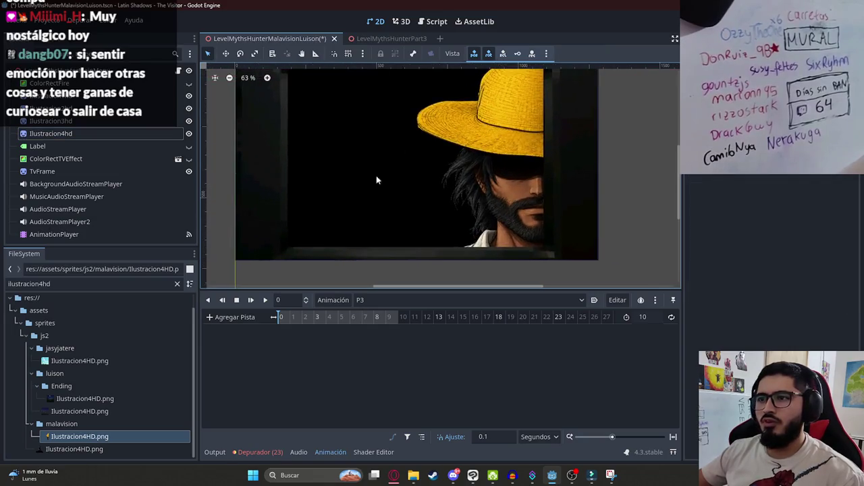
pyautogui.hotkey('ctrl', 's')
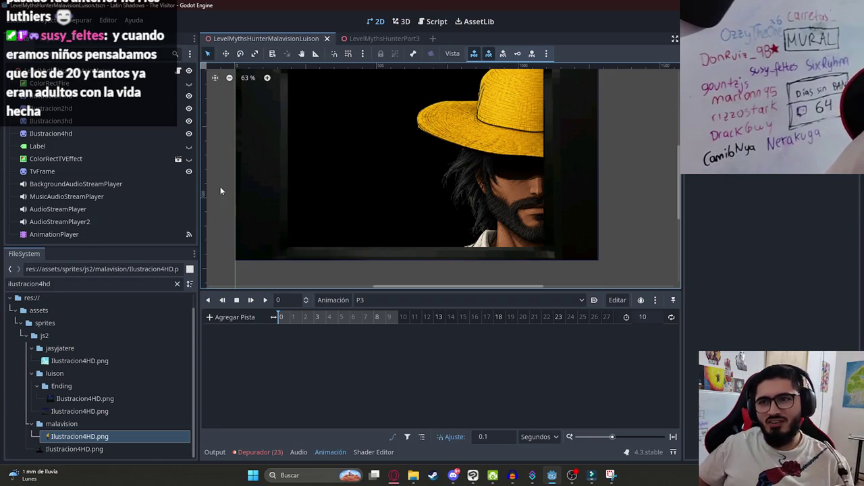
# Step: Zoom the viewport to check the hunter close-up, then switch to the browser
pyautogui.scroll(-3, 223, 220)
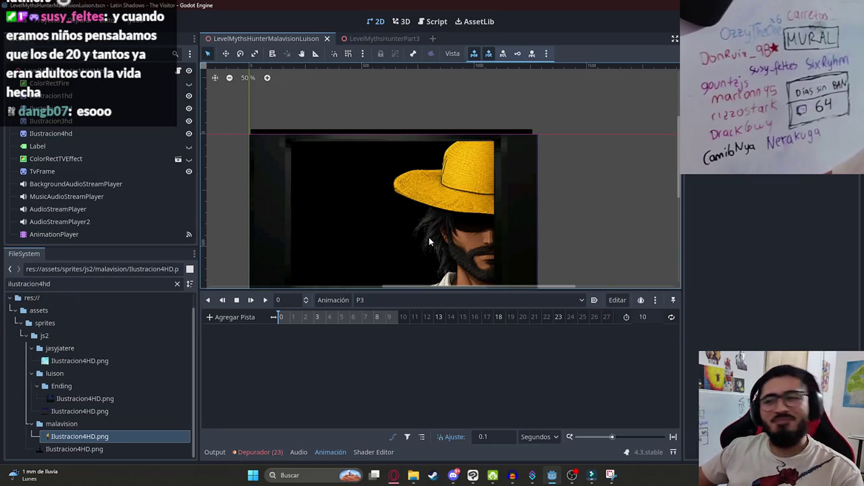
pyautogui.scroll(1, 473, 202)
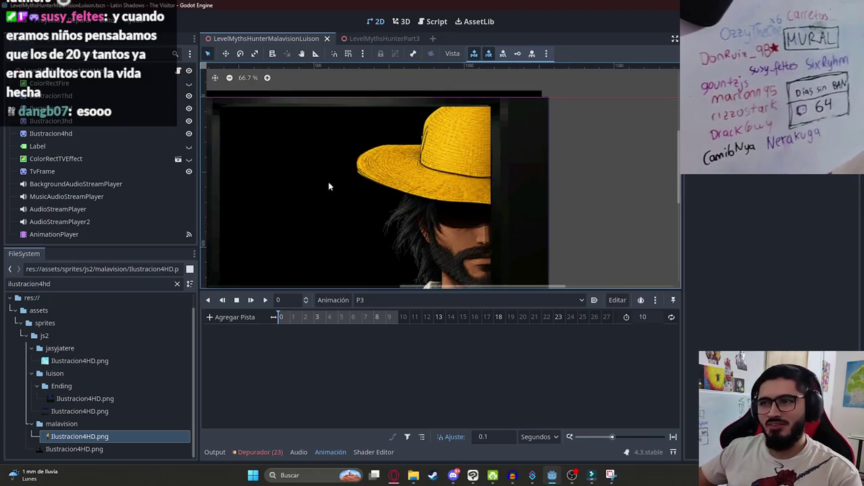
pyautogui.click(392, 473)
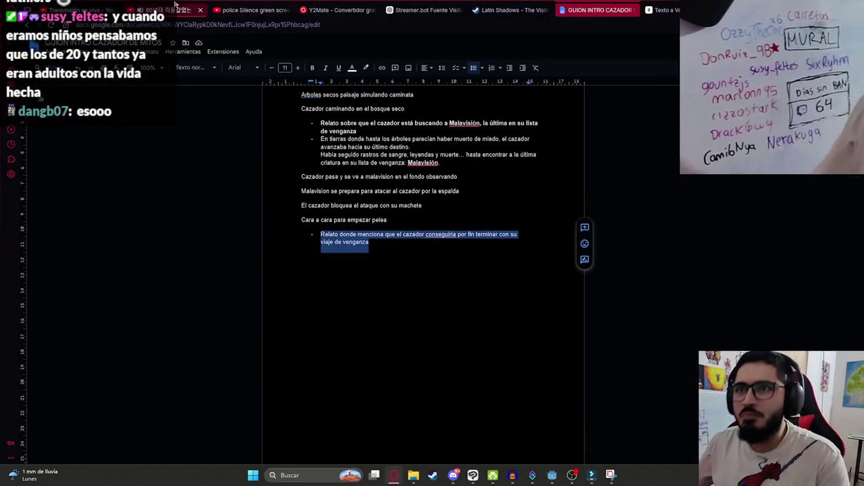
# Step: Search YouTube for 'cosas girando' in the siren green-screen tab
pyautogui.click(174, 8)
pyautogui.click(256, 9)
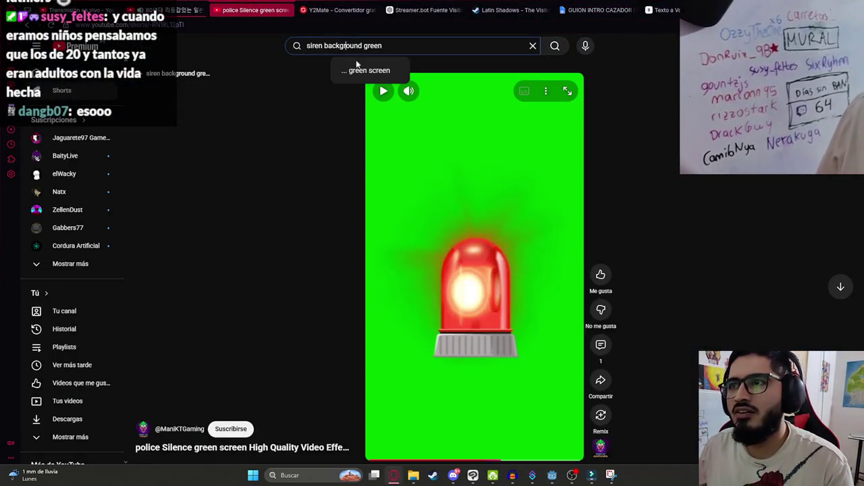
pyautogui.hotkey('ctrl', 'a')
pyautogui.write('cosas girando')
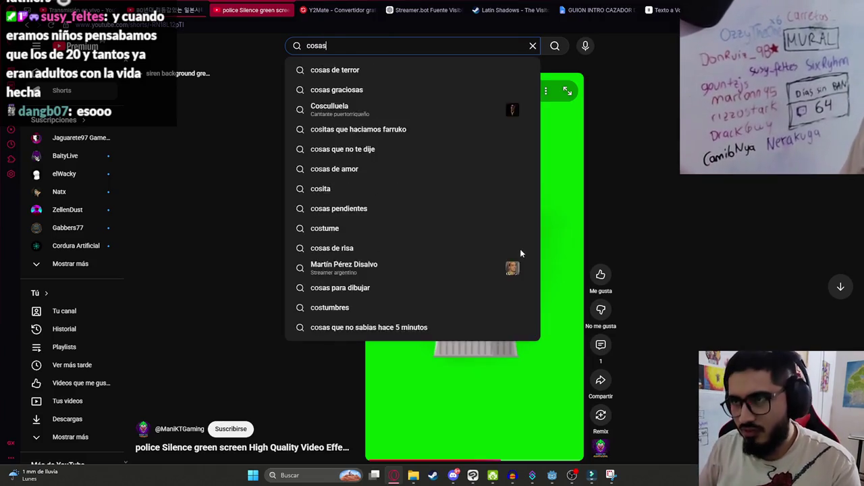
pyautogui.press('Return')
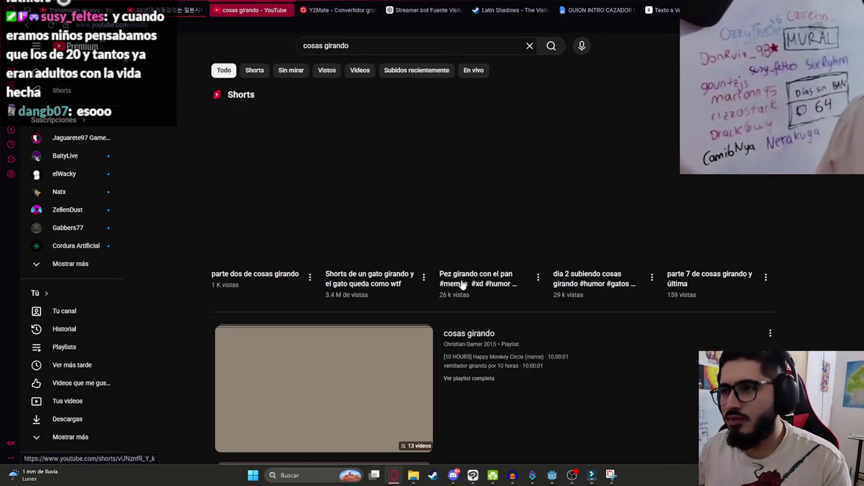
# Step: Play the 'Pochita girando por 10 horas con música épica' video fullscreen
pyautogui.scroll(-5, 286, 289)
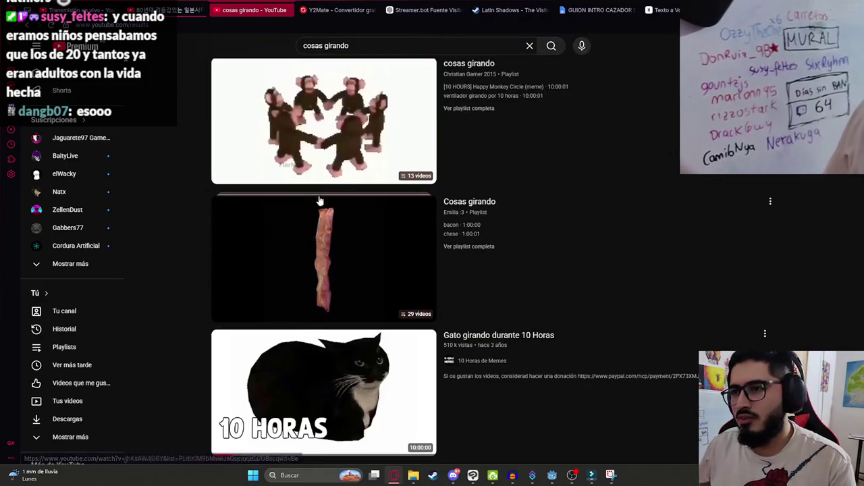
pyautogui.click(453, 181)
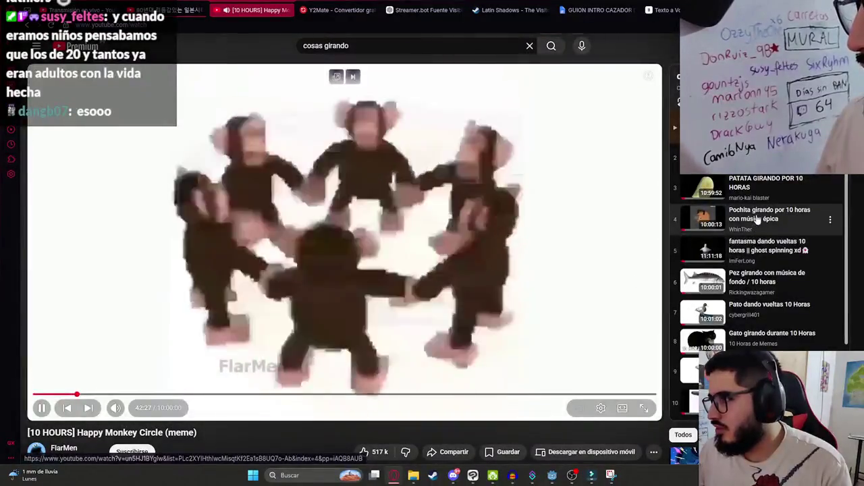
pyautogui.click(755, 217)
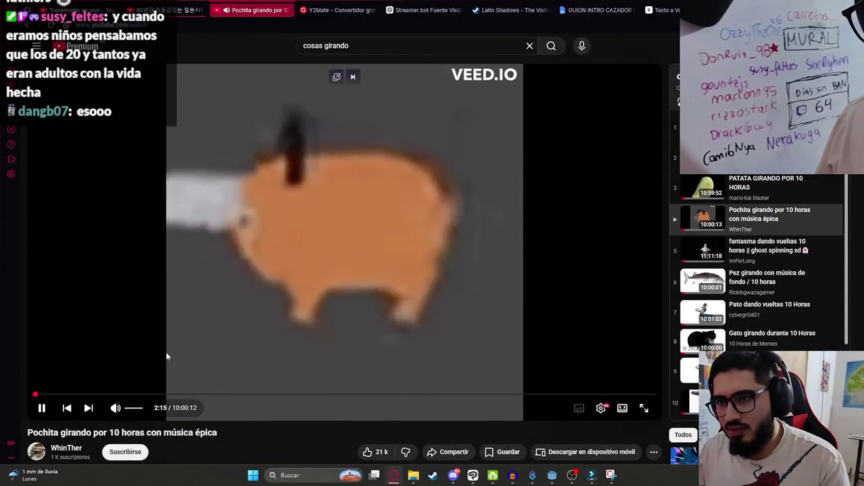
pyautogui.doubleClick(168, 355)
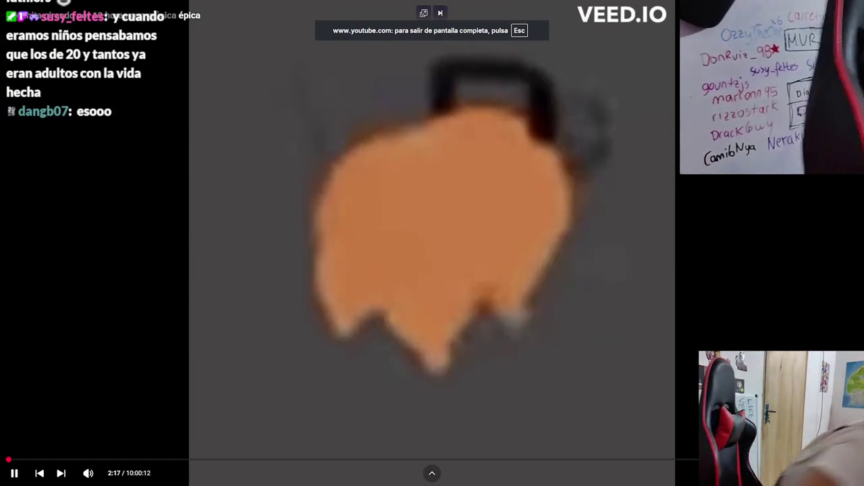
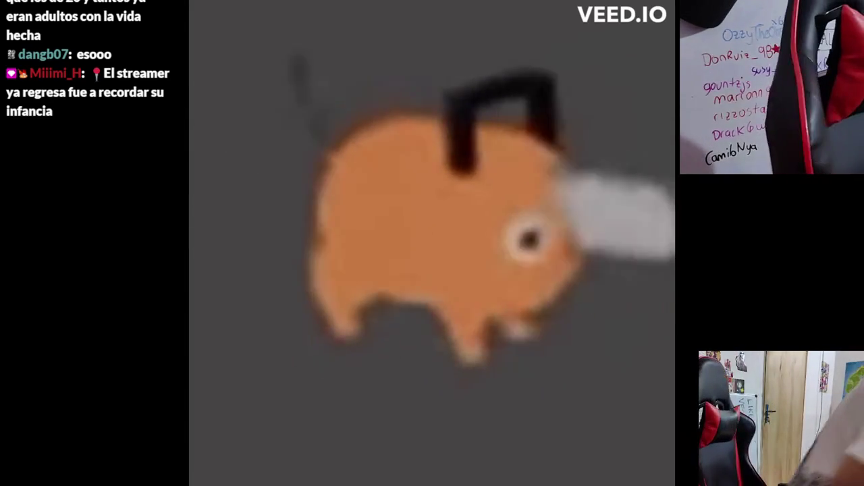
# Step: Pause the chainsaw-creature video and exit fullscreen
pyautogui.press('space')
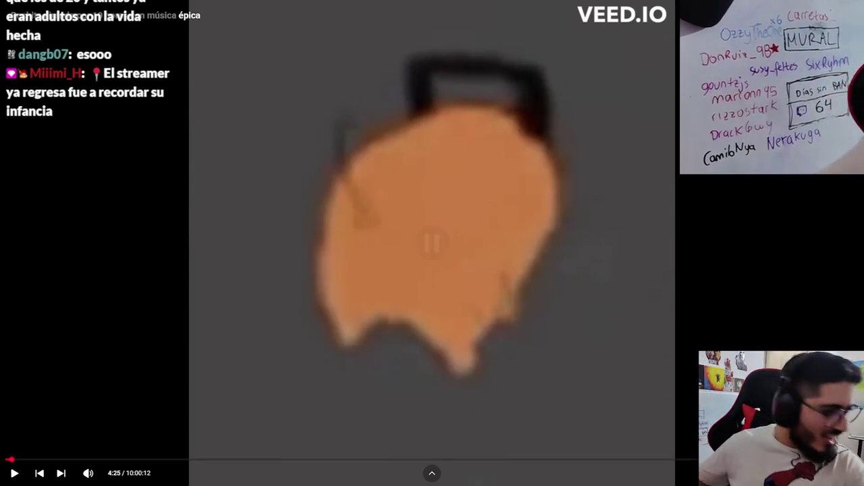
pyautogui.press('Escape')
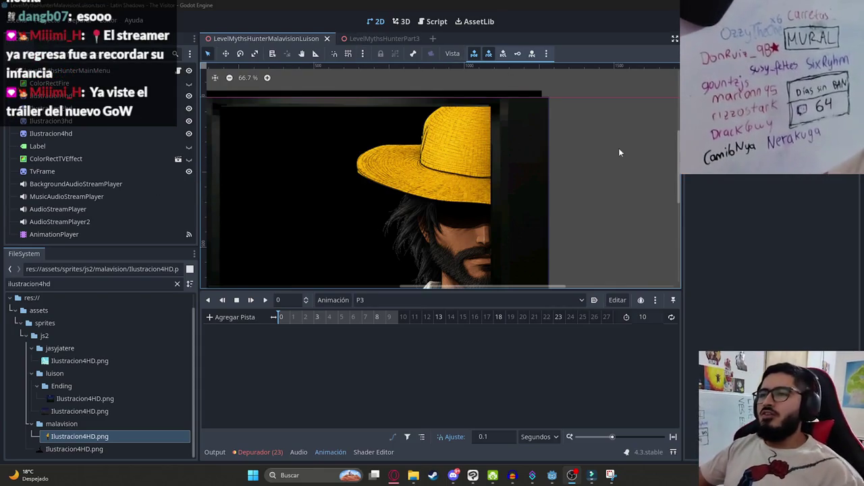
# Step: Add Ilustracion5HD.png to the scene and move it above Ilustracion4hd
pyautogui.scroll(-3, 388, 108)
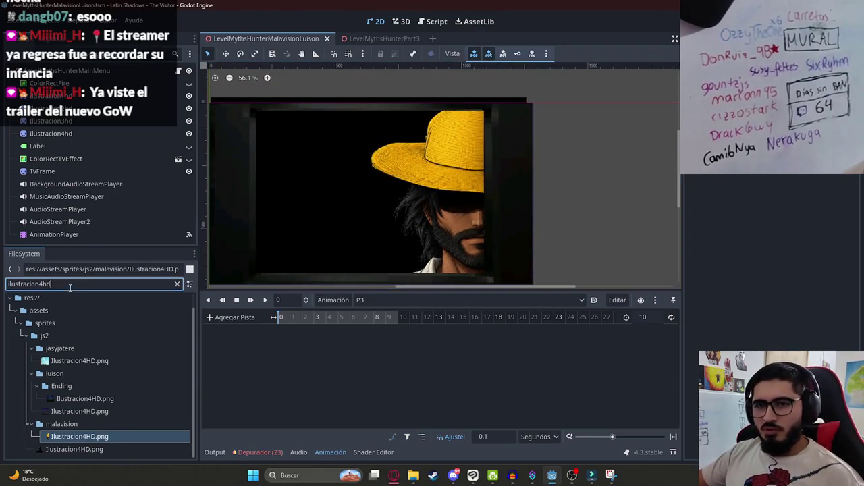
pyautogui.write('5')
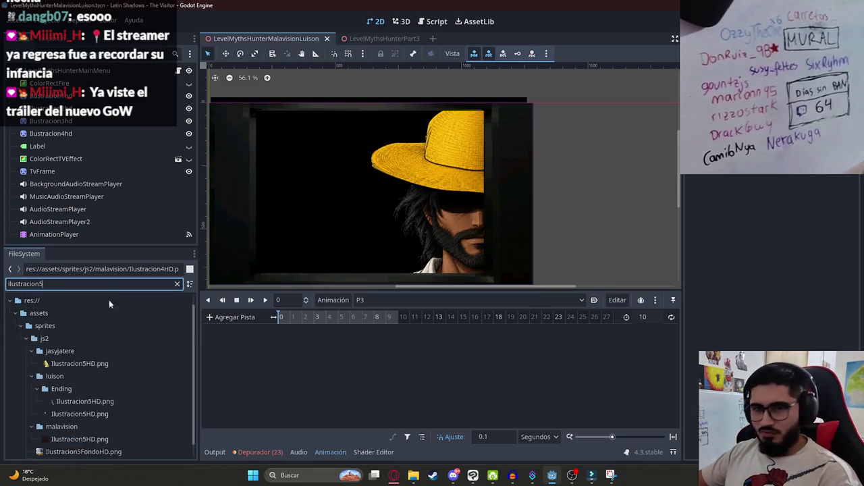
pyautogui.scroll(-1, 98, 419)
pyautogui.moveTo(103, 420)
pyautogui.mouseDown()
pyautogui.moveTo(357, 176)
pyautogui.moveTo(374, 189)
pyautogui.mouseUp()
pyautogui.moveTo(88, 235); pyautogui.dragTo(85, 122)
pyautogui.scroll(-3, 420, 200)
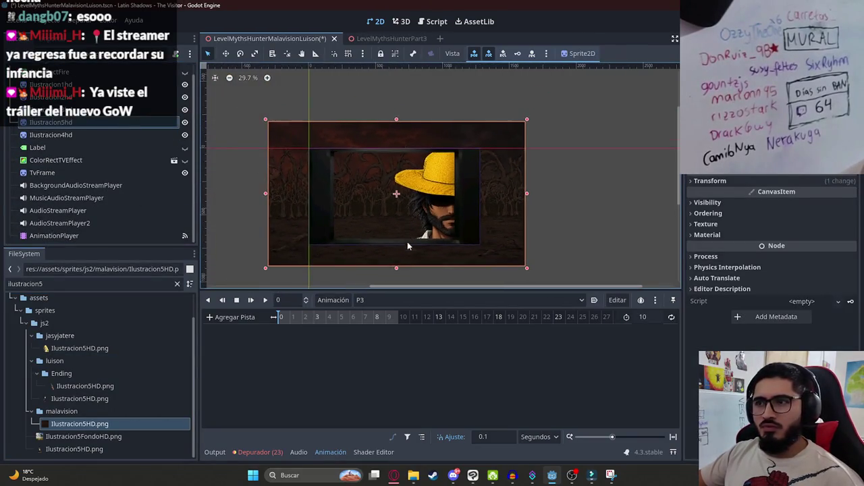
# Step: Scale and position the forest sprite inside the TV frame, checking it against the TV overlay
pyautogui.moveTo(392, 256); pyautogui.dragTo(388, 167)
pyautogui.moveTo(277, 169)
pyautogui.mouseDown()
pyautogui.moveTo(339, 194)
pyautogui.moveTo(360, 155)
pyautogui.moveTo(355, 183)
pyautogui.moveTo(387, 261)
pyautogui.mouseUp()
pyautogui.scroll(5, 339, 194)
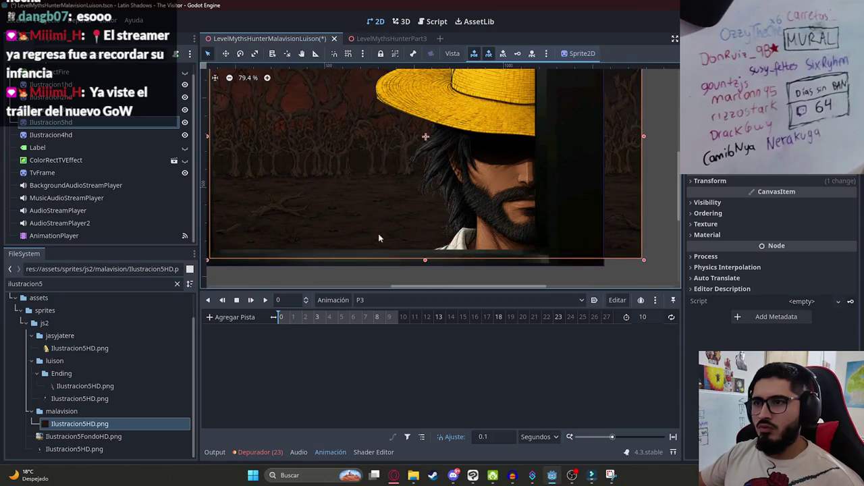
pyautogui.scroll(-2, 351, 187)
pyautogui.moveTo(397, 200)
pyautogui.mouseDown()
pyautogui.moveTo(376, 166)
pyautogui.moveTo(382, 178)
pyautogui.moveTo(359, 178)
pyautogui.mouseUp()
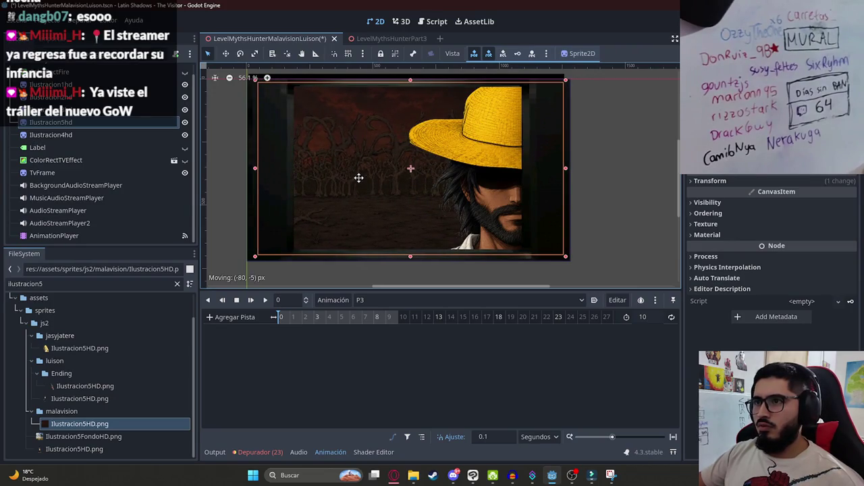
pyautogui.click(184, 162)
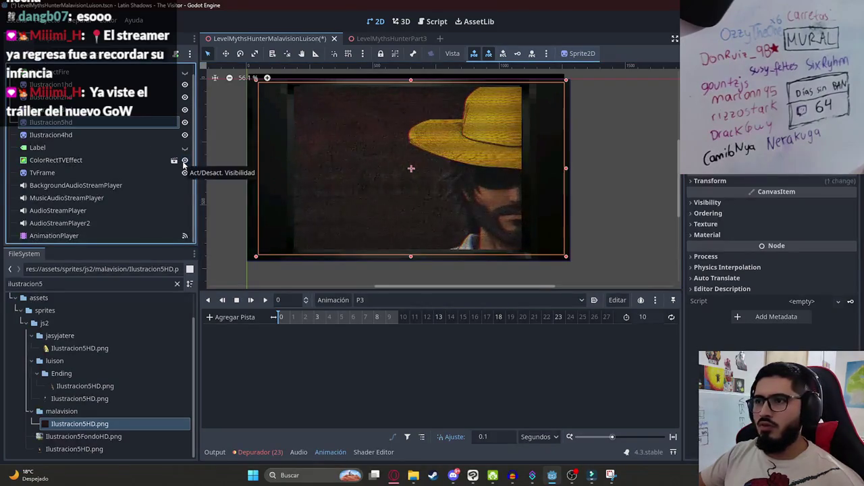
pyautogui.click(184, 160)
pyautogui.scroll(3, 474, 198)
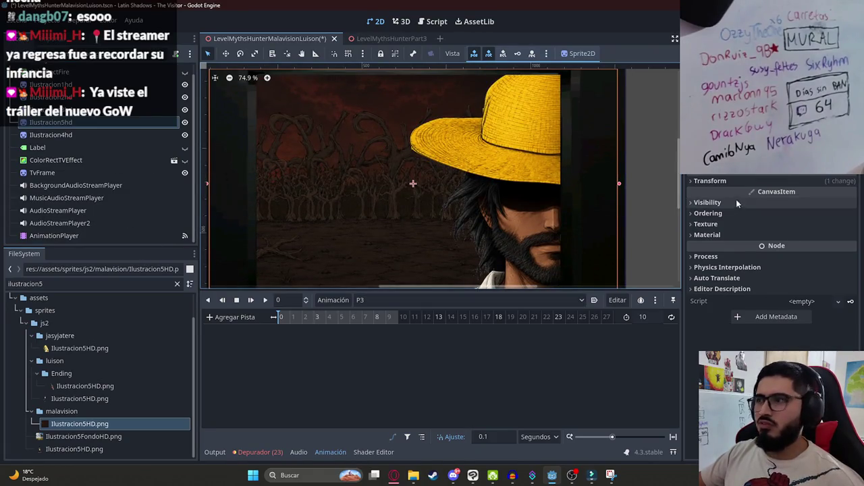
# Step: Key the forest sprite's Visible property in animation P3
pyautogui.click(723, 180)
pyautogui.click(736, 291)
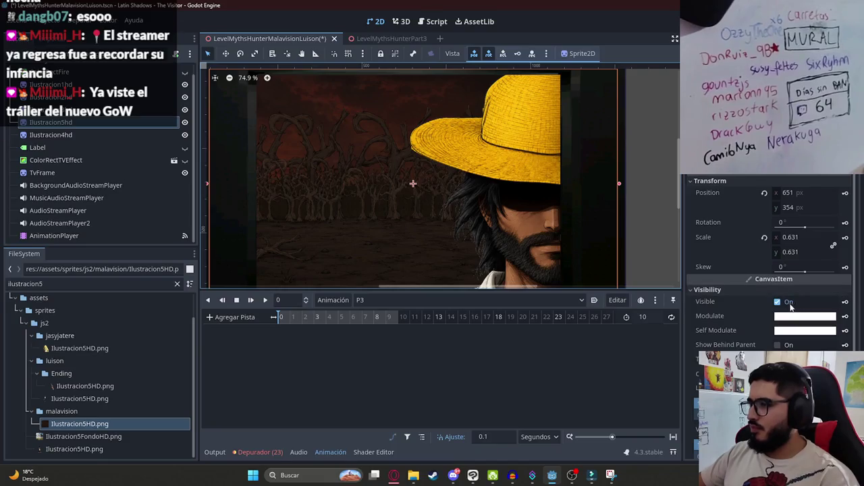
pyautogui.click(790, 305)
pyautogui.click(844, 301)
pyautogui.press('Return')
pyautogui.click(811, 305)
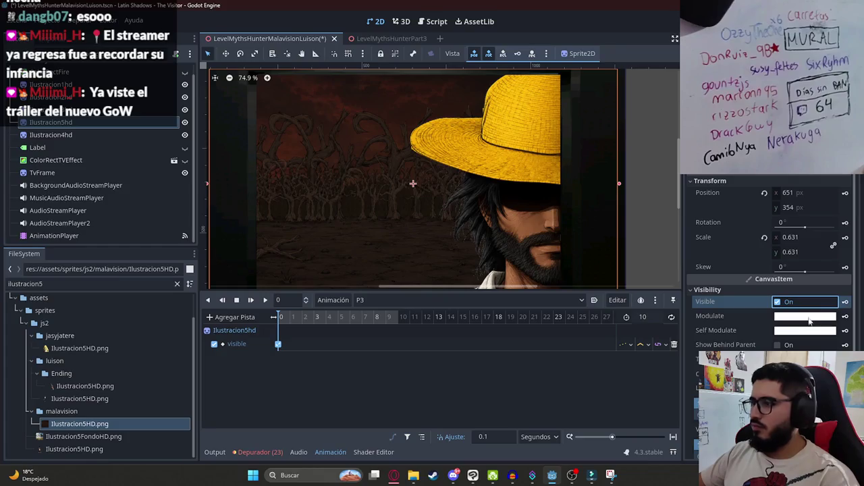
# Step: Key the forest's Modulate at black (000000) at 0 s and white at 1 s
pyautogui.click(810, 317)
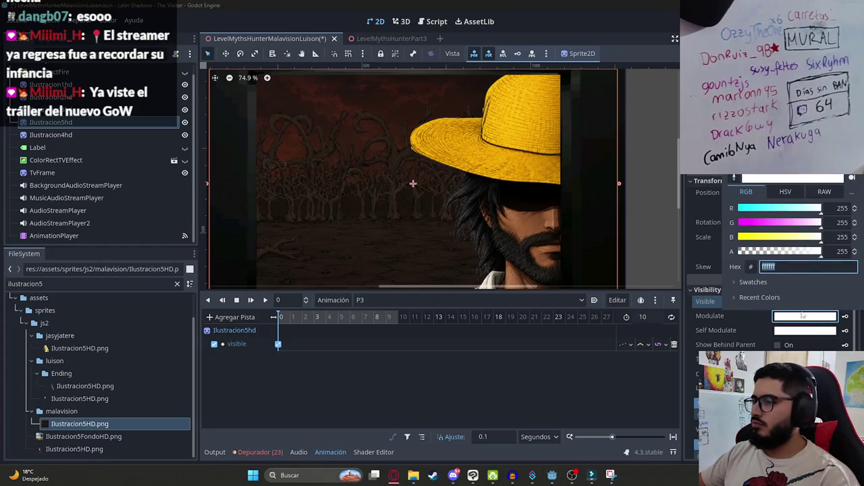
pyautogui.write('000000')
pyautogui.press('Return')
pyautogui.click(845, 316)
pyautogui.click(845, 316)
pyautogui.press('Return')
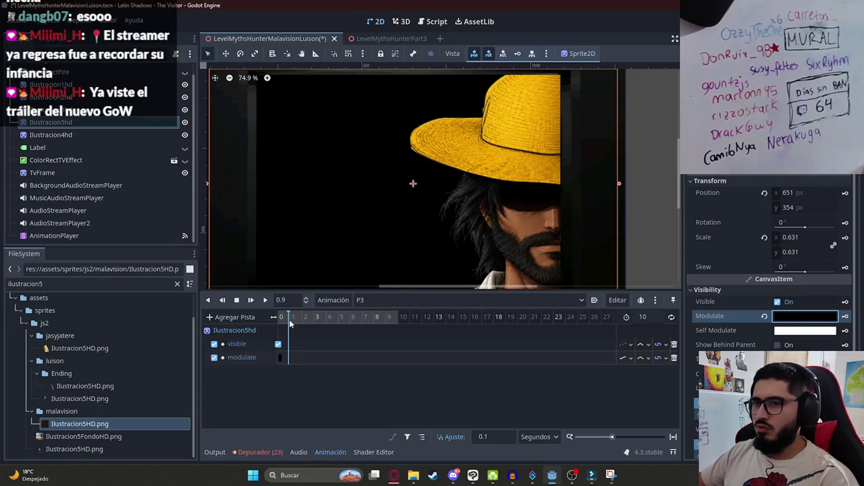
pyautogui.click(765, 317)
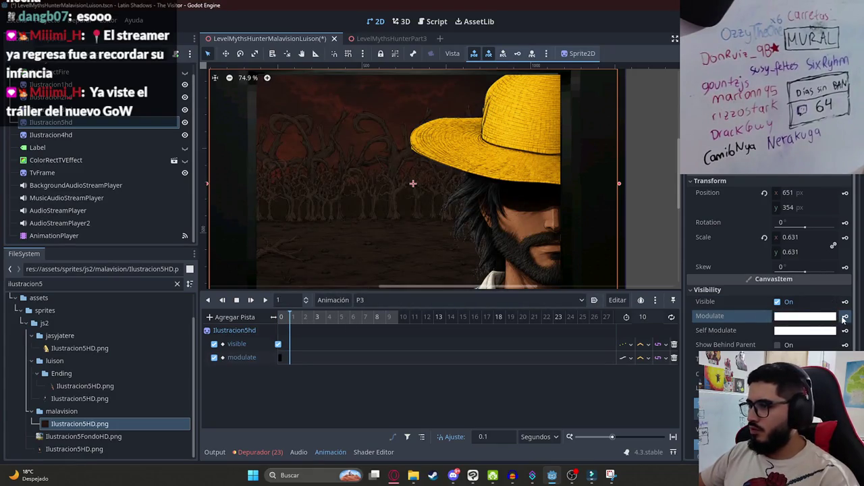
pyautogui.moveTo(288, 327); pyautogui.dragTo(266, 327)
# Step: Key the Visible property of the hat character sprite Ilustracion4hd
pyautogui.click(50, 135)
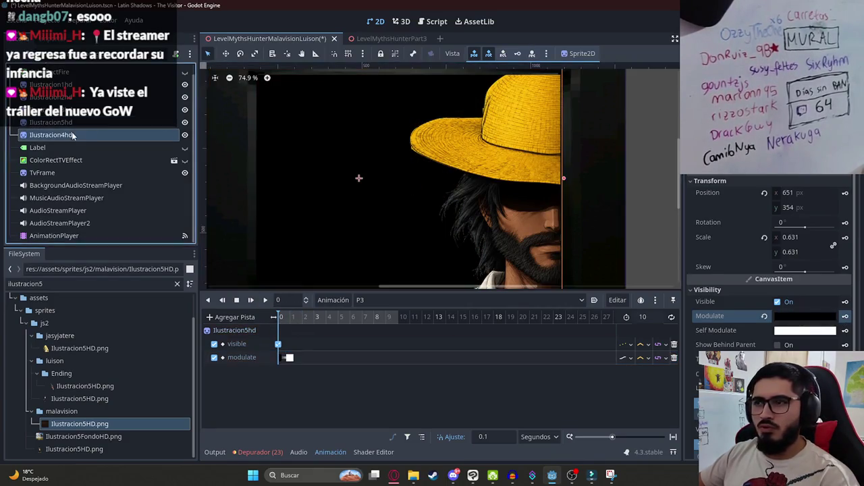
pyautogui.click(706, 202)
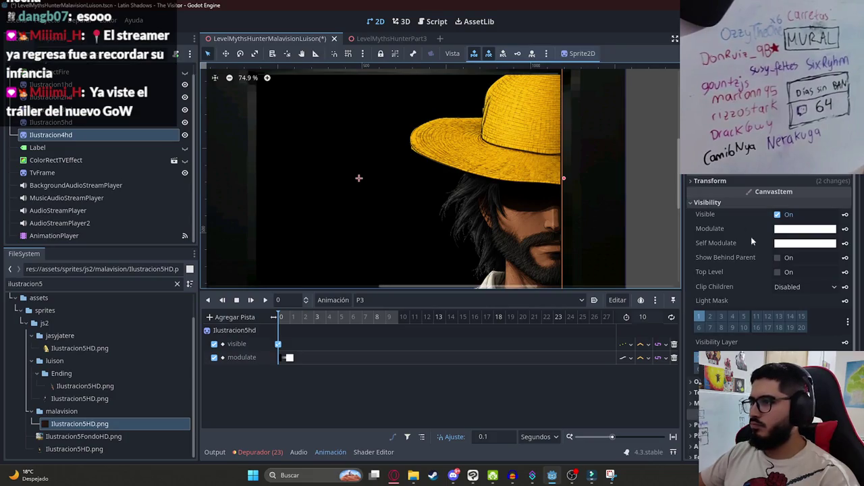
pyautogui.click(777, 214)
pyautogui.click(844, 214)
pyautogui.press('Return')
pyautogui.click(787, 215)
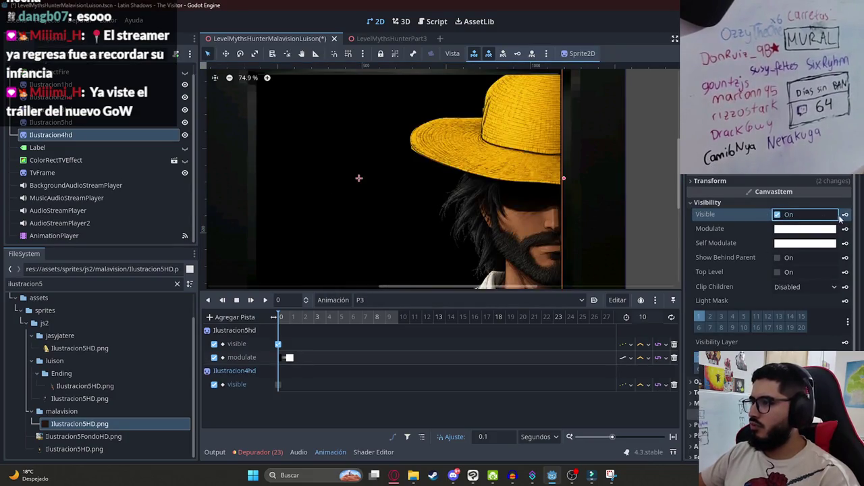
# Step: Key Ilustracion4hd's Modulate from alpha 0 to opaque white at 1 s, then save
pyautogui.click(815, 232)
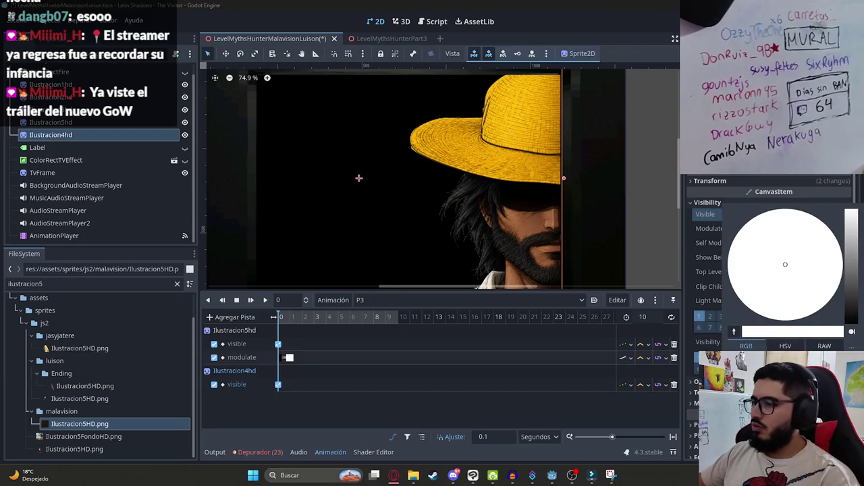
pyautogui.moveTo(843, 331); pyautogui.dragTo(743, 331)
pyautogui.click(680, 370)
pyautogui.click(845, 228)
pyautogui.press('Return')
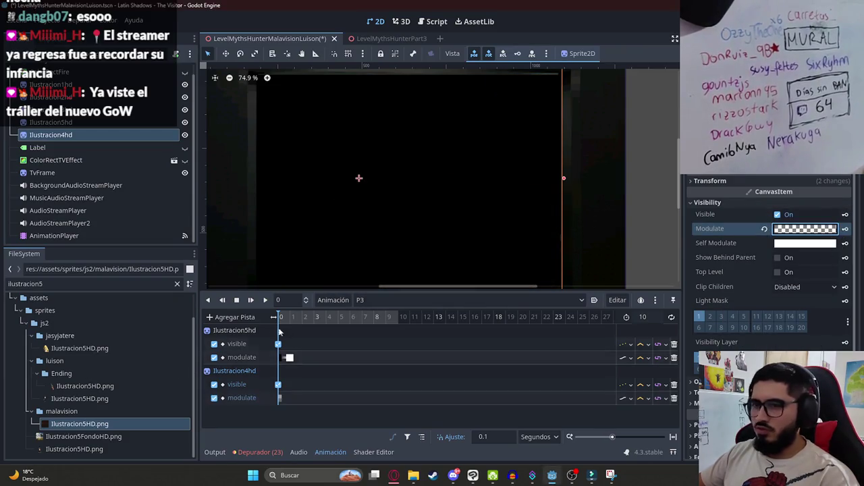
pyautogui.click(286, 323)
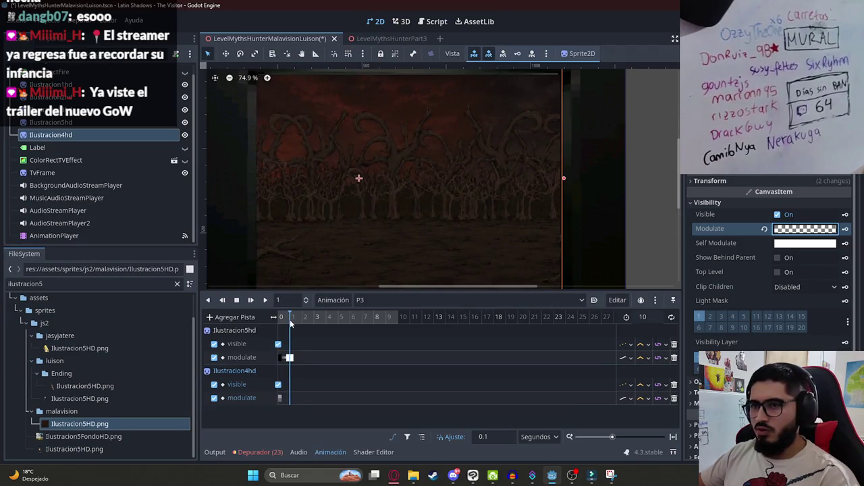
pyautogui.click(764, 229)
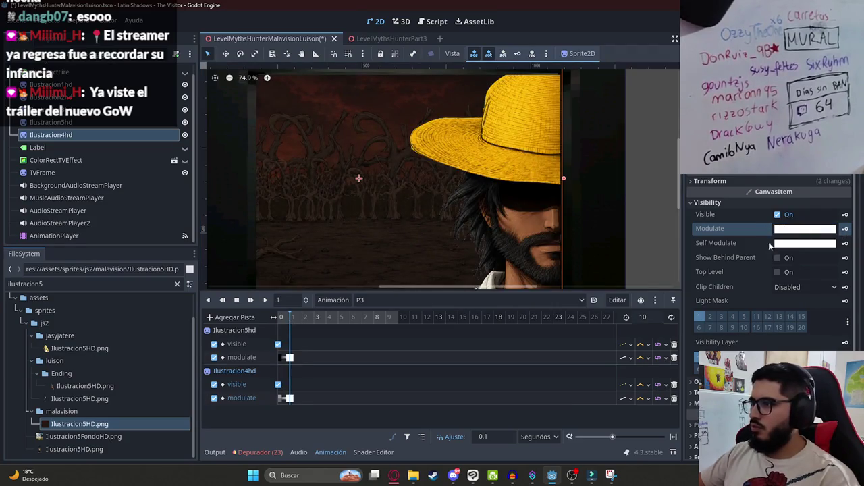
pyautogui.moveTo(304, 318); pyautogui.dragTo(260, 314)
pyautogui.hotkey('ctrl', 's')
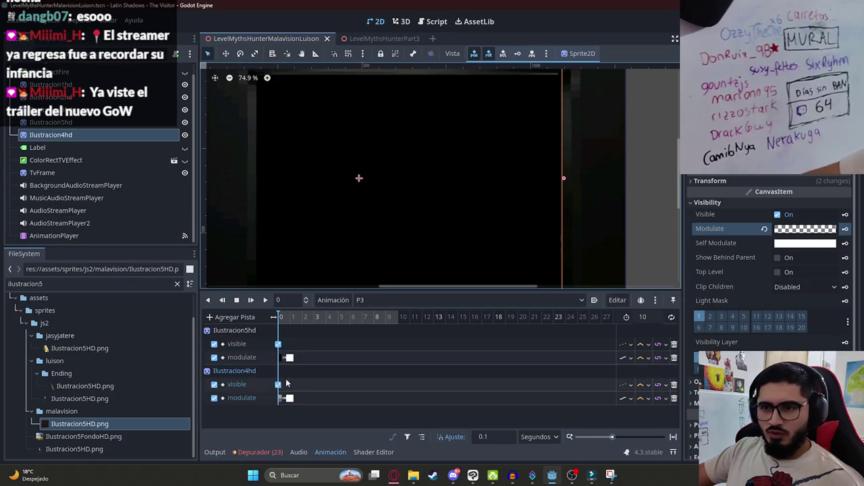
# Step: Add an AudioStreamPlayer audio playback track with footsteps_loop.wav at the start
pyautogui.click(226, 318)
pyautogui.click(279, 421)
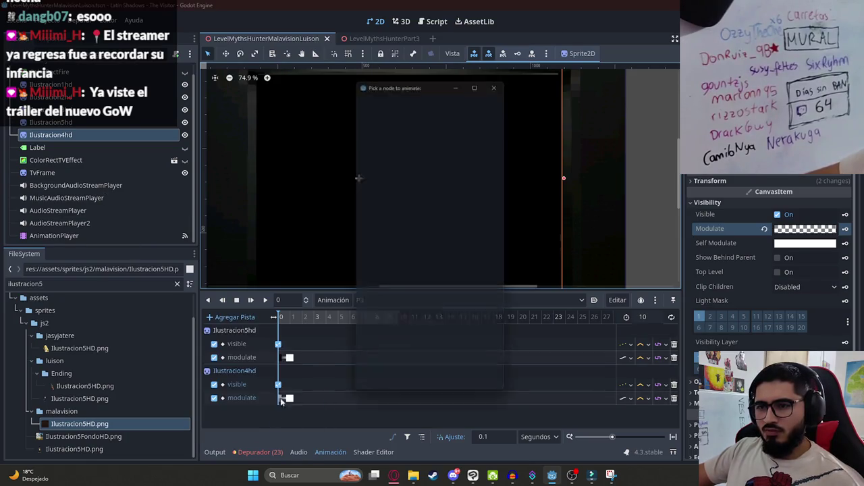
pyautogui.doubleClick(416, 263)
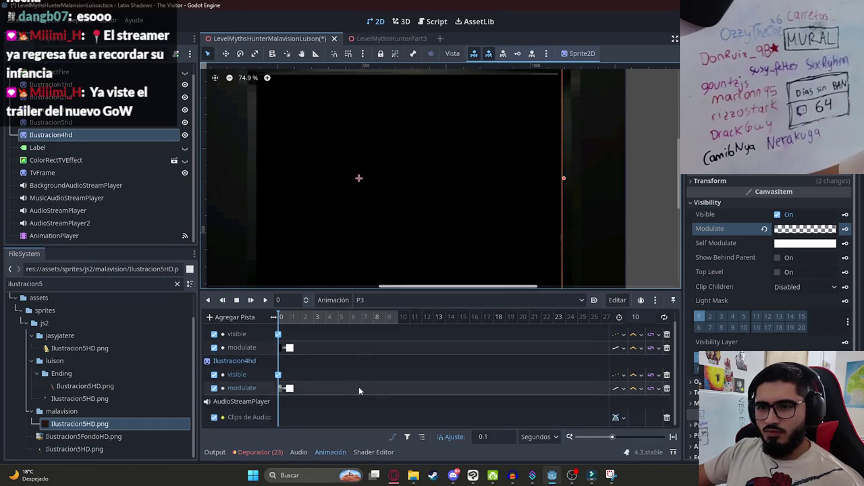
pyautogui.click(21, 280)
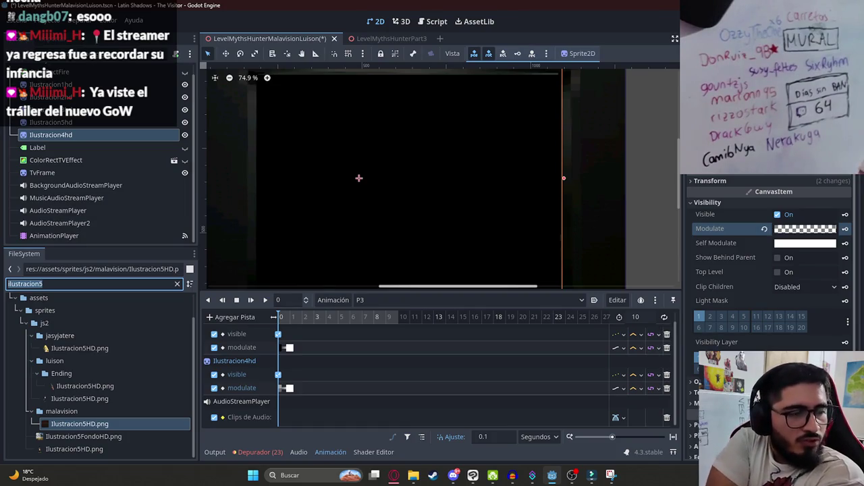
pyautogui.hotkey('ctrl', 'a')
pyautogui.write('foo')
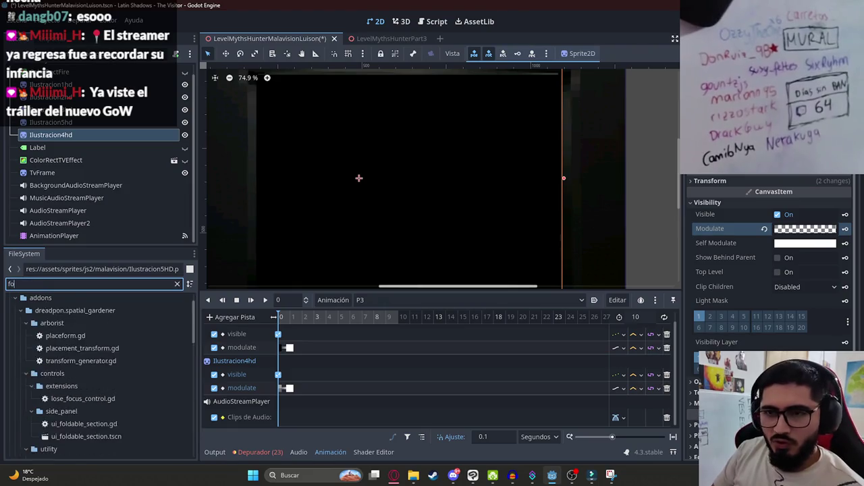
pyautogui.press('BackSpace')
pyautogui.press('BackSpace')
pyautogui.press('BackSpace')
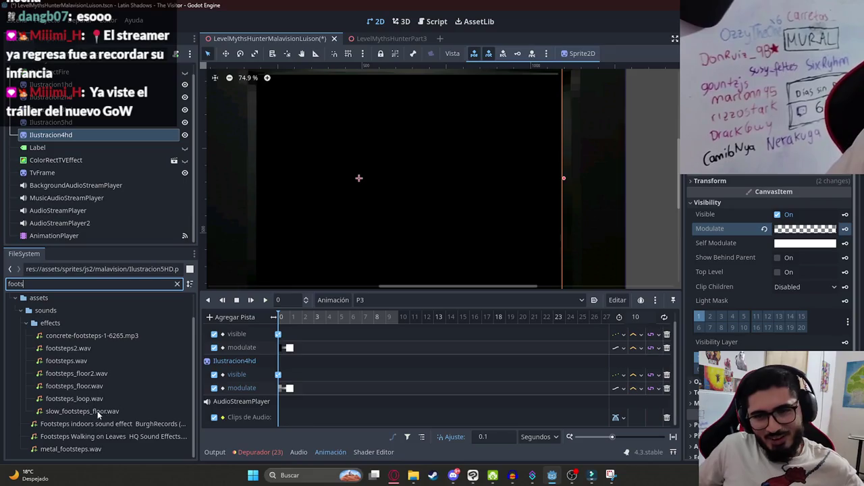
pyautogui.moveTo(100, 400)
pyautogui.mouseDown()
pyautogui.moveTo(214, 393)
pyautogui.moveTo(287, 416)
pyautogui.mouseUp()
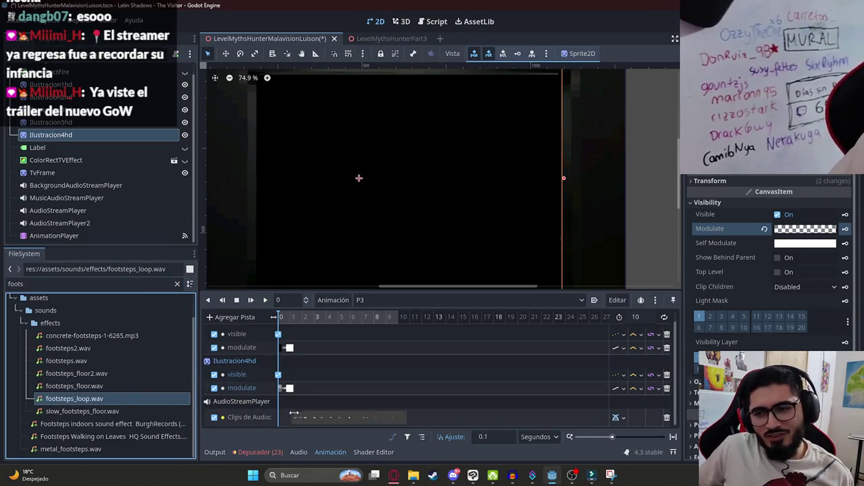
# Step: Preview the P3 animation from the start and save the scene
pyautogui.moveTo(292, 316)
pyautogui.mouseDown()
pyautogui.moveTo(301, 317)
pyautogui.moveTo(226, 321)
pyautogui.mouseUp()
pyautogui.click(263, 300)
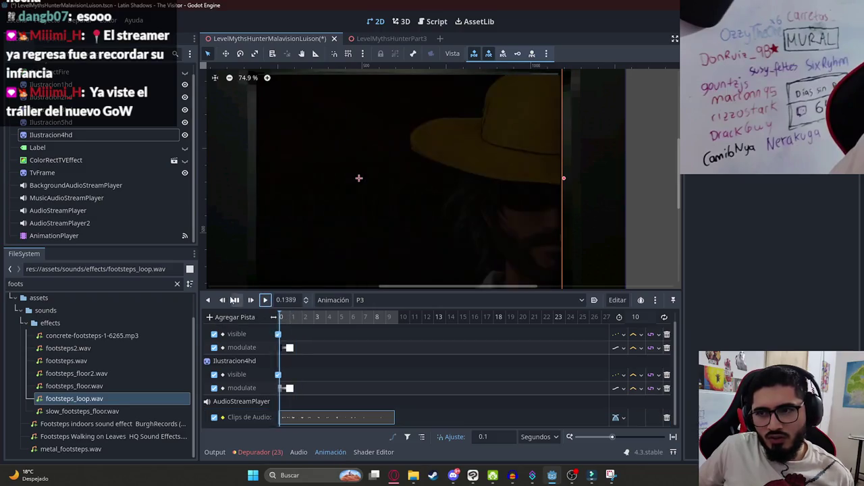
pyautogui.click(237, 299)
pyautogui.click(237, 300)
pyautogui.hotkey('ctrl', 's')
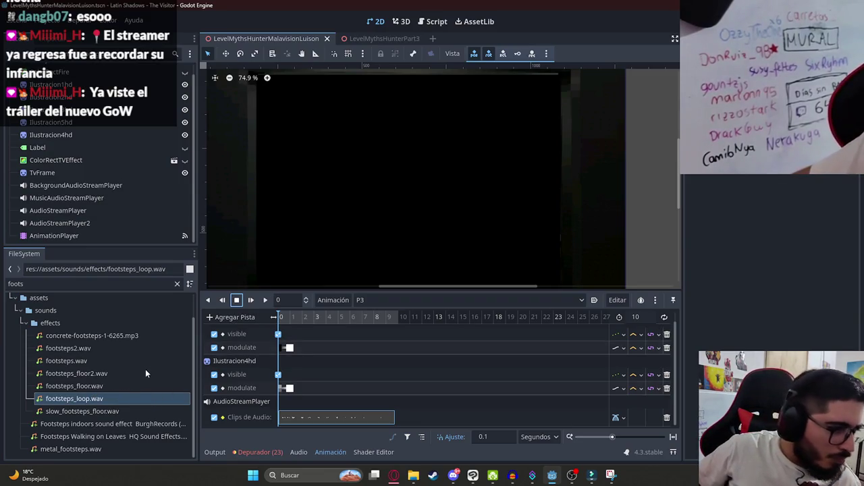
pyautogui.click(236, 300)
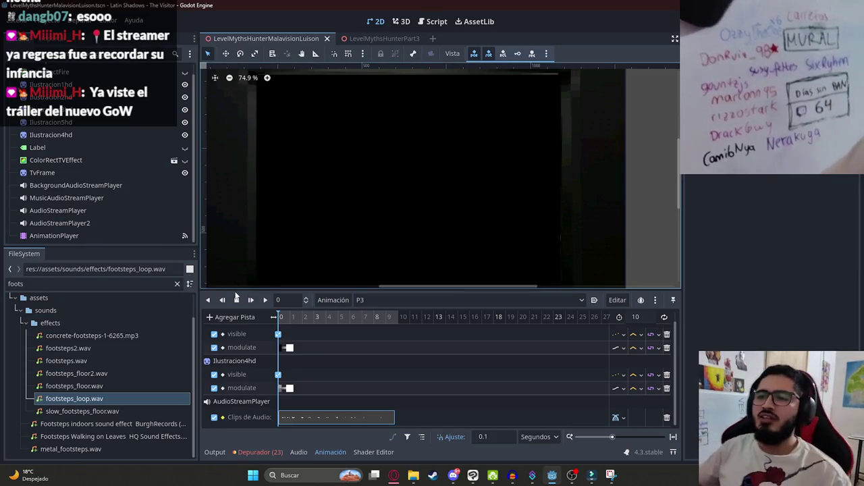
pyautogui.click(292, 318)
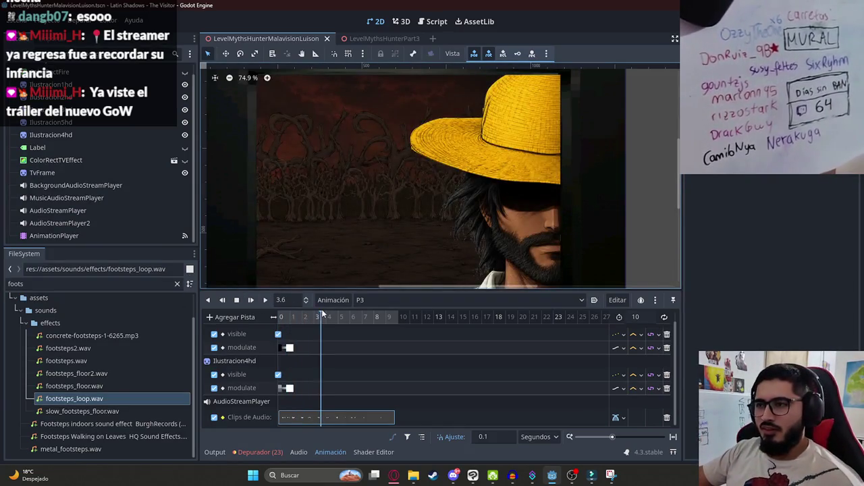
pyautogui.click(304, 315)
pyautogui.click(298, 319)
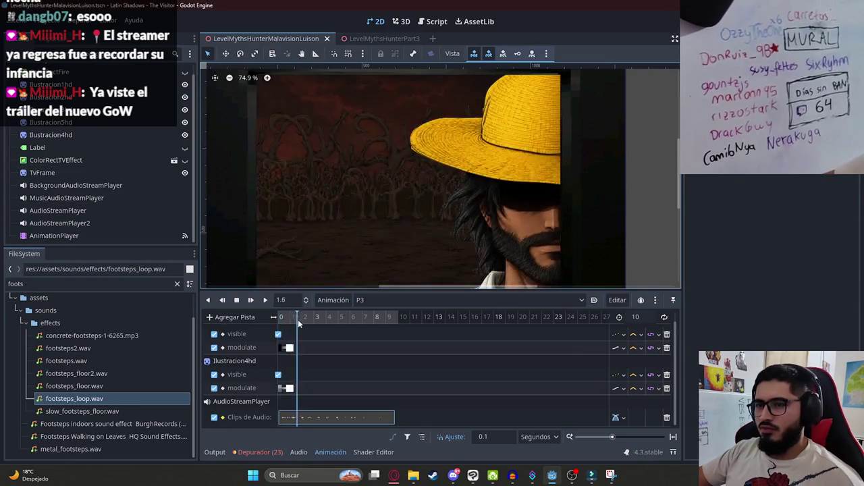
pyautogui.moveTo(291, 323)
pyautogui.mouseDown()
pyautogui.moveTo(248, 318)
pyautogui.moveTo(291, 320)
pyautogui.moveTo(250, 300)
pyautogui.mouseUp()
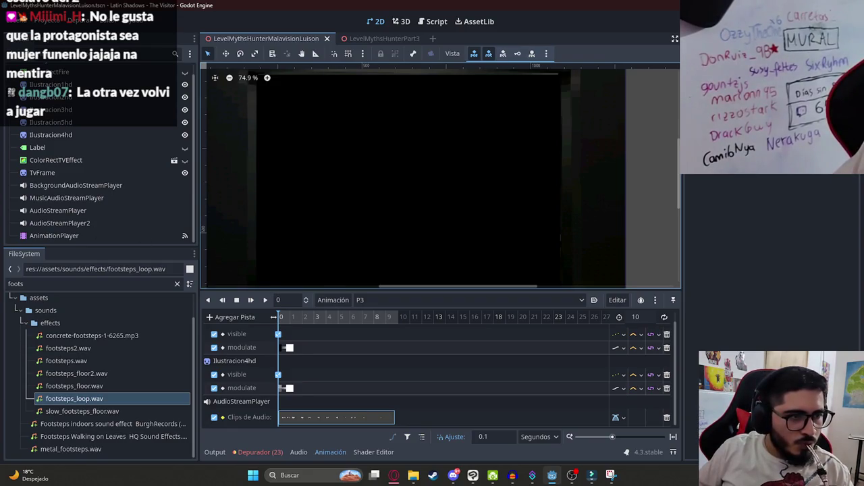
# Step: Search YouTube for 'tomb raider ps3 no commentary 2013', then open and mute the PS3 longplay
pyautogui.click(393, 474)
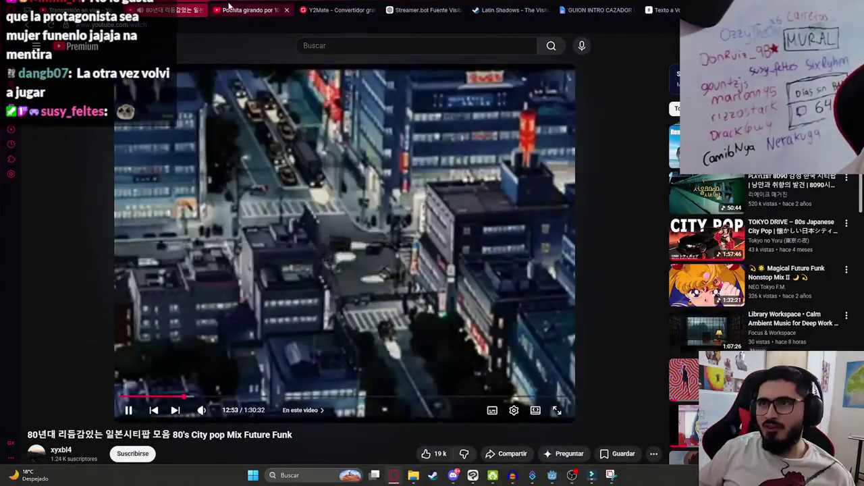
pyautogui.click(260, 6)
pyautogui.click(333, 47)
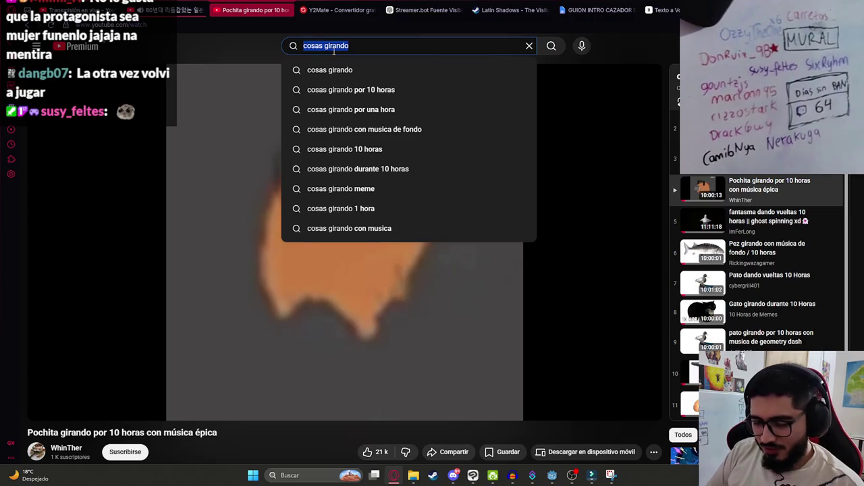
pyautogui.write('tomb raider ps3')
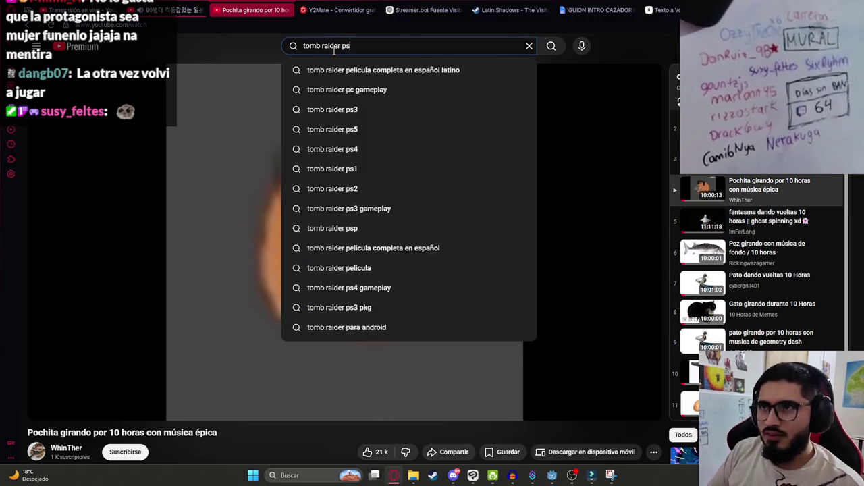
pyautogui.press('Return')
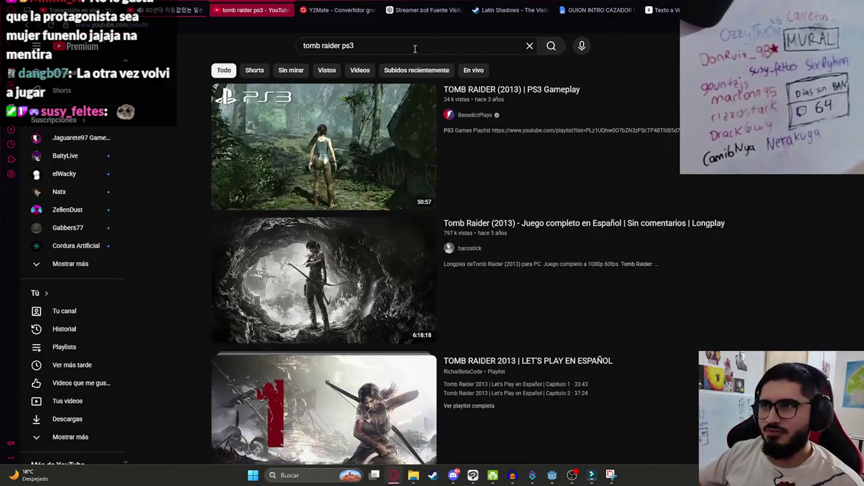
pyautogui.write('no commentary')
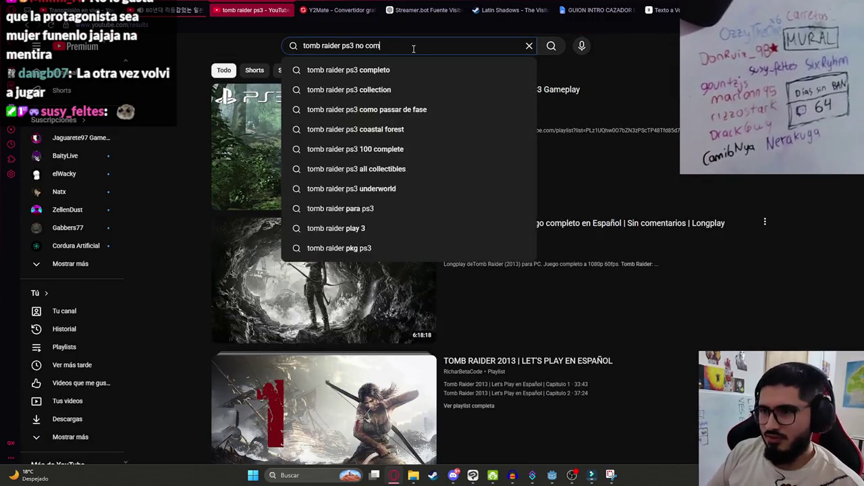
pyautogui.write(' 2013')
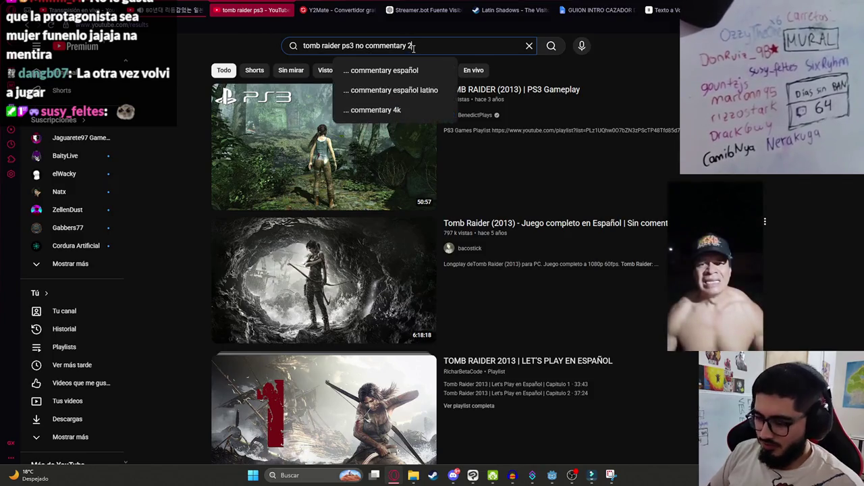
pyautogui.press('Return')
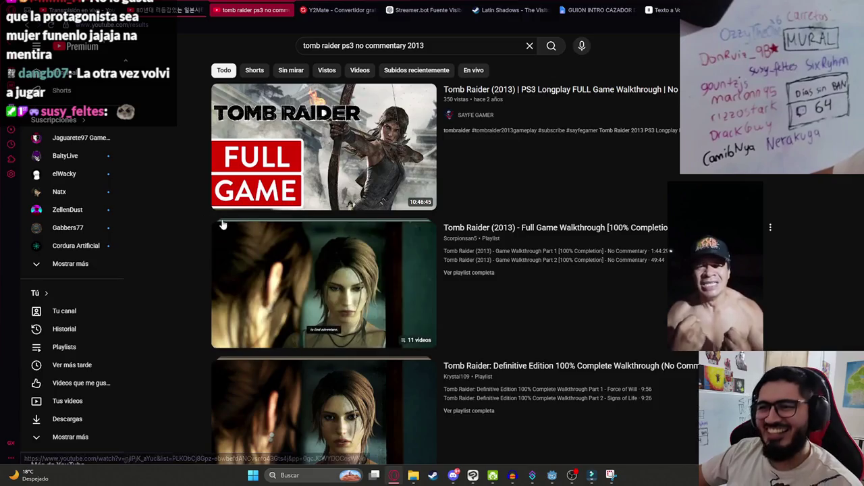
pyautogui.click(248, 197)
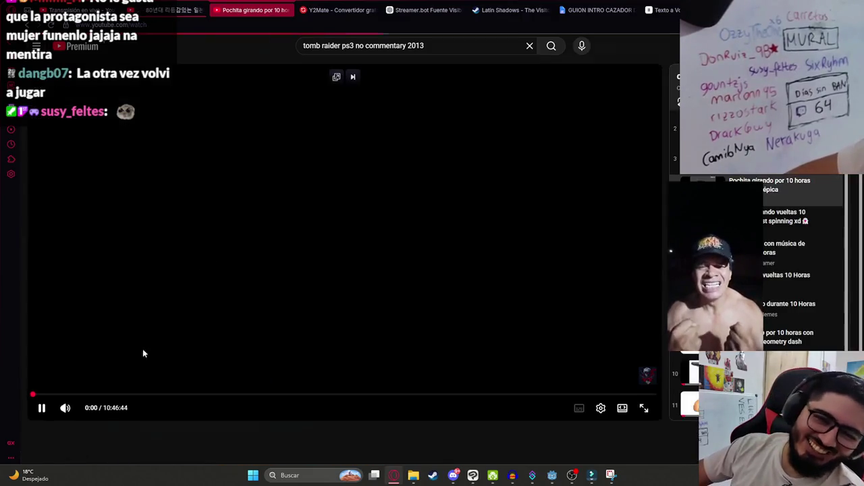
pyautogui.click(64, 409)
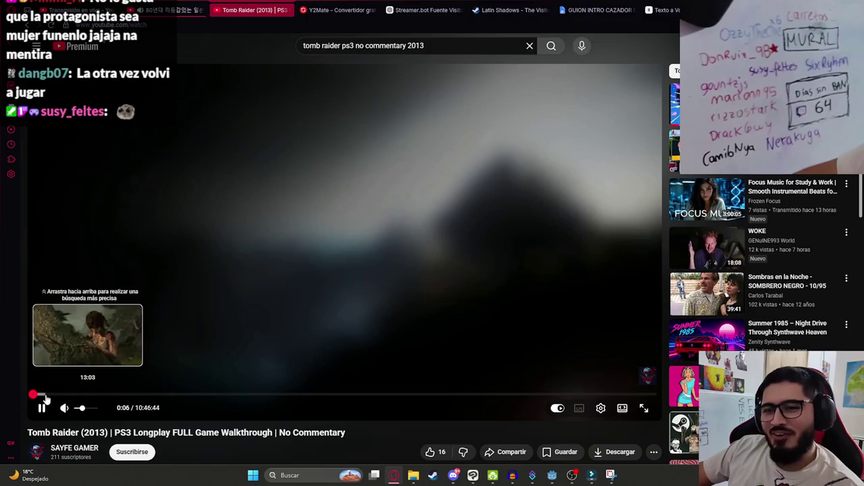
# Step: Watch the longplay fullscreen, jumping ahead to around 5:07
pyautogui.doubleClick(134, 348)
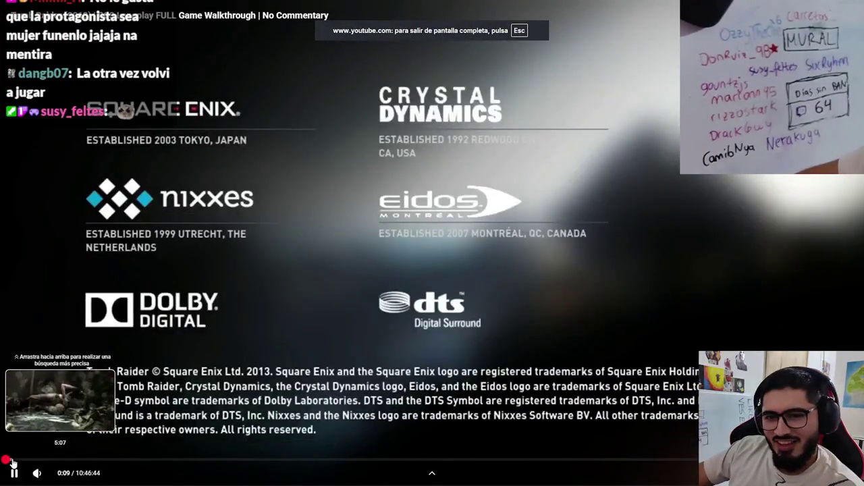
pyautogui.click(11, 460)
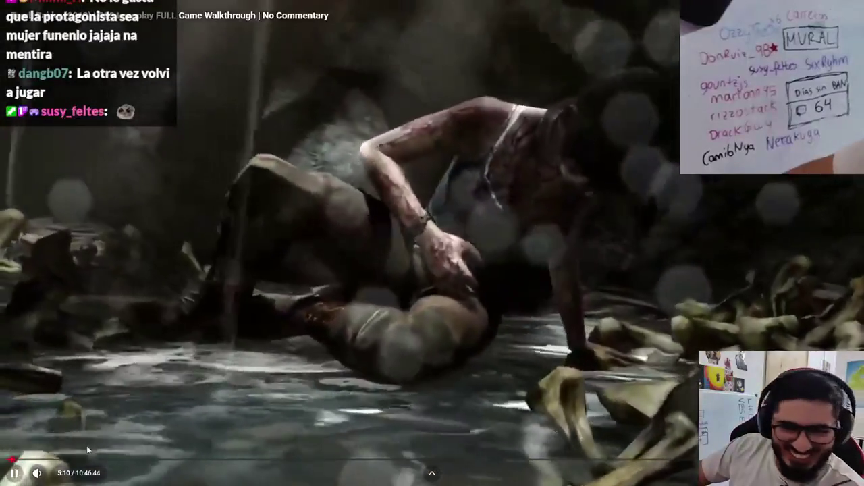
pyautogui.moveTo(72, 479)
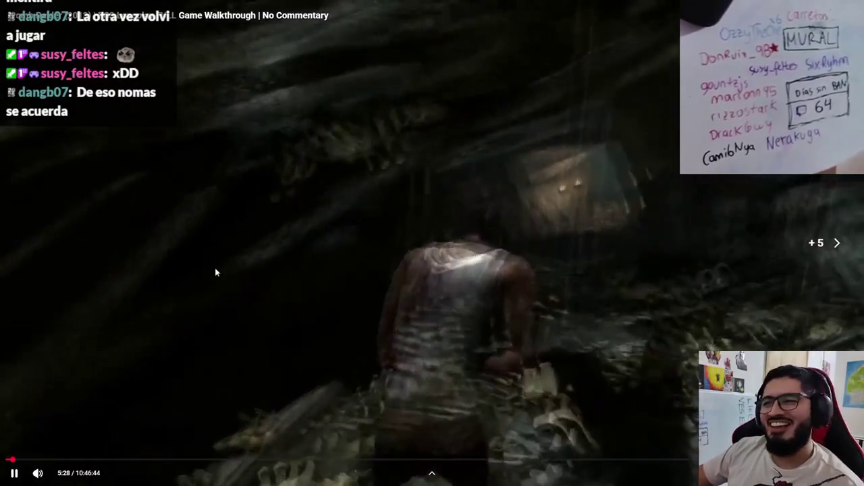
pyautogui.click(266, 259)
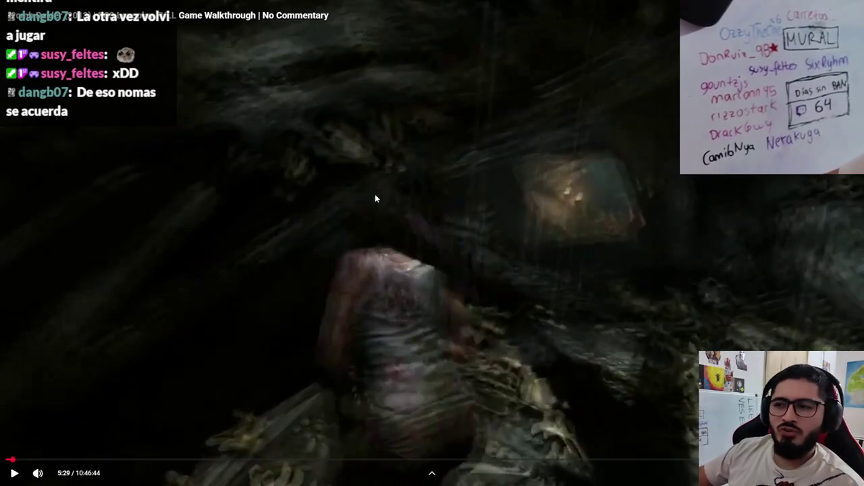
pyautogui.click(149, 347)
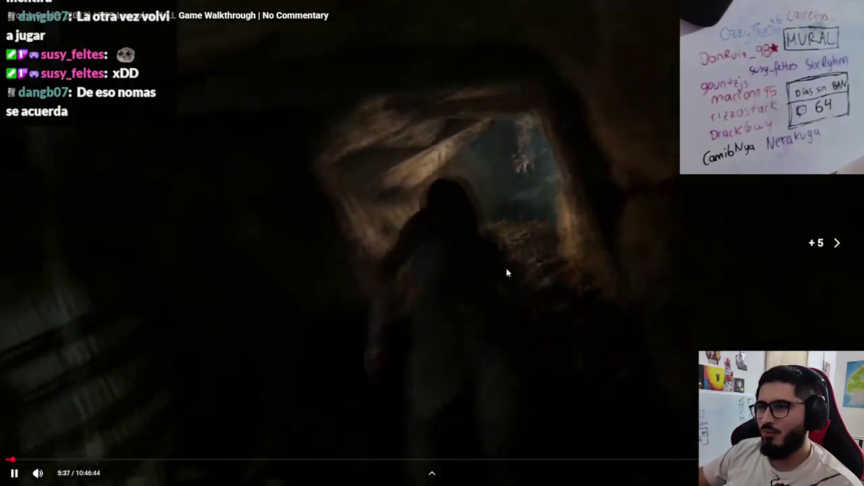
pyautogui.press('Left')
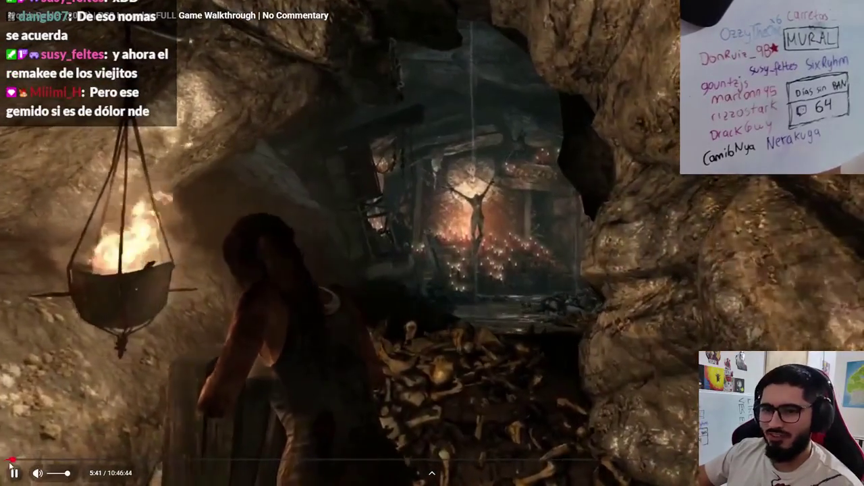
# Step: Skip forward to about 10:34, pause at the 'Help you!' struggle scene, and exit fullscreen
pyautogui.moveTo(12, 460)
pyautogui.mouseDown()
pyautogui.moveTo(41, 439)
pyautogui.moveTo(241, 368)
pyautogui.moveTo(425, 348)
pyautogui.mouseUp()
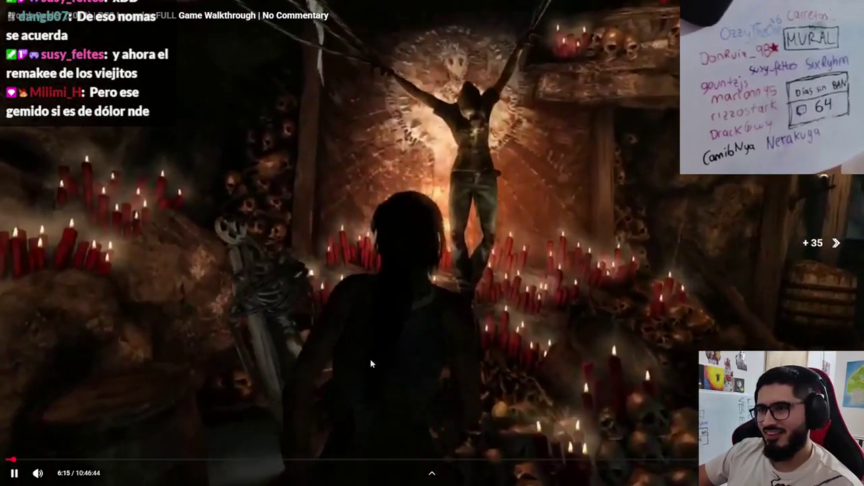
pyautogui.moveTo(12, 460); pyautogui.dragTo(104, 419)
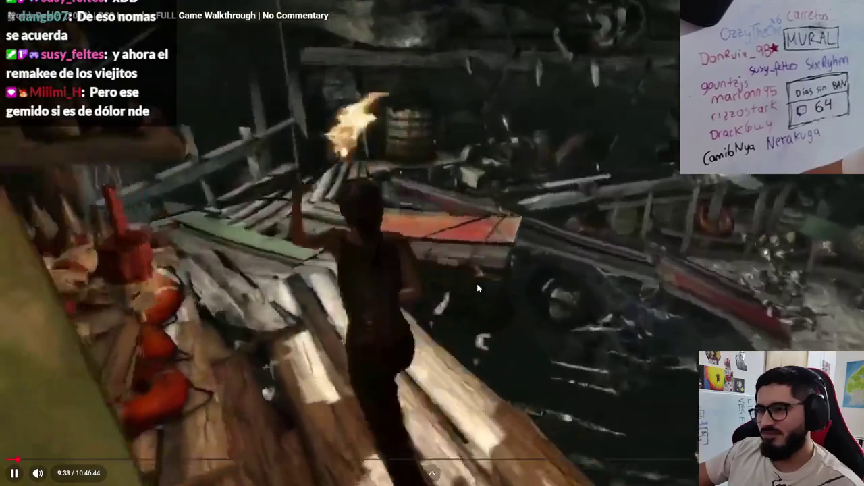
pyautogui.press('Right')
pyautogui.press('Right')
pyautogui.press('Right')
pyautogui.press('Right')
pyautogui.press('Right')
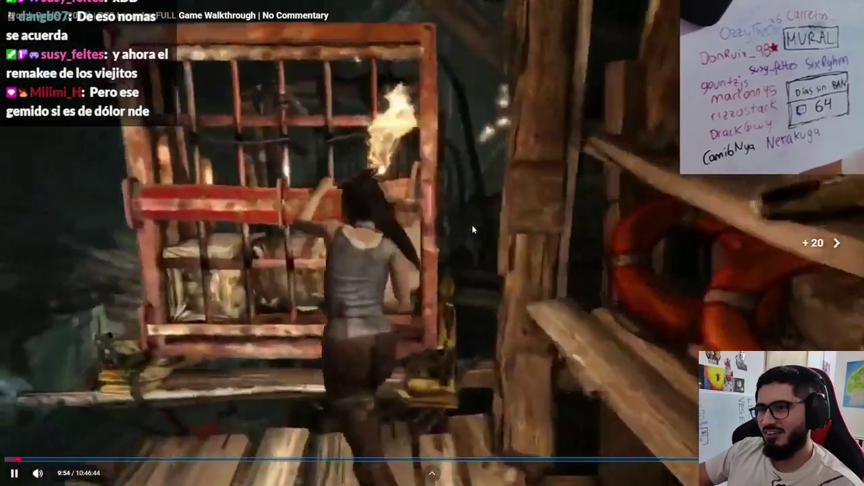
pyautogui.press('Right')
pyautogui.press('Right')
pyautogui.press('Right')
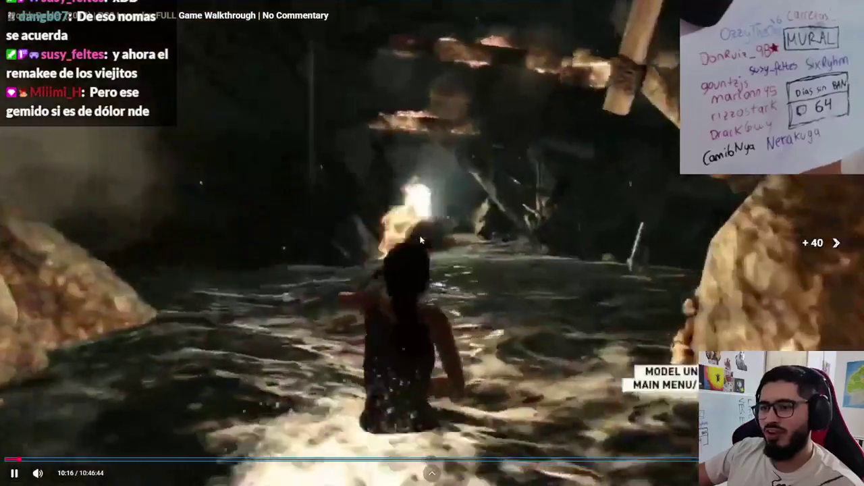
pyautogui.press('Right')
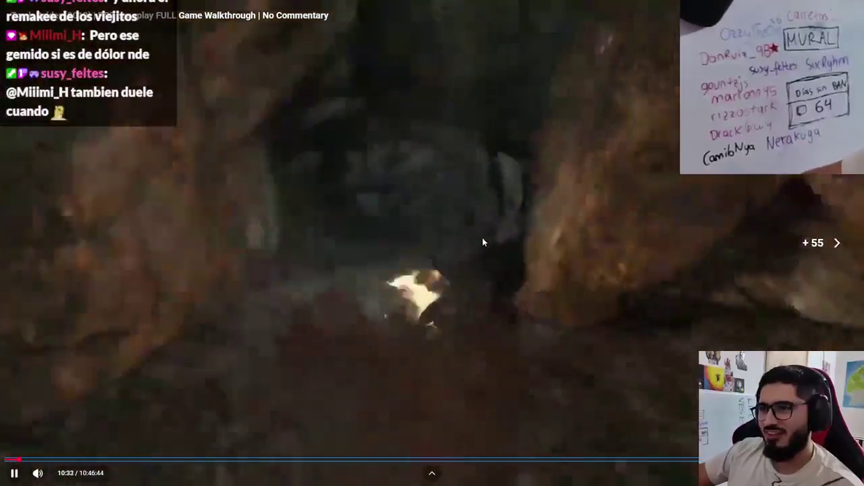
pyautogui.press('Right')
pyautogui.press('Right')
pyautogui.press('Right')
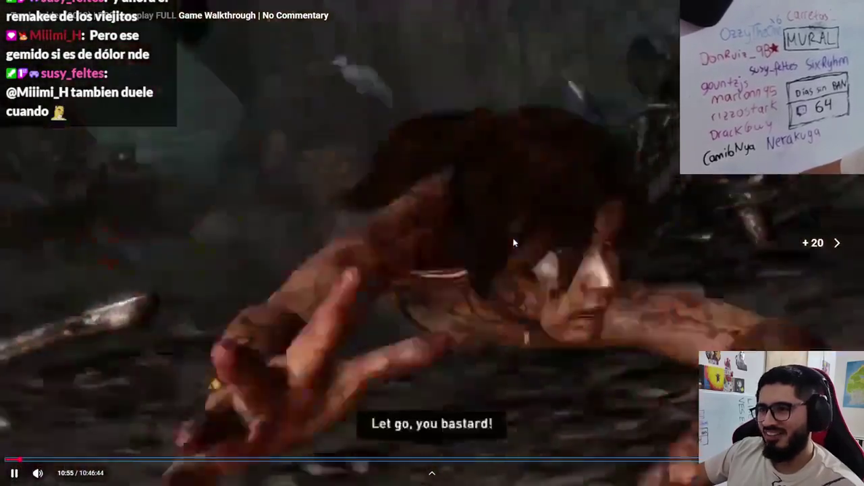
pyautogui.press('Left')
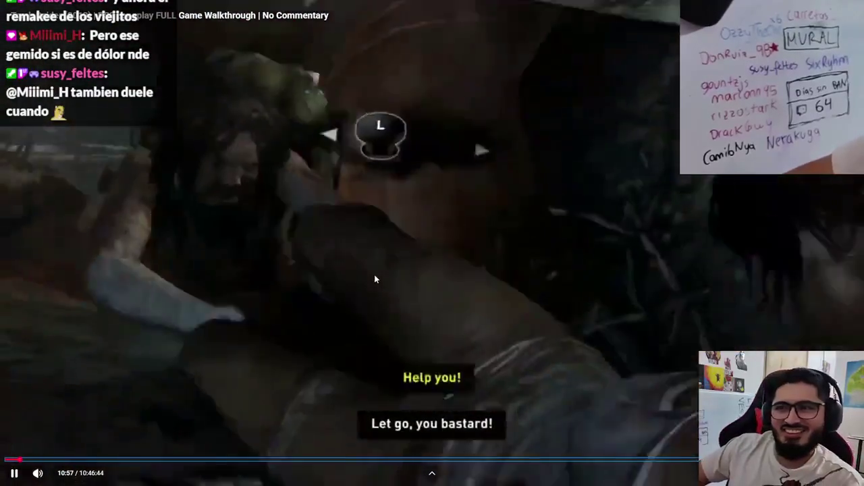
pyautogui.click(374, 274)
pyautogui.press('Escape')
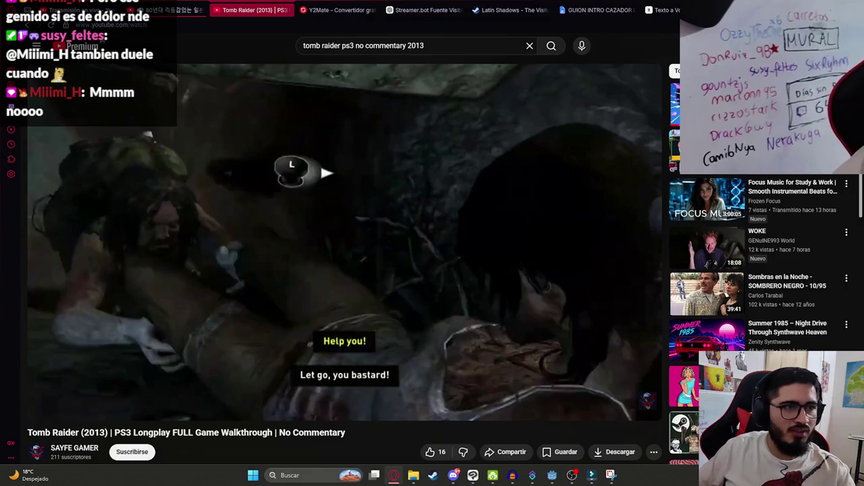
# Step: Dismiss the YouTube search suggestions
pyautogui.moveTo(351, 275)
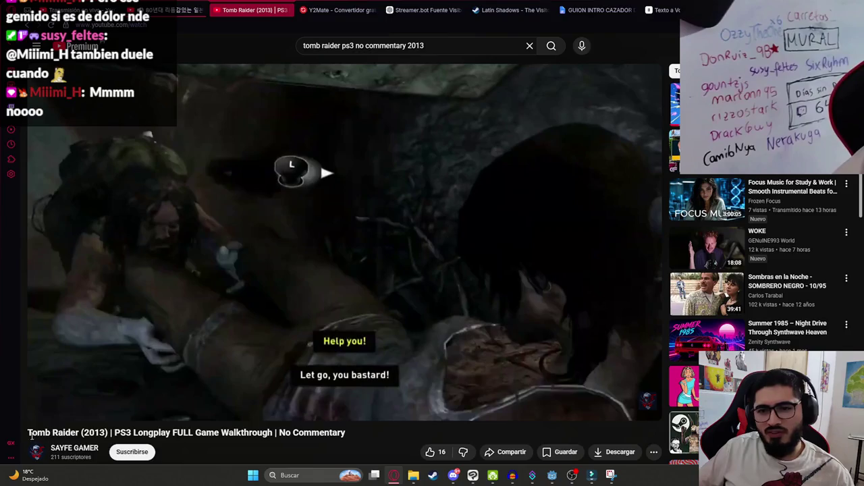
pyautogui.click(108, 434)
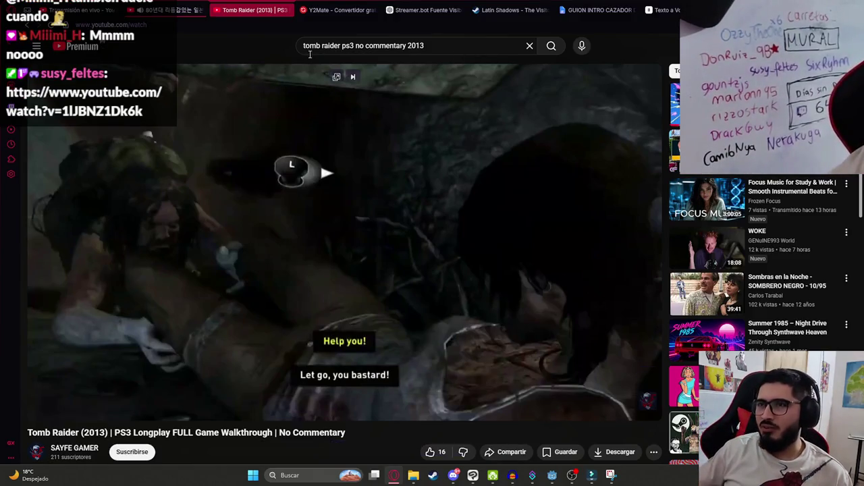
pyautogui.click(431, 45)
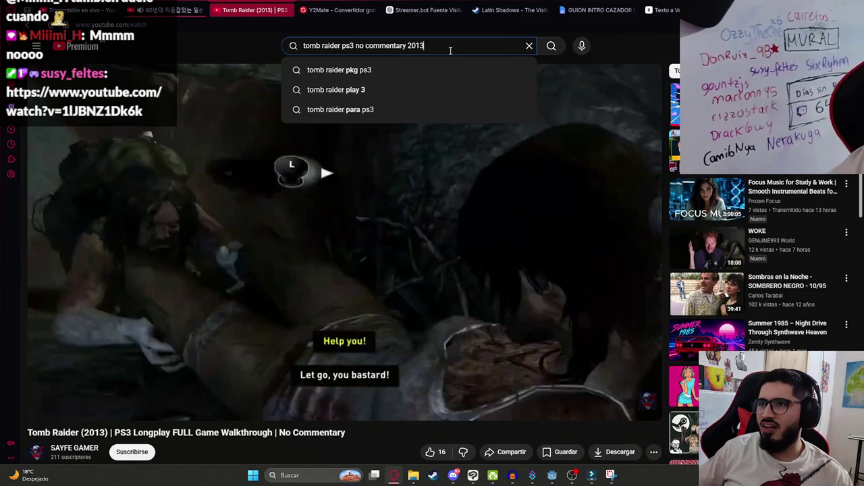
pyautogui.click(248, 49)
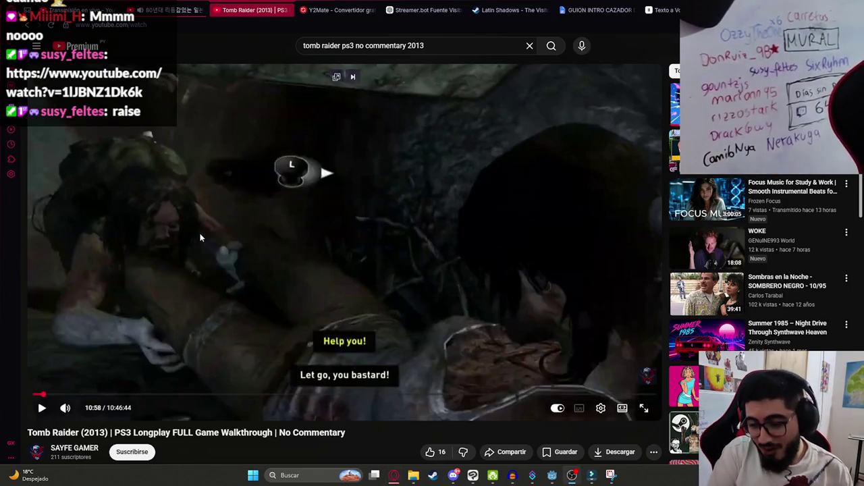
# Step: Briefly show and hide Streamer.bot, then switch to the Legacy of Atlantis trailer
pyautogui.click(532, 475)
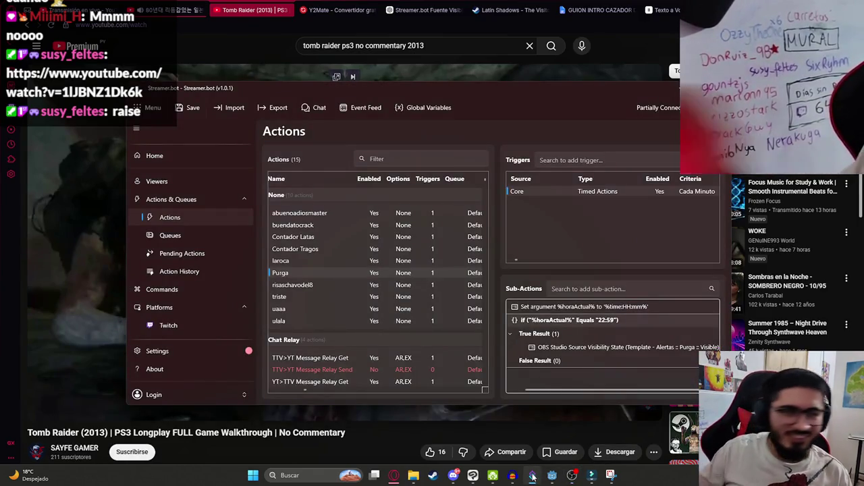
pyautogui.click(162, 50)
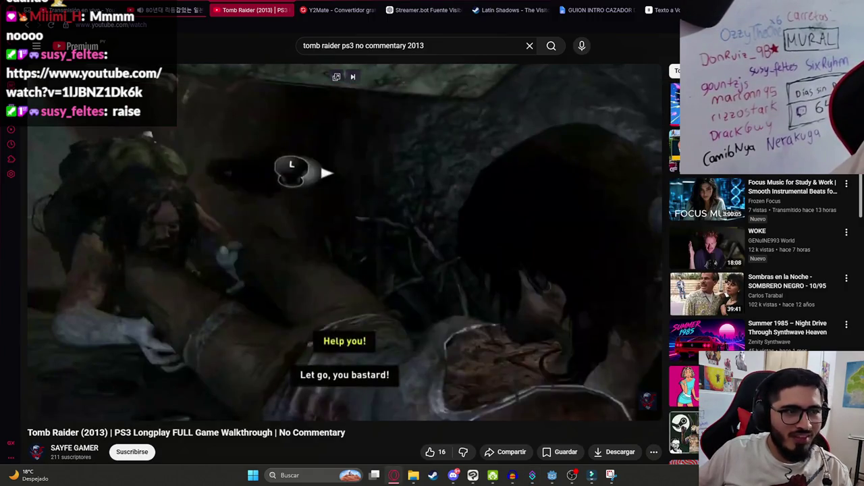
pyautogui.hotkey('ctrl', 'Tab')
pyautogui.hotkey('ctrl', 'Tab')
pyautogui.hotkey('ctrl', 'Tab')
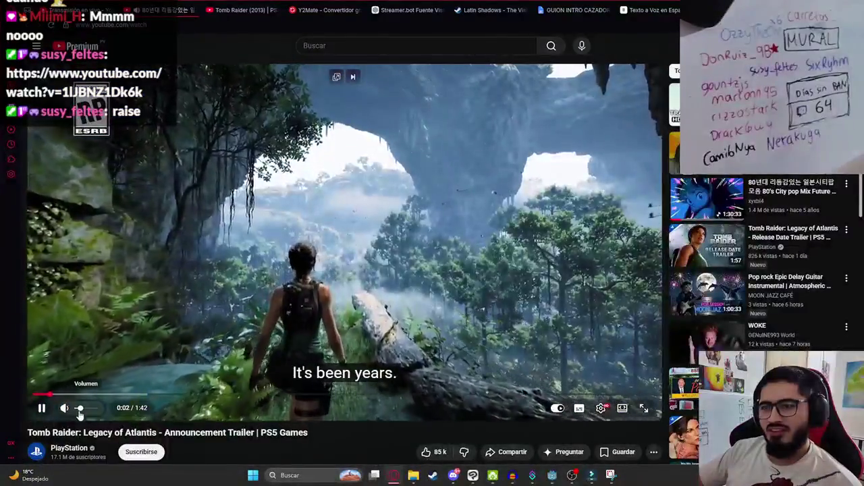
# Step: Skim the Legacy of Atlantis trailer, pause it at 1:04, and show the Latin Shadows - The Visitor store page
pyautogui.moveTo(152, 398)
pyautogui.mouseDown()
pyautogui.moveTo(97, 370)
pyautogui.moveTo(86, 395)
pyautogui.moveTo(193, 395)
pyautogui.mouseUp()
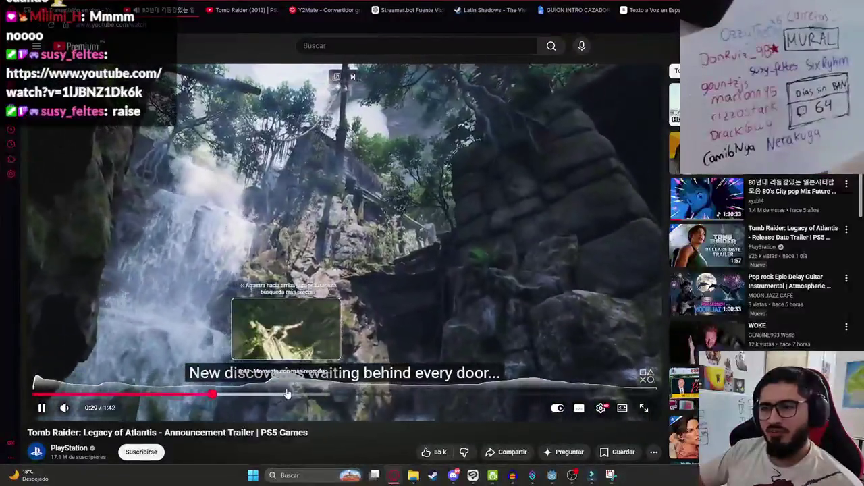
pyautogui.click(290, 395)
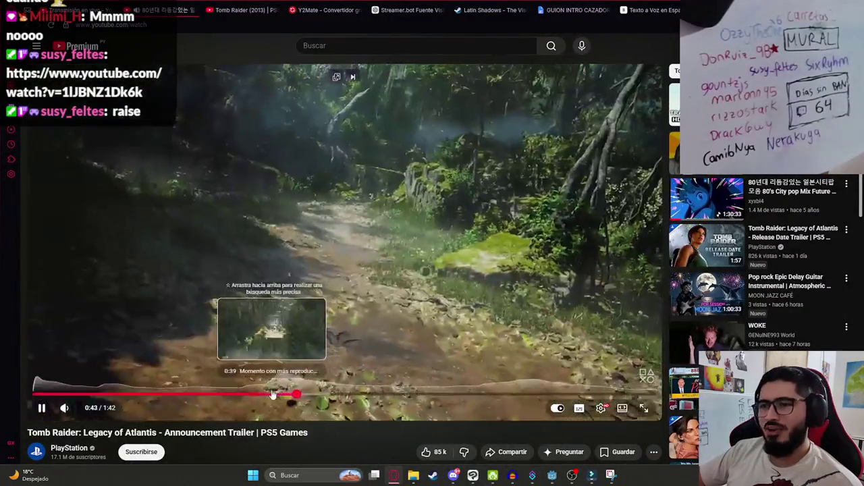
pyautogui.click(272, 395)
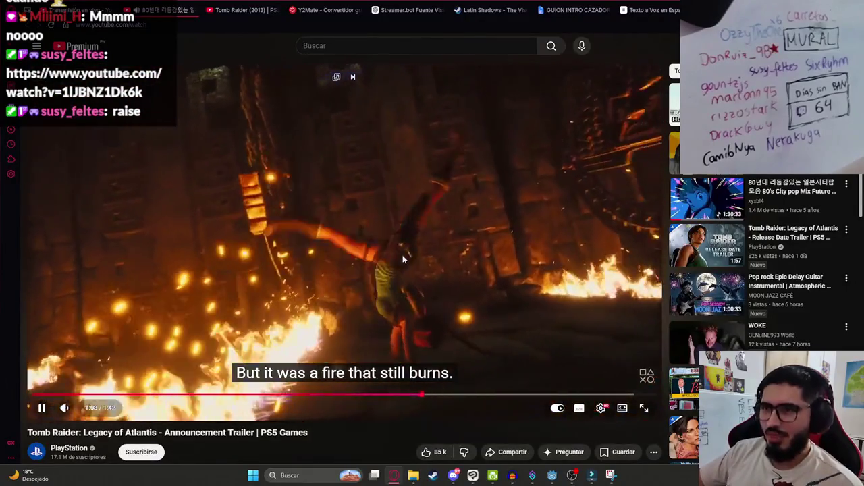
pyautogui.click(340, 165)
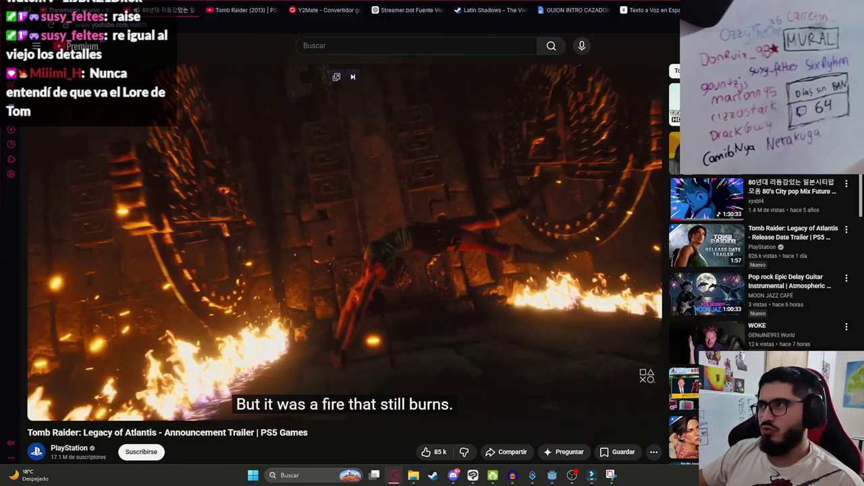
pyautogui.click(495, 9)
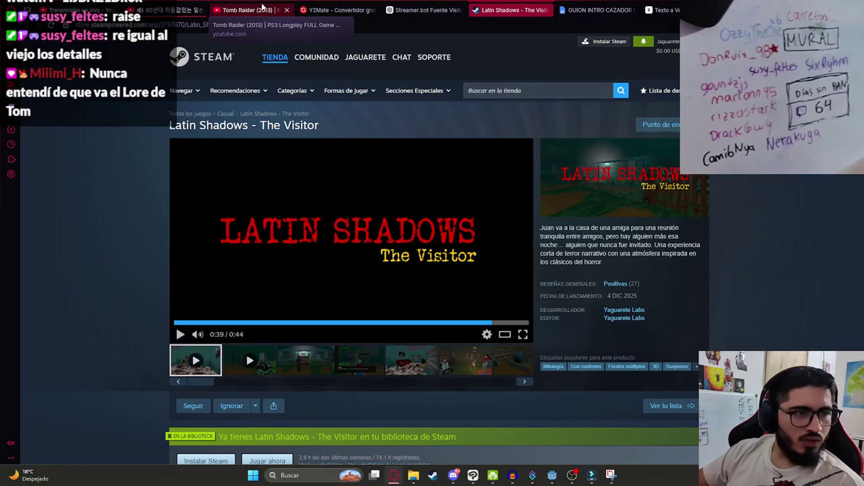
# Step: Return to the Tomb Raider (2013) longplay tab
pyautogui.click(247, 6)
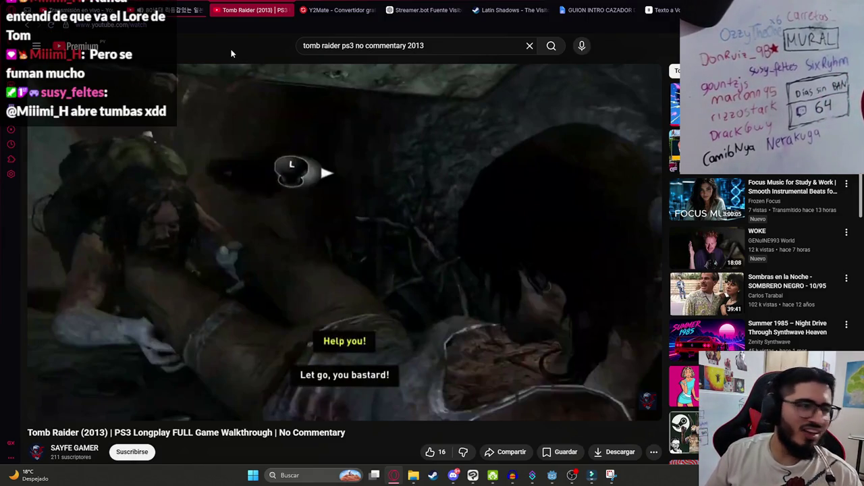
# Step: Search YouTube for 'uncharted 2' and open the UNCHARTED 2 - E3 Trailer
pyautogui.press('/')
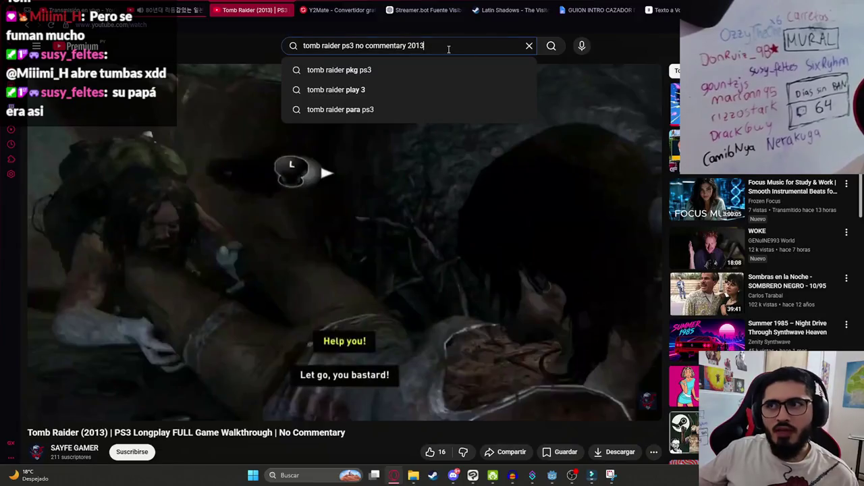
pyautogui.write('uncharted 2')
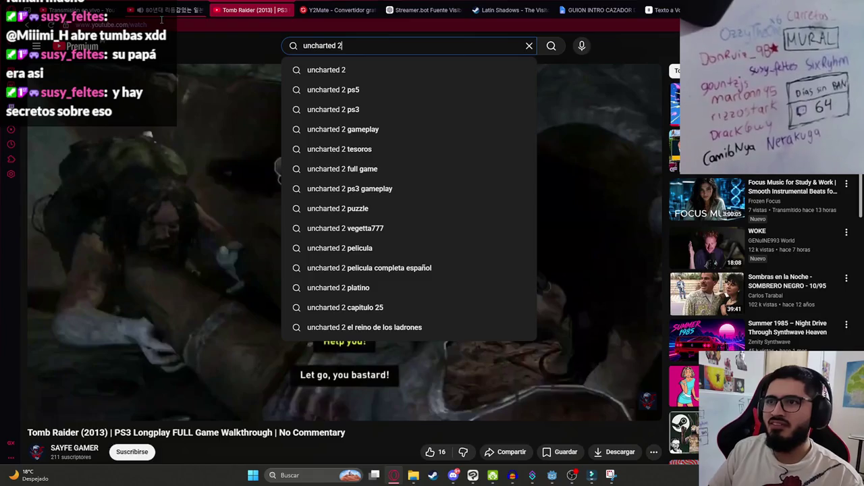
pyautogui.press('Return')
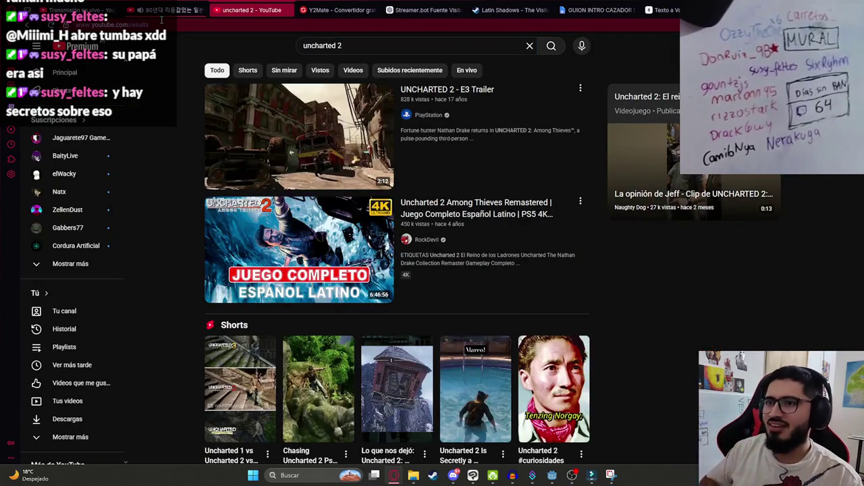
pyautogui.click(325, 156)
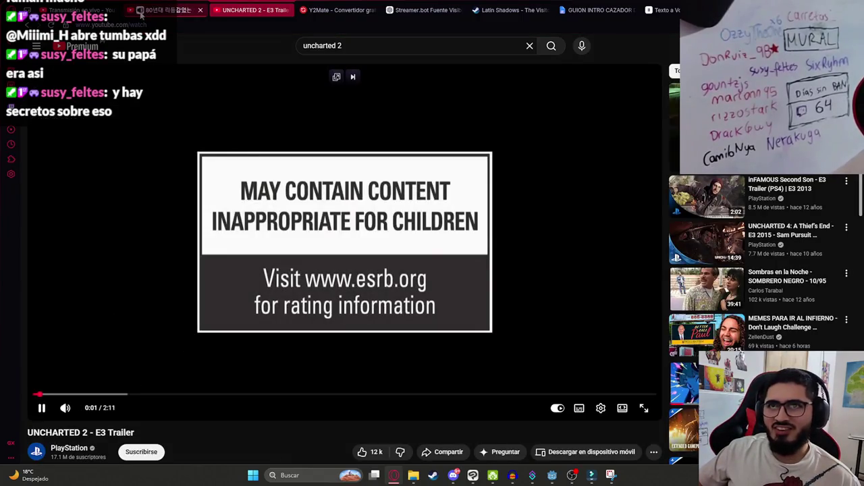
# Step: Watch the trailer fullscreen to 0:17 with a few pauses, then return to the watch page
pyautogui.doubleClick(160, 330)
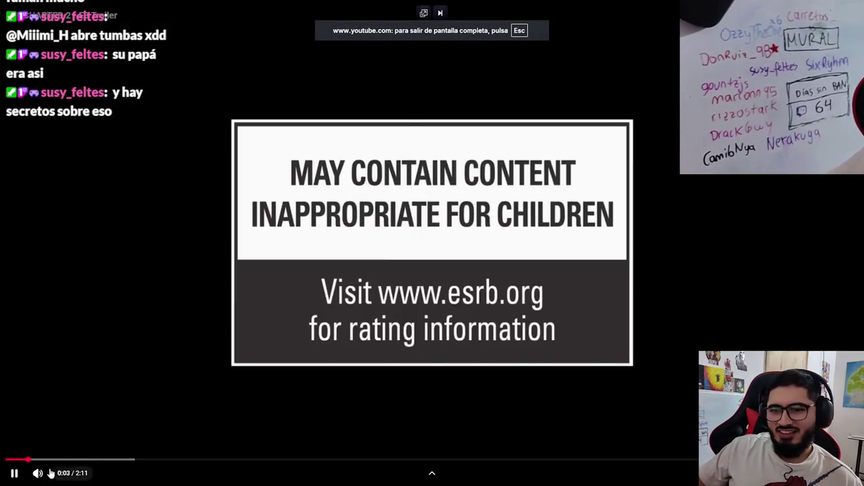
pyautogui.click(286, 318)
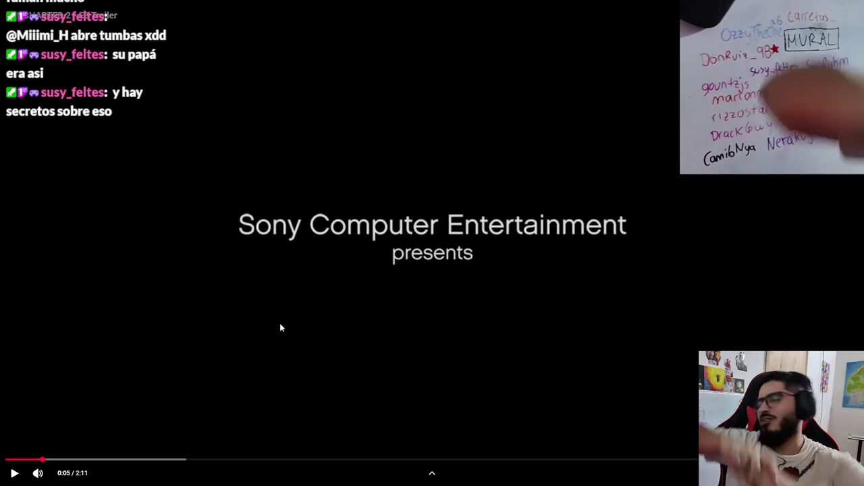
pyautogui.click(282, 314)
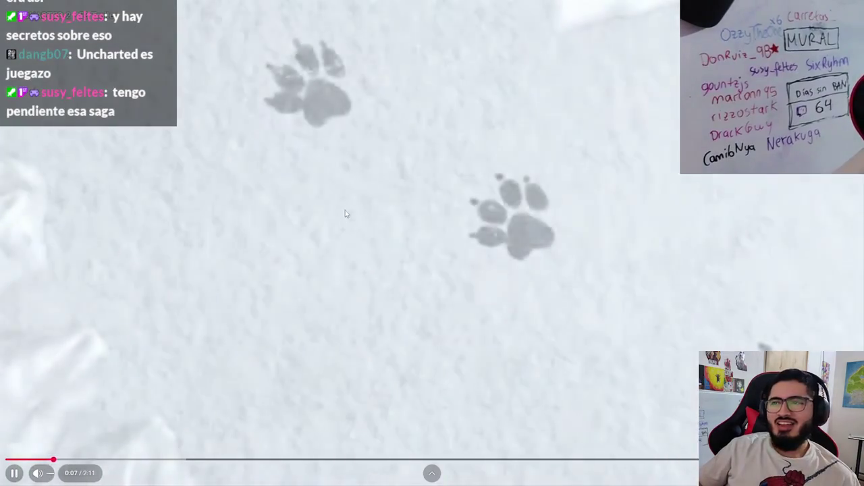
pyautogui.click(345, 210)
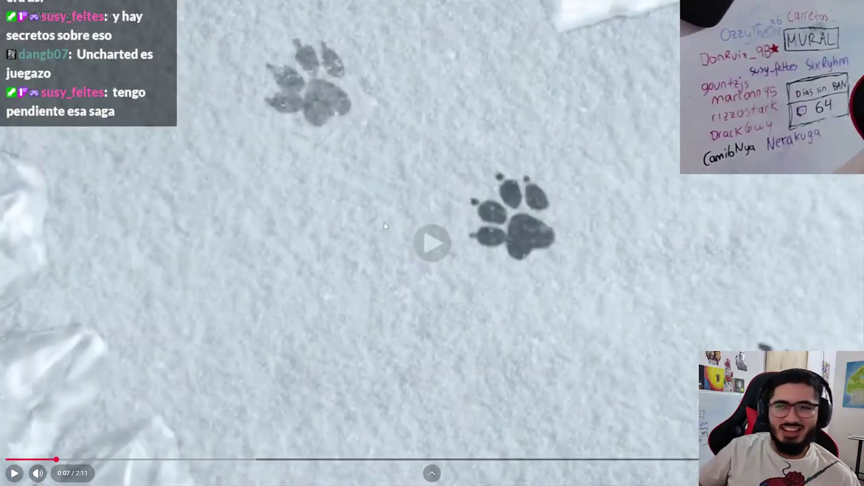
pyautogui.press('space')
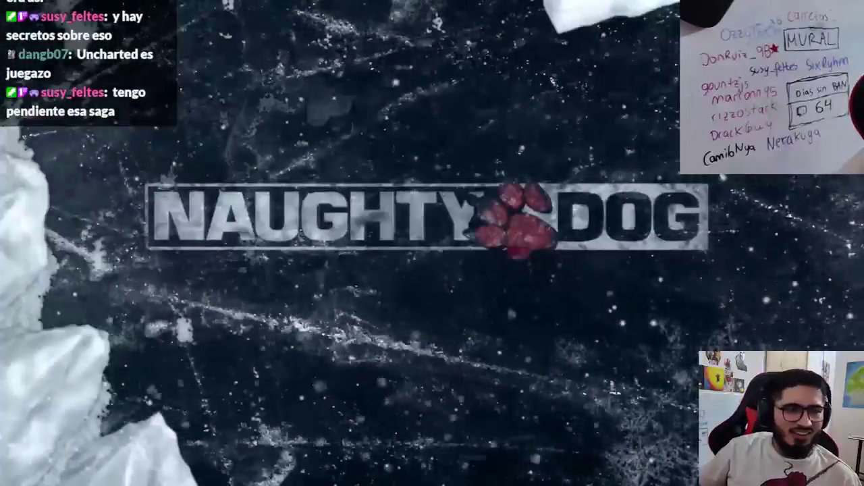
pyautogui.click(202, 206)
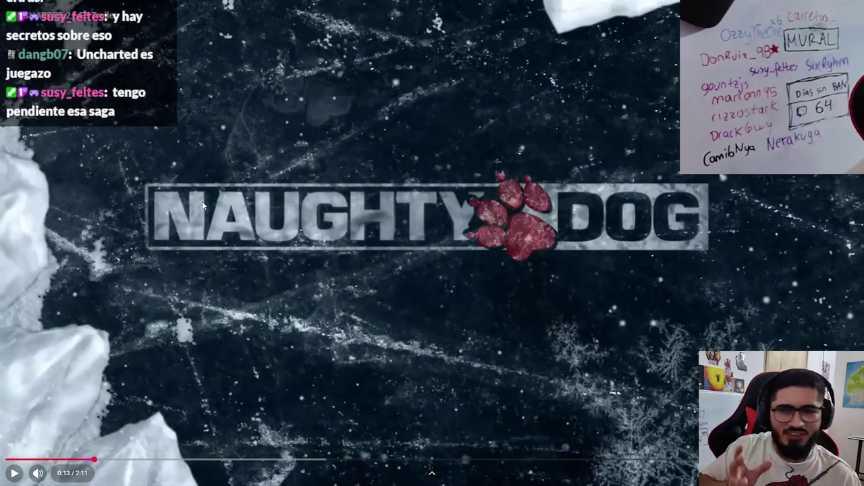
pyautogui.click(202, 206)
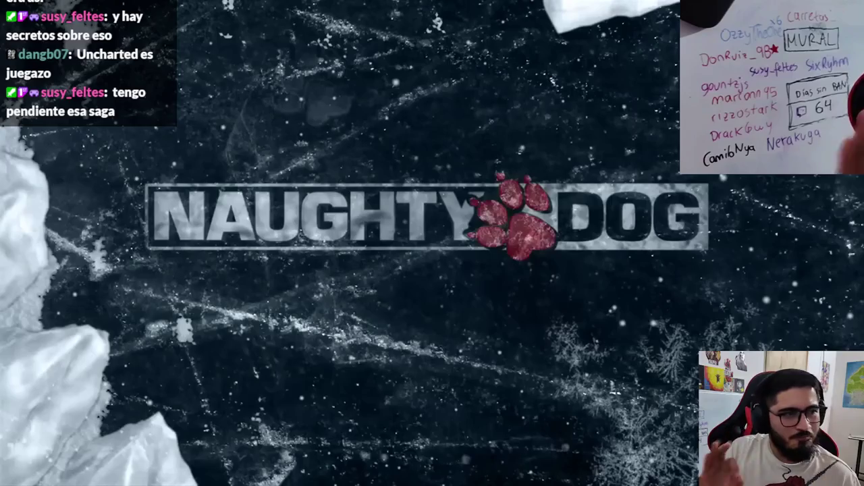
pyautogui.click(295, 295)
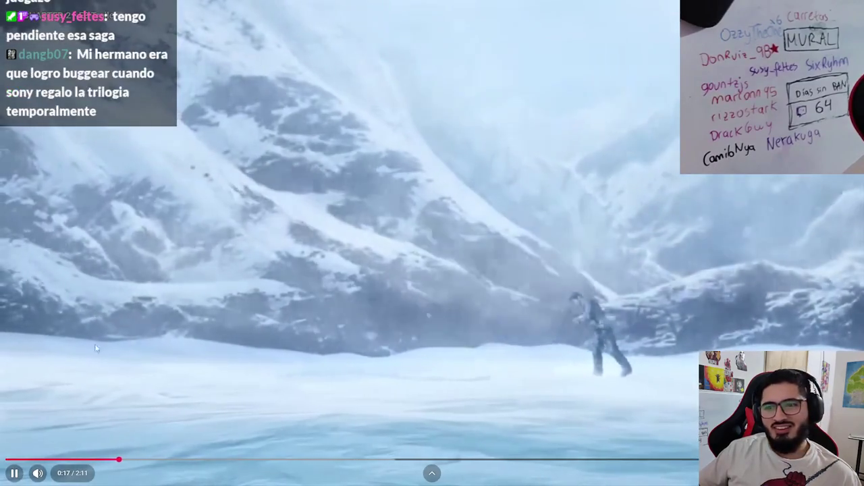
pyautogui.doubleClick(300, 325)
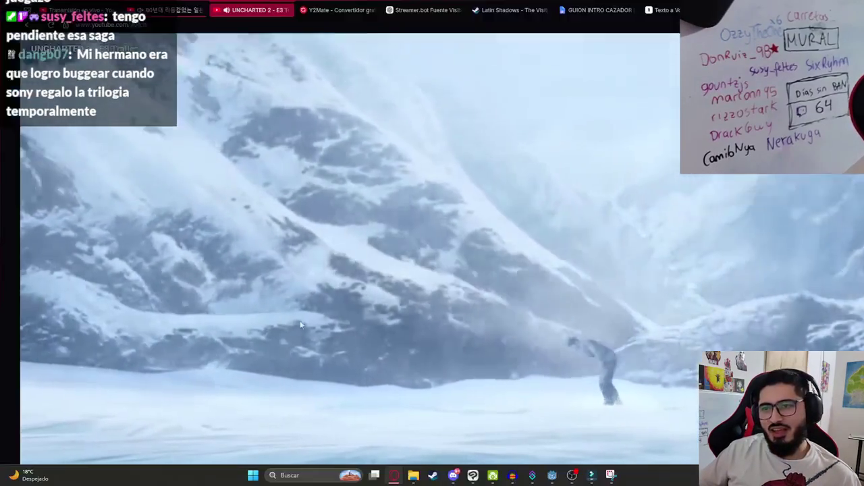
pyautogui.click(354, 49)
# Step: Search 'uncharted 2 no commentary', open the full-game walkthrough, skip ahead and go fullscreen
pyautogui.write('no')
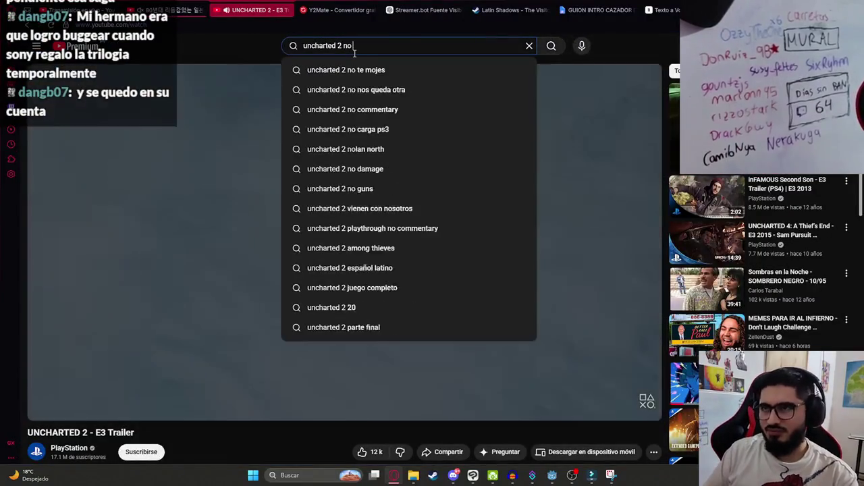
pyautogui.write(' commentary')
pyautogui.press('Return')
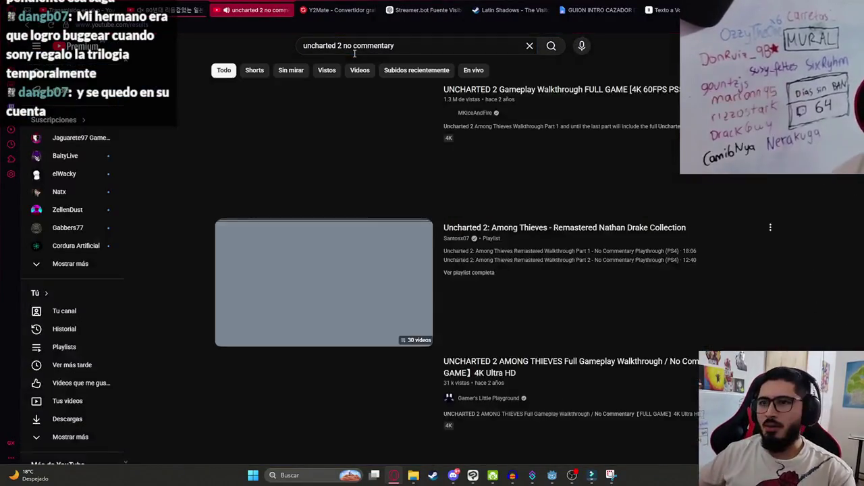
pyautogui.click(249, 196)
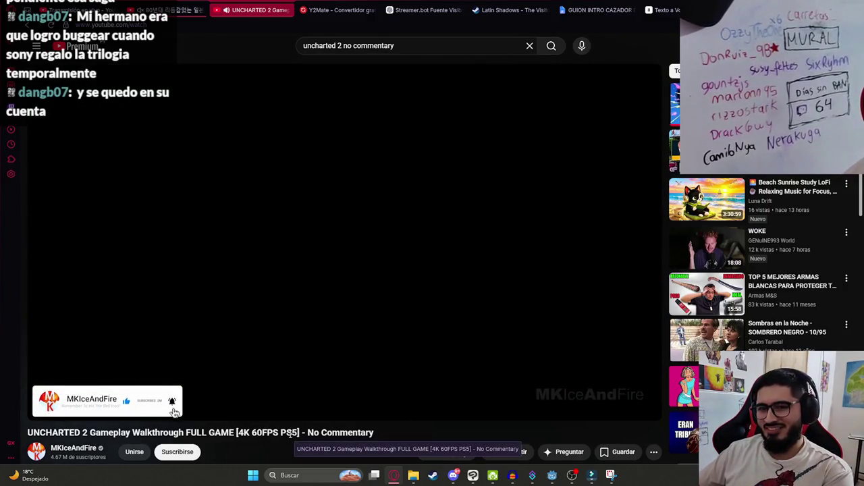
pyautogui.press('Right')
pyautogui.press('Right')
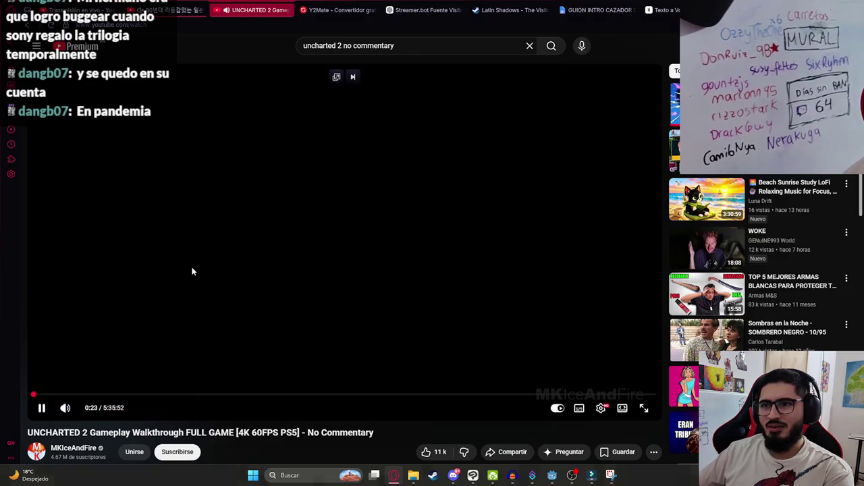
pyautogui.press('f')
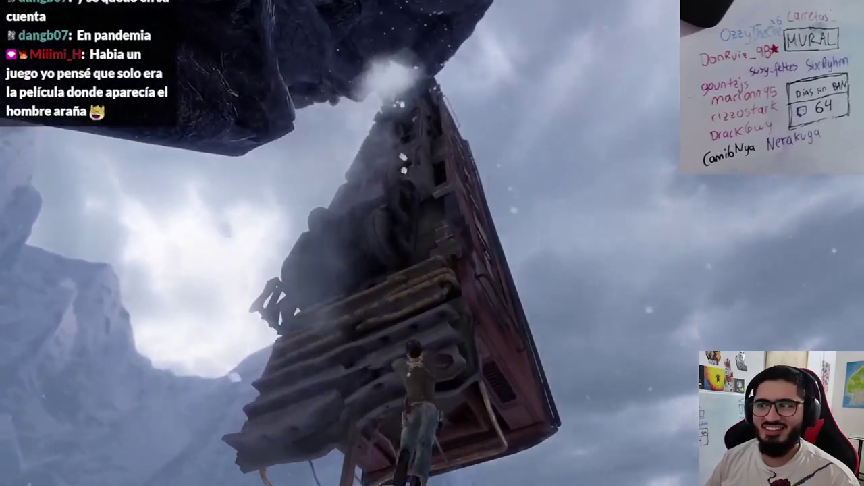
# Step: Exit fullscreen, pause the Uncharted 2 walkthrough at 1:33, and return to the Godot editor
pyautogui.press('Escape')
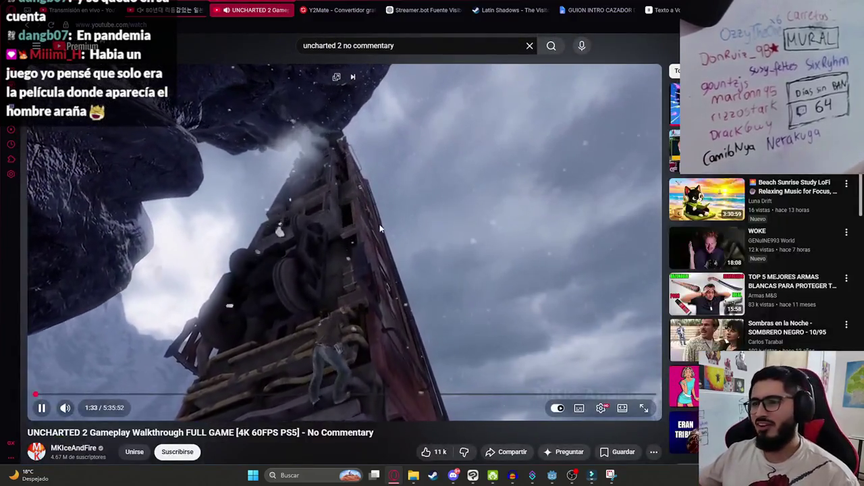
pyautogui.click(304, 143)
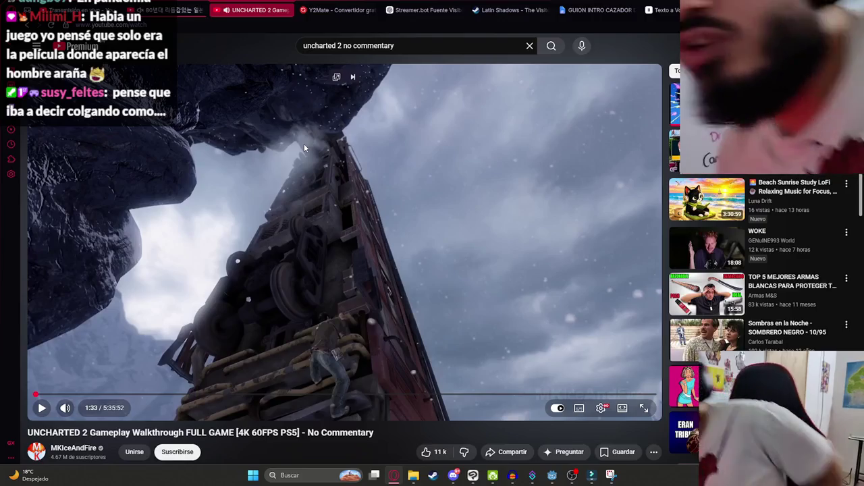
pyautogui.click(551, 476)
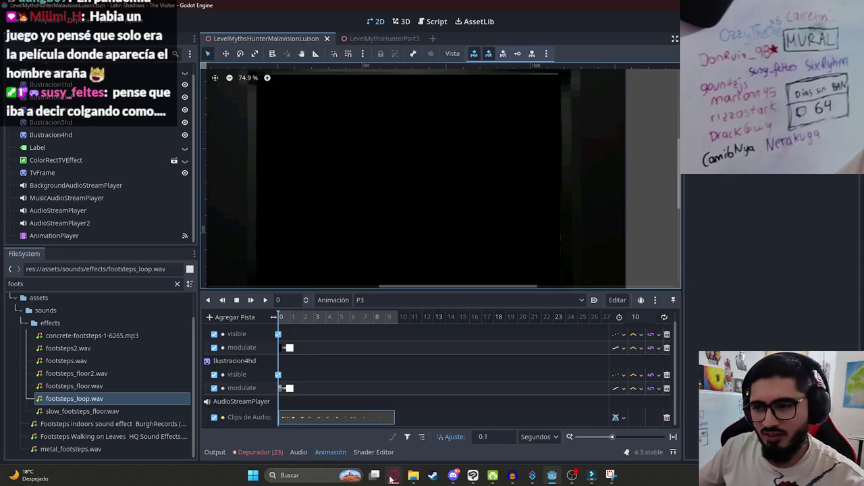
# Step: Back in the browser, search YouTube for 'spiderman ps4' and open the Spider-Man Remastered playthrough
pyautogui.click(393, 475)
pyautogui.click(369, 45)
pyautogui.hotkey('ctrl', 'a')
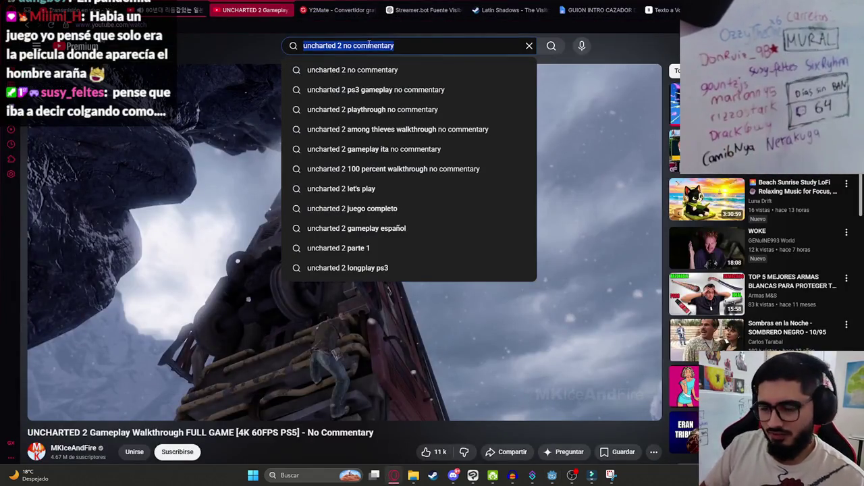
pyautogui.write('spiderman ps4')
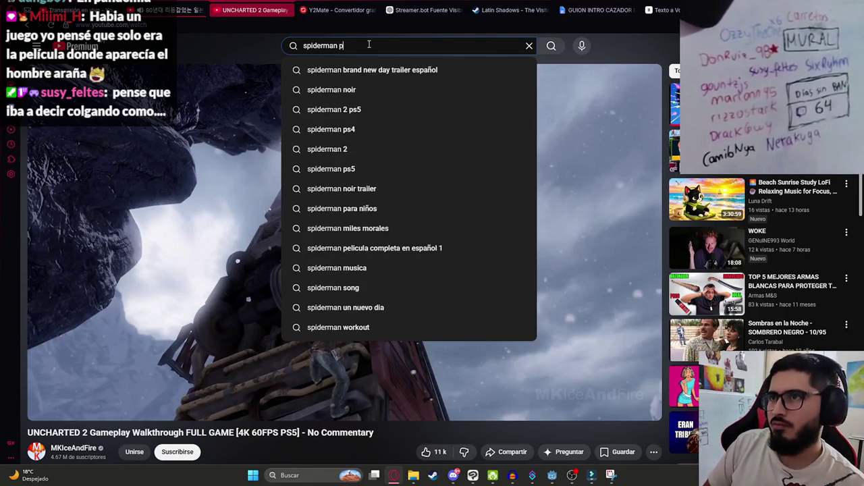
pyautogui.press('Return')
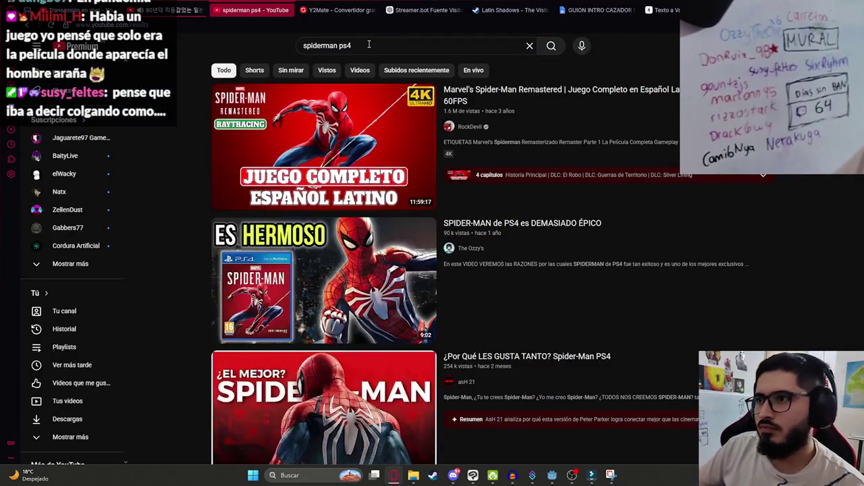
pyautogui.click(354, 87)
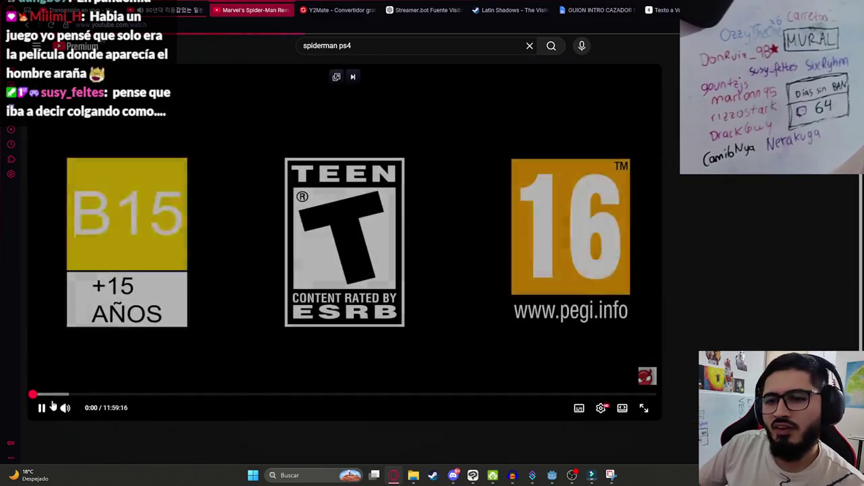
# Step: Seek through the video to about 4:31:41, pause it, and close the tab
pyautogui.moveTo(45, 396); pyautogui.dragTo(39, 397)
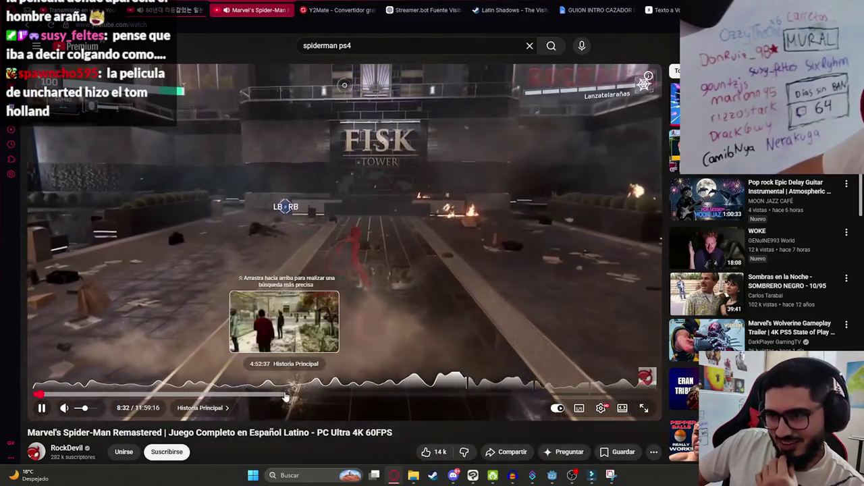
pyautogui.click(285, 396)
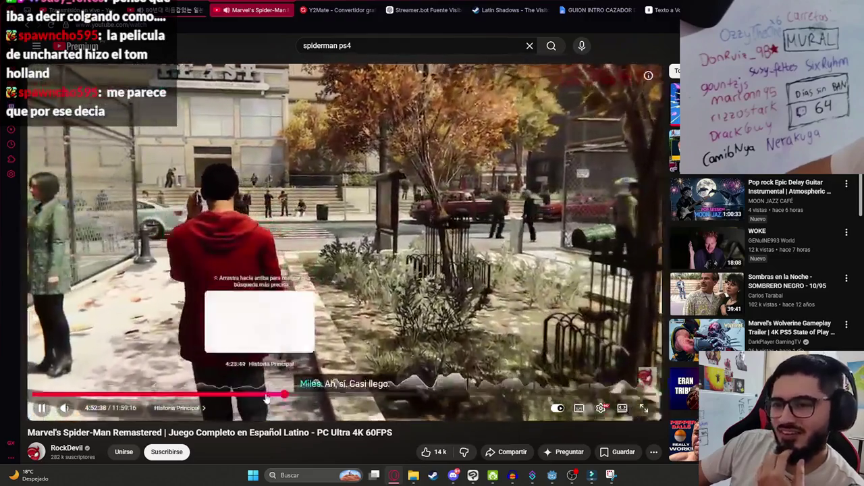
pyautogui.click(265, 396)
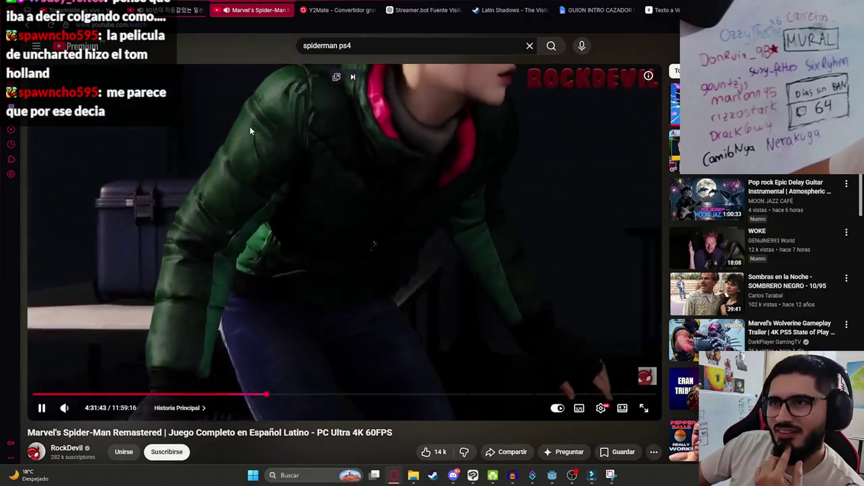
pyautogui.click(249, 126)
pyautogui.click(287, 10)
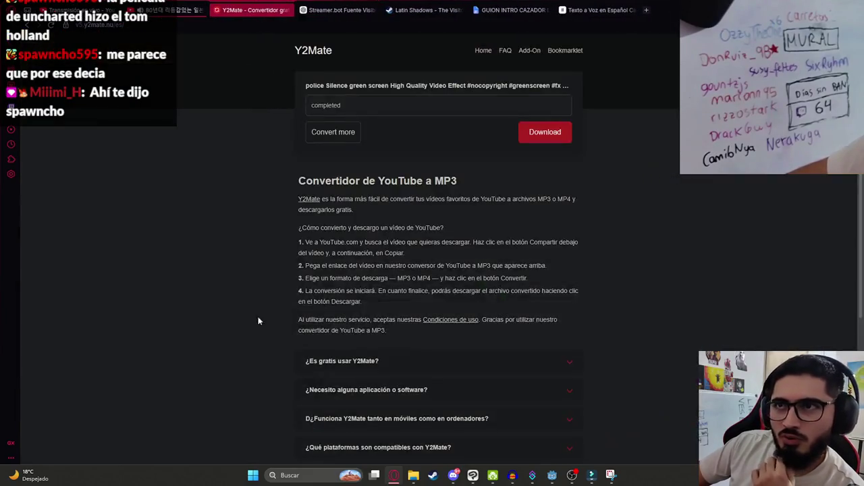
# Step: Preview the P3 animation from the start, stop it, and select the Ilustracion4hd sprite
pyautogui.click(552, 475)
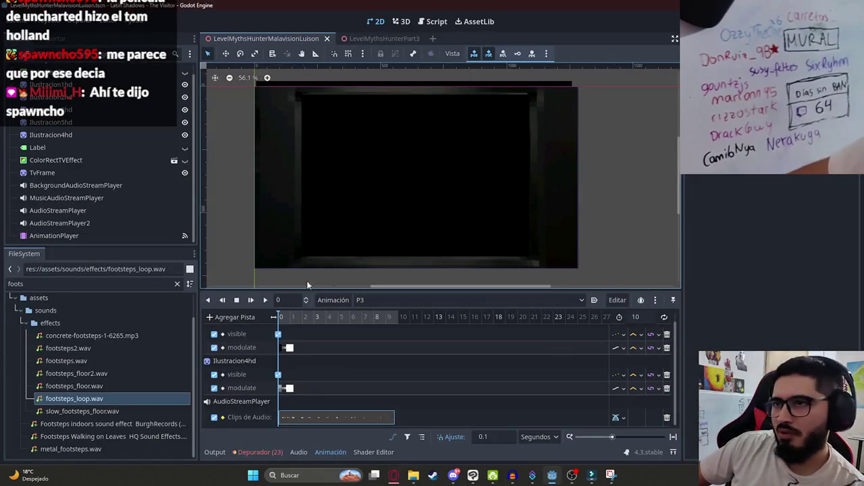
pyautogui.moveTo(290, 320)
pyautogui.mouseDown()
pyautogui.moveTo(341, 320)
pyautogui.moveTo(244, 322)
pyautogui.mouseUp()
pyautogui.click(265, 300)
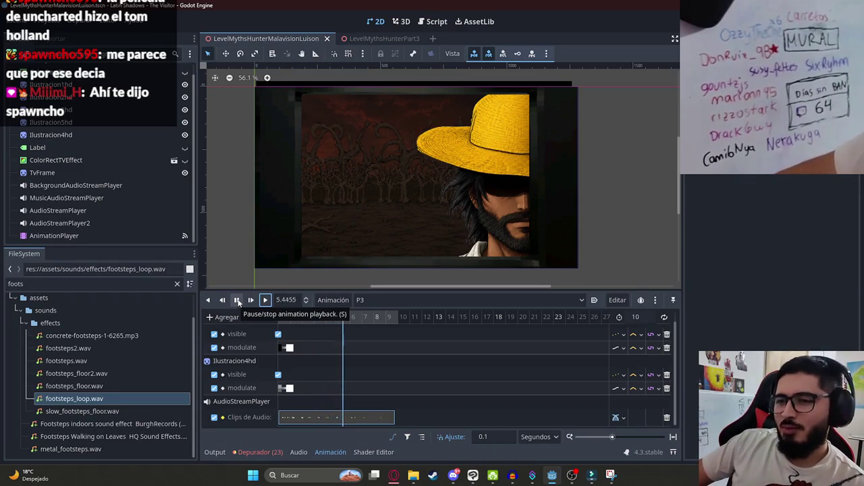
pyautogui.click(238, 300)
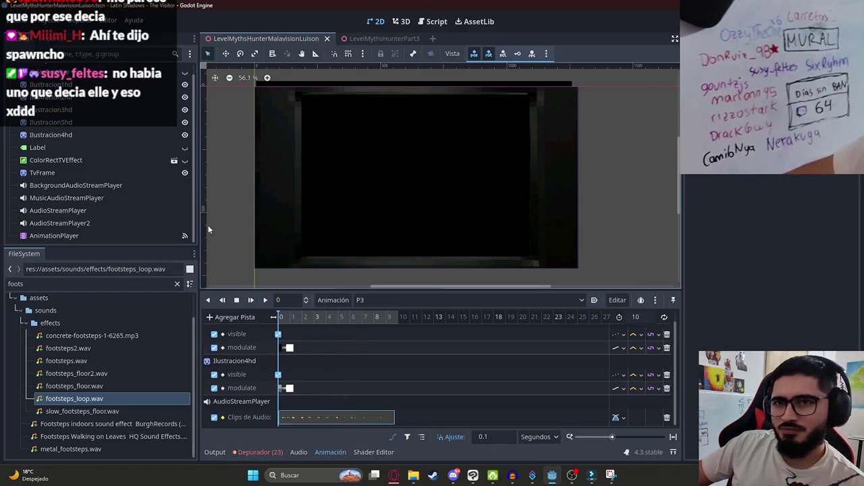
pyautogui.click(81, 135)
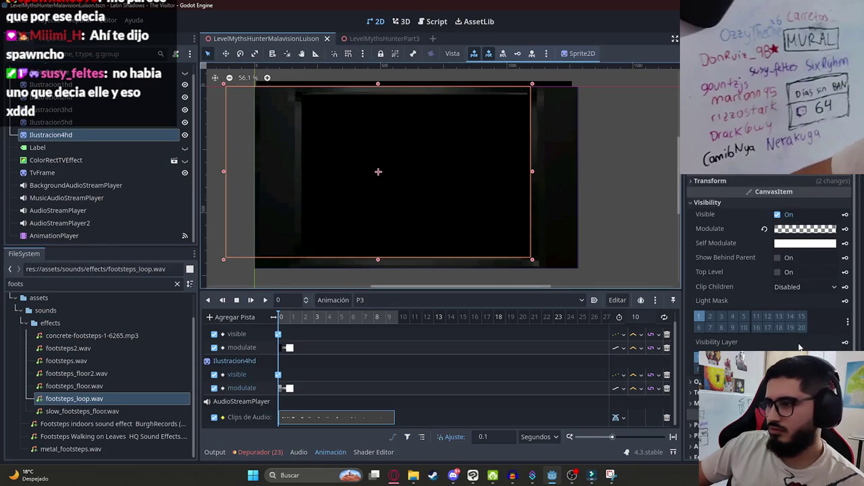
# Step: Add a position track for Ilustracion4hd to the P3 animation
pyautogui.scroll(-2, 799, 347)
pyautogui.scroll(5, 770, 270)
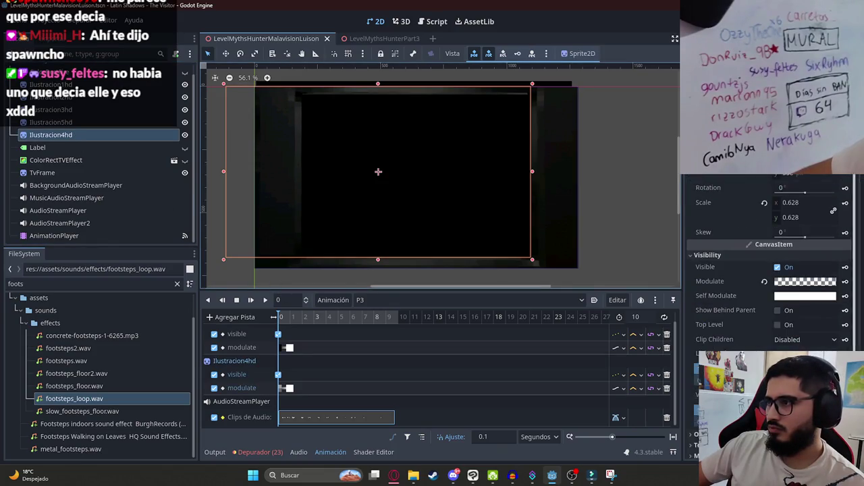
pyautogui.click(845, 172)
pyautogui.click(385, 266)
# Step: At about 1 second, nudge the straw-hat sprite slightly, key its position, and select both keys
pyautogui.scroll(-1, 348, 354)
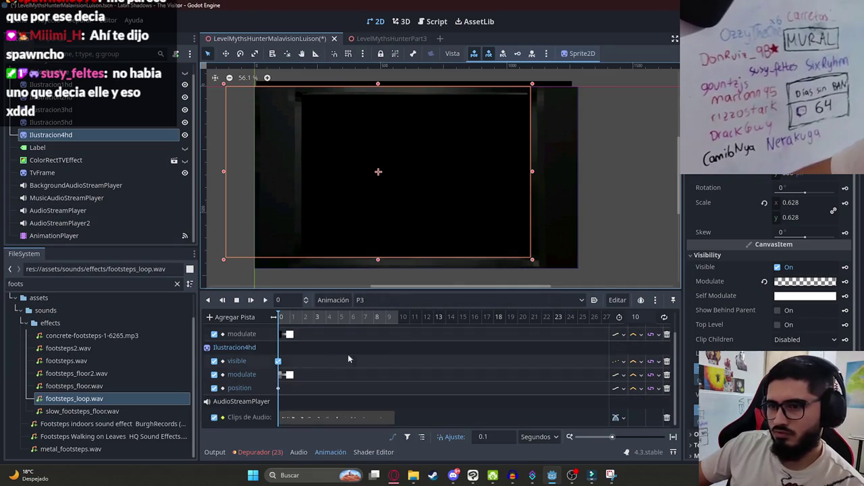
pyautogui.click(290, 318)
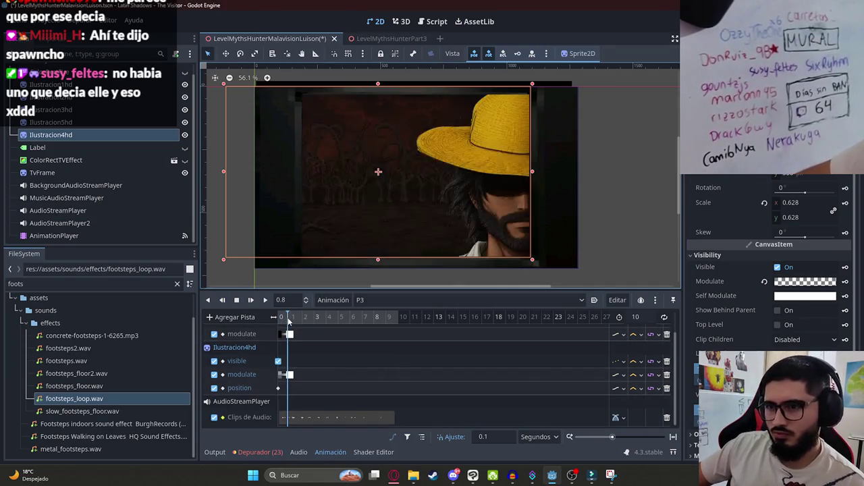
pyautogui.moveTo(503, 176)
pyautogui.mouseDown()
pyautogui.moveTo(501, 150)
pyautogui.moveTo(501, 157)
pyautogui.mouseUp()
pyautogui.moveTo(463, 186); pyautogui.dragTo(461, 187)
pyautogui.press('Insert')
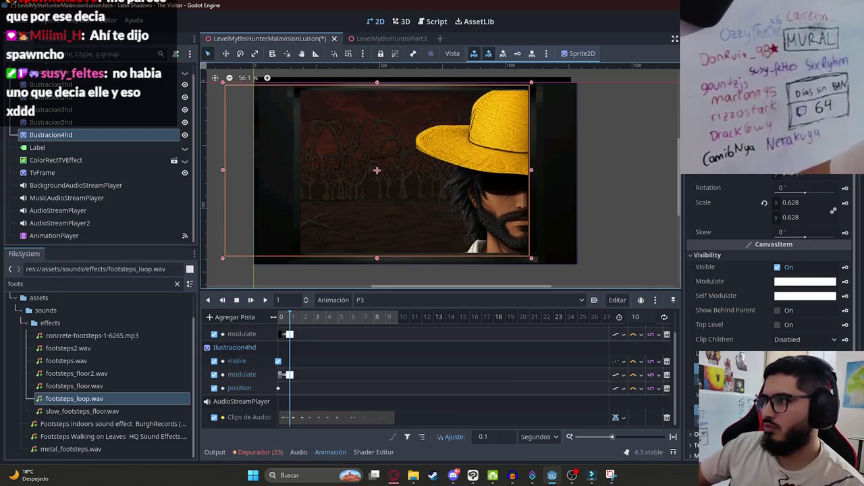
pyautogui.moveTo(298, 317)
pyautogui.mouseDown()
pyautogui.moveTo(281, 316)
pyautogui.moveTo(289, 316)
pyautogui.mouseUp()
pyautogui.moveTo(301, 406); pyautogui.dragTo(289, 395)
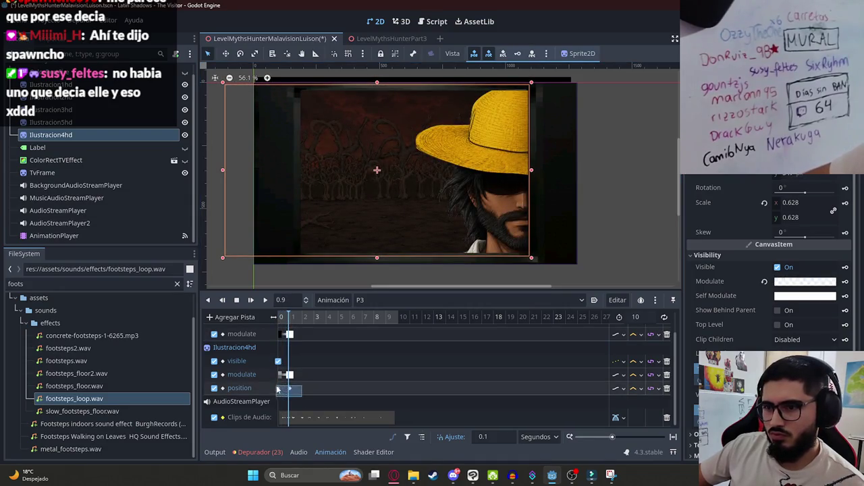
# Step: Duplicate the position keys at 2, 3.5 and about 5.9 seconds, then save the scene
pyautogui.click(301, 391)
pyautogui.hotkey('ctrl', 'v')
pyautogui.click(321, 321)
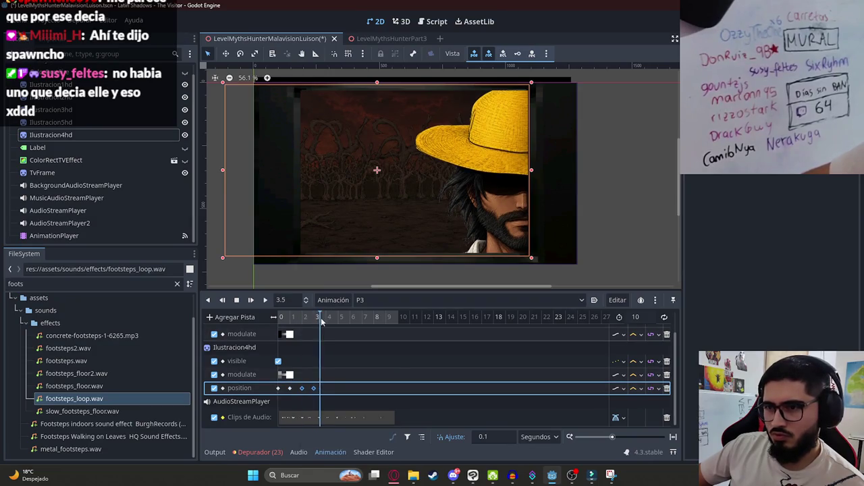
pyautogui.rightClick(328, 388)
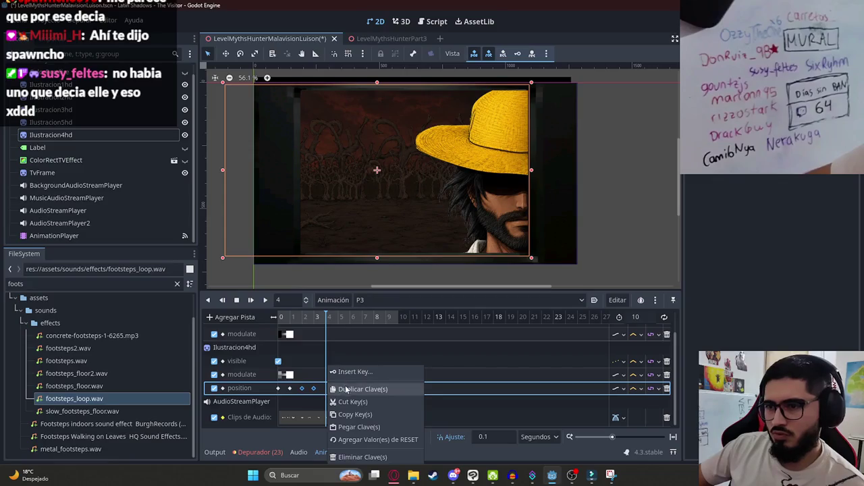
pyautogui.click(346, 389)
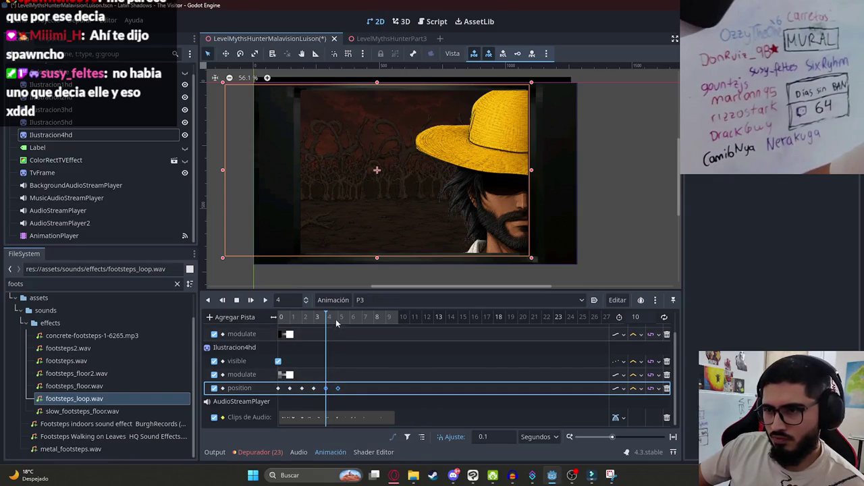
pyautogui.moveTo(348, 327); pyautogui.dragTo(349, 327)
pyautogui.rightClick(349, 389)
pyautogui.click(351, 390)
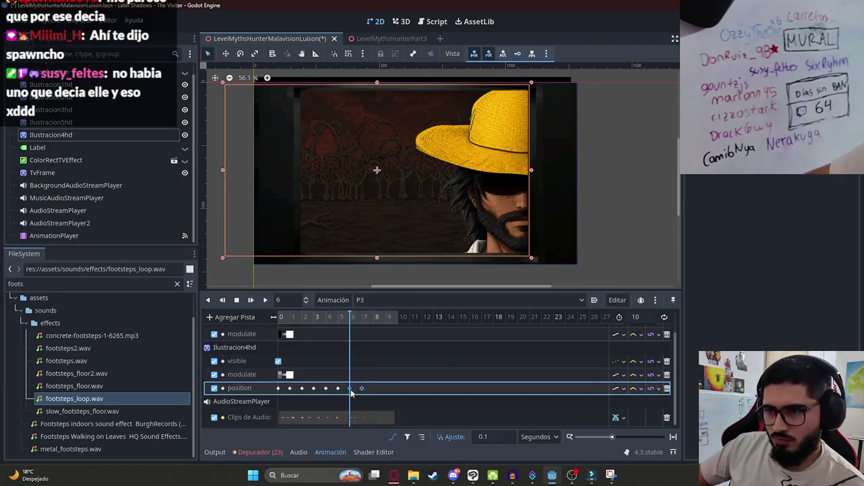
pyautogui.hotkey('ctrl', 's')
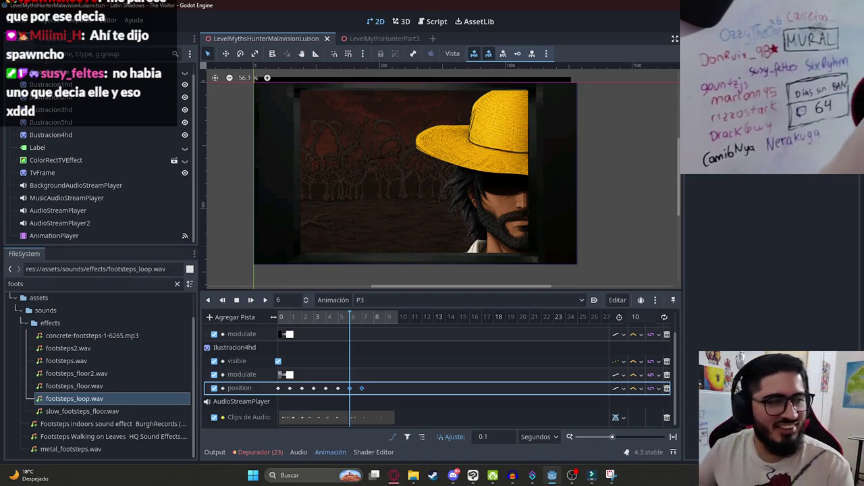
# Step: Duplicate more position keys at 8 and about 9 seconds along the track
pyautogui.moveTo(349, 317); pyautogui.dragTo(374, 317)
pyautogui.click(385, 390)
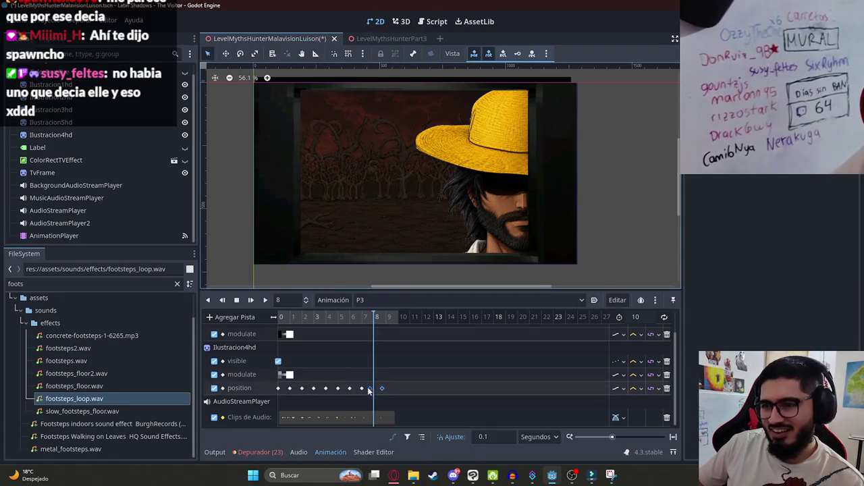
pyautogui.moveTo(372, 394); pyautogui.dragTo(371, 393)
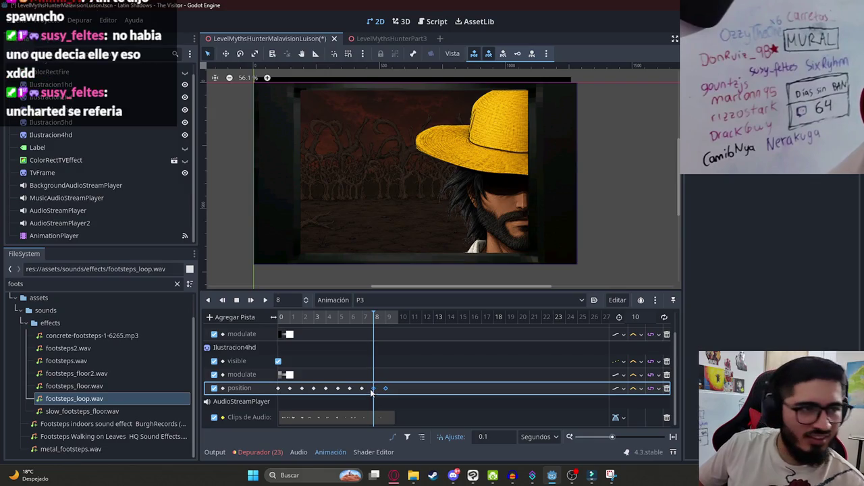
pyautogui.moveTo(374, 319); pyautogui.dragTo(392, 321)
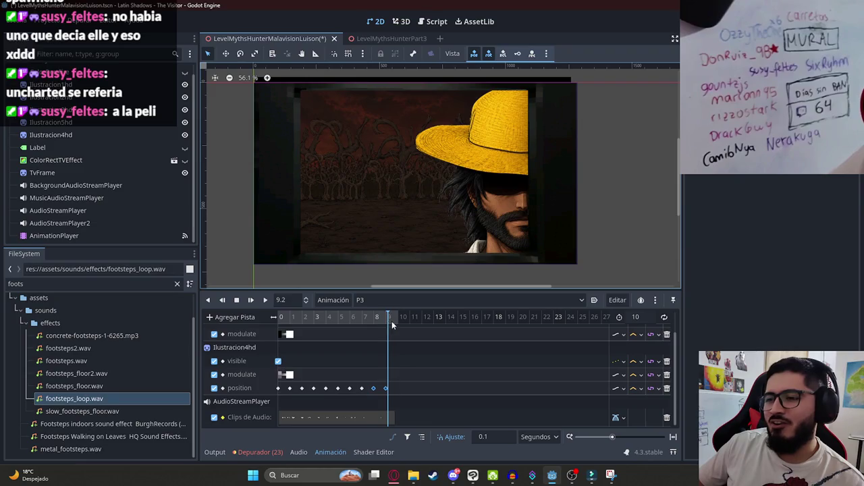
pyautogui.click(290, 389)
pyautogui.rightClick(408, 370)
pyautogui.click(419, 390)
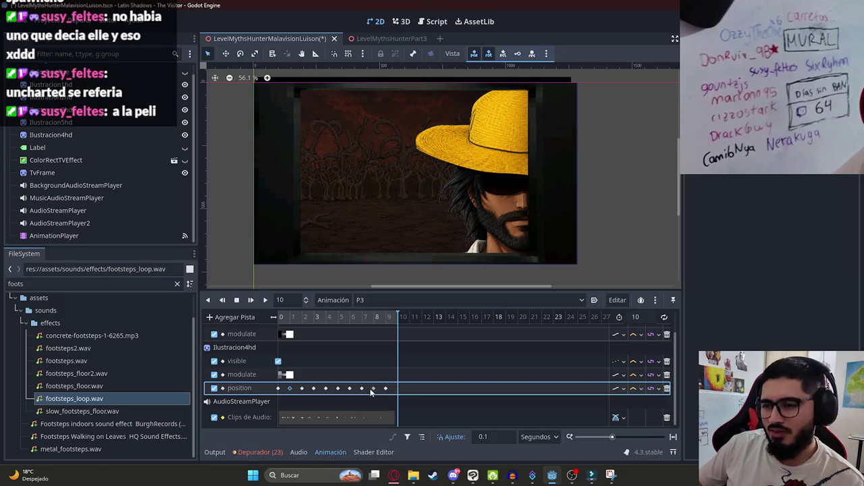
pyautogui.rightClick(407, 392)
pyautogui.click(405, 389)
# Step: Scrub back near the start, clear the track selection, and reselect the Ilustracion4hd illustration
pyautogui.moveTo(399, 327)
pyautogui.mouseDown()
pyautogui.moveTo(281, 323)
pyautogui.moveTo(386, 324)
pyautogui.mouseUp()
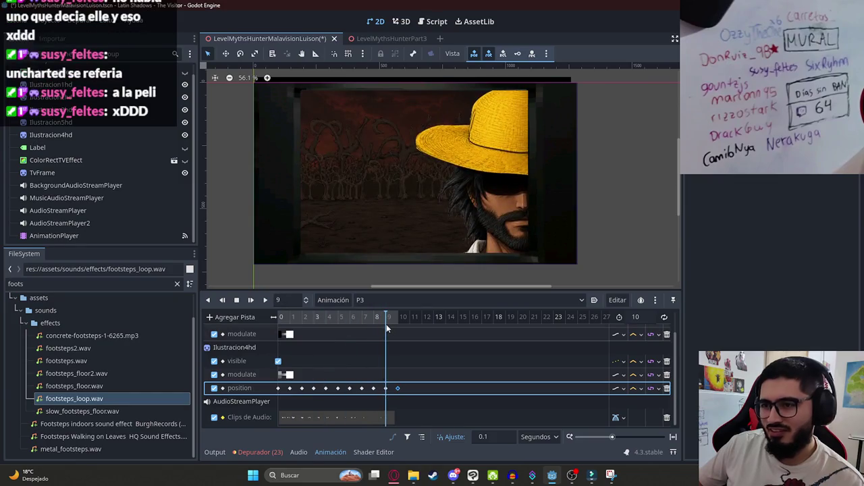
pyautogui.click(356, 251)
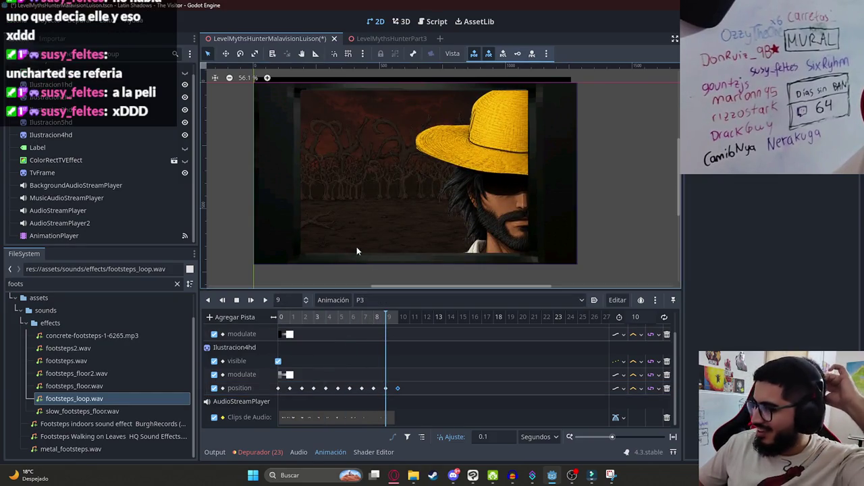
pyautogui.click(493, 152)
pyautogui.scroll(1, 395, 344)
pyautogui.click(399, 319)
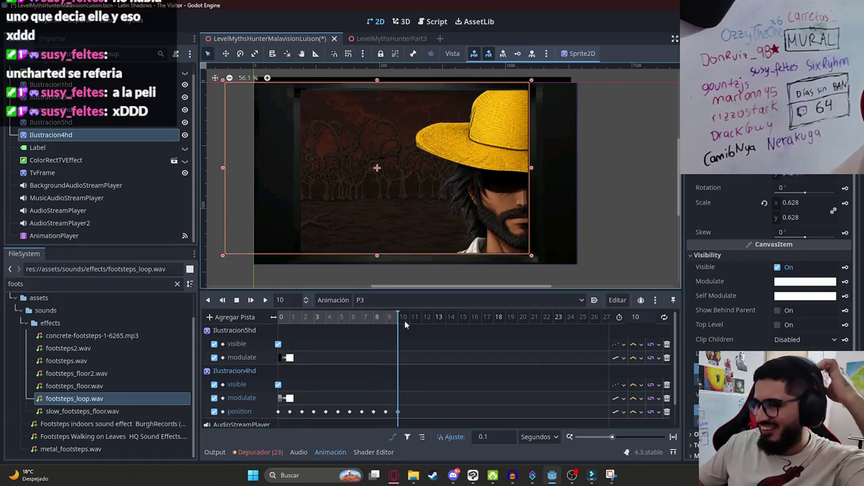
# Step: Preview the P3 fade-in of the hat-wearing character and save the scene
pyautogui.click(265, 300)
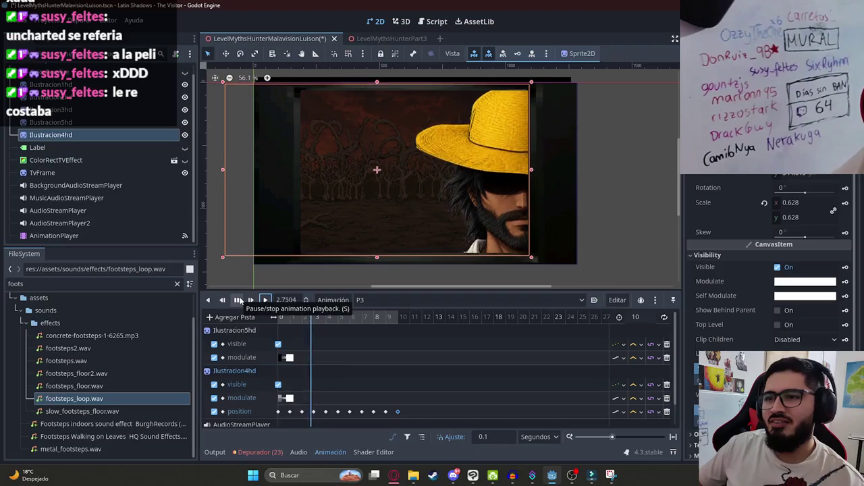
pyautogui.click(238, 301)
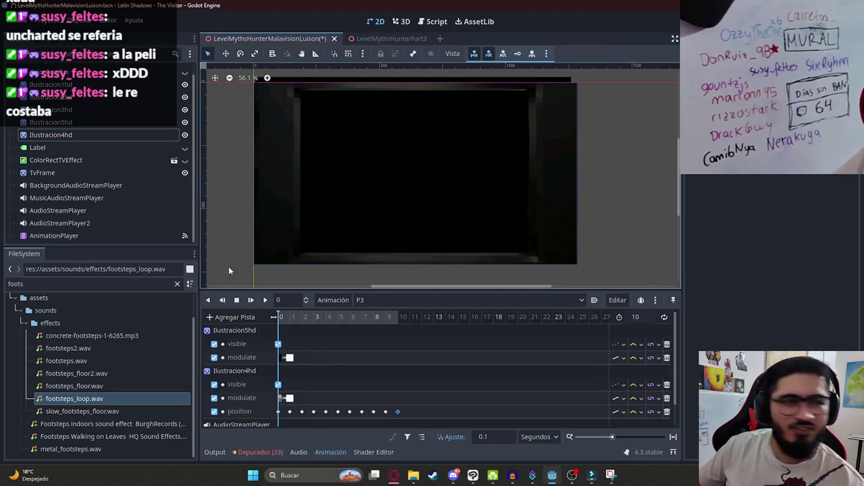
pyautogui.hotkey('ctrl', 's')
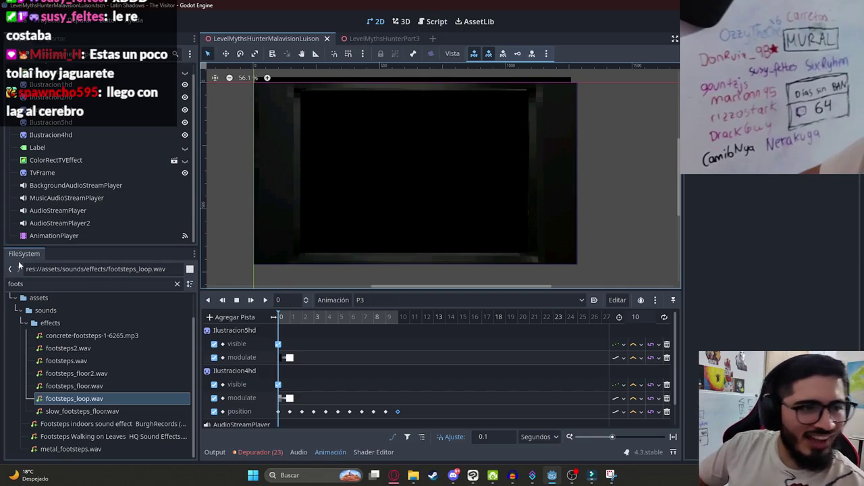
# Step: Replay the P3 animation from frame 0, stop it, and place the playhead at 3 seconds
pyautogui.moveTo(290, 331); pyautogui.dragTo(424, 324)
pyautogui.click(265, 299)
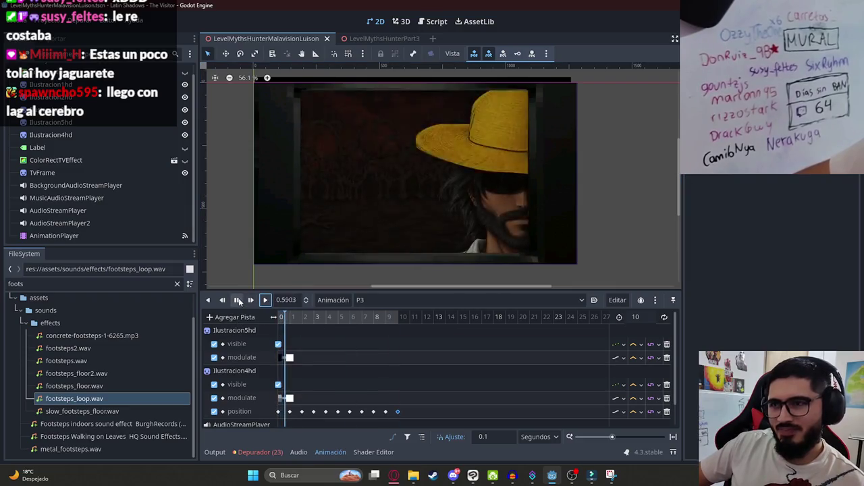
pyautogui.scroll(2, 304, 257)
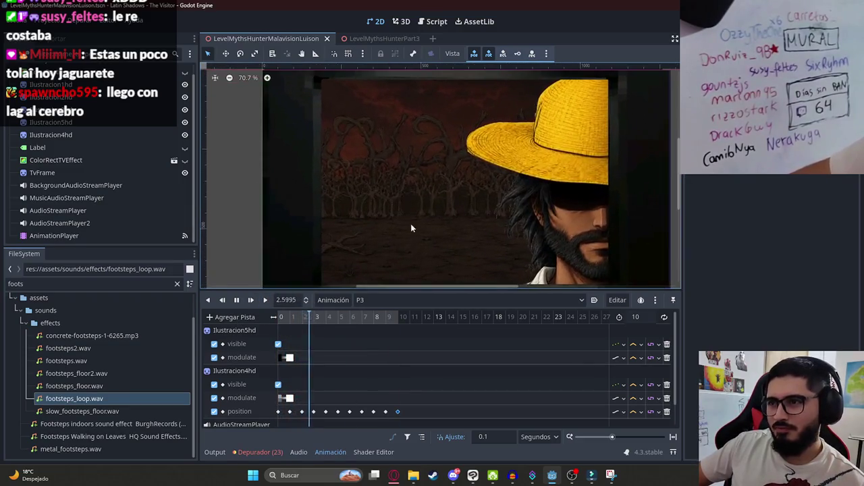
pyautogui.click(283, 316)
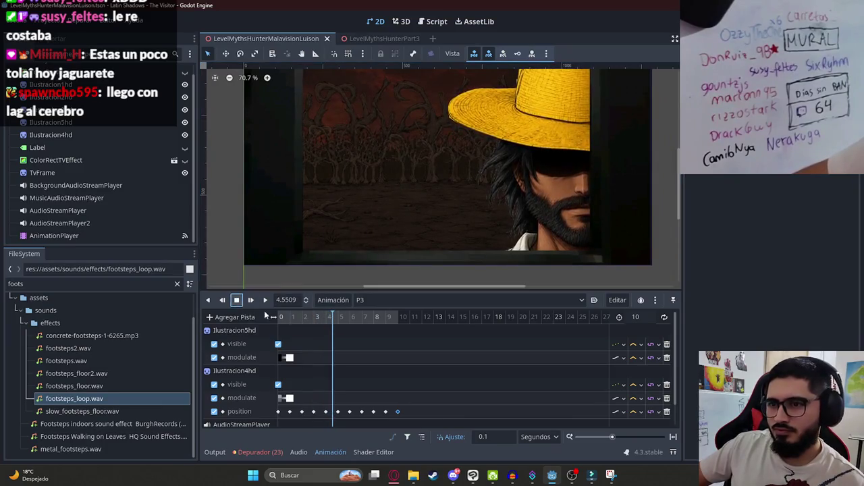
pyautogui.moveTo(284, 316); pyautogui.dragTo(273, 317)
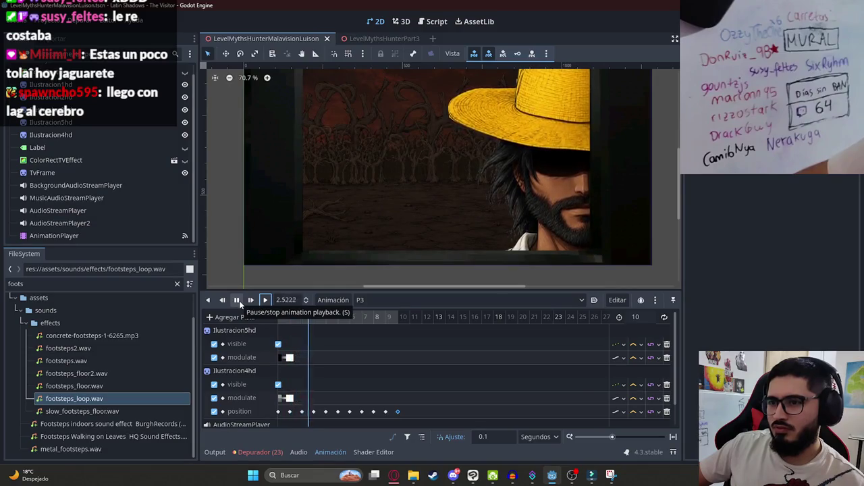
pyautogui.click(239, 301)
pyautogui.click(313, 321)
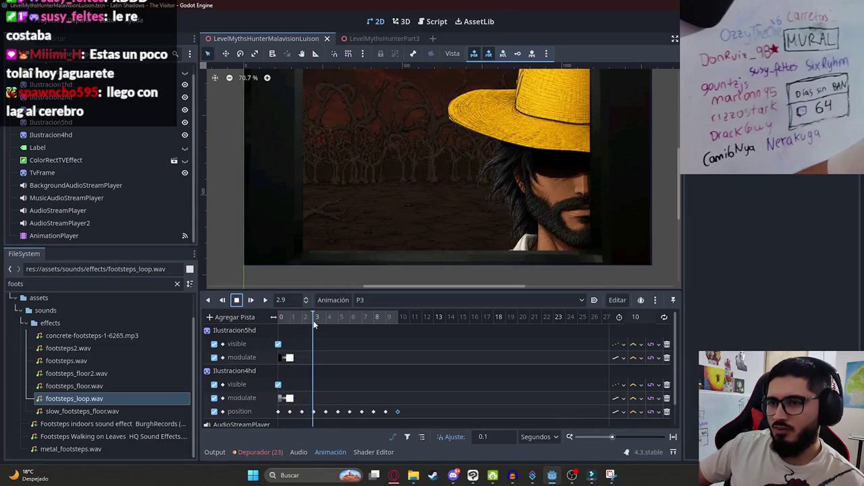
pyautogui.click(314, 324)
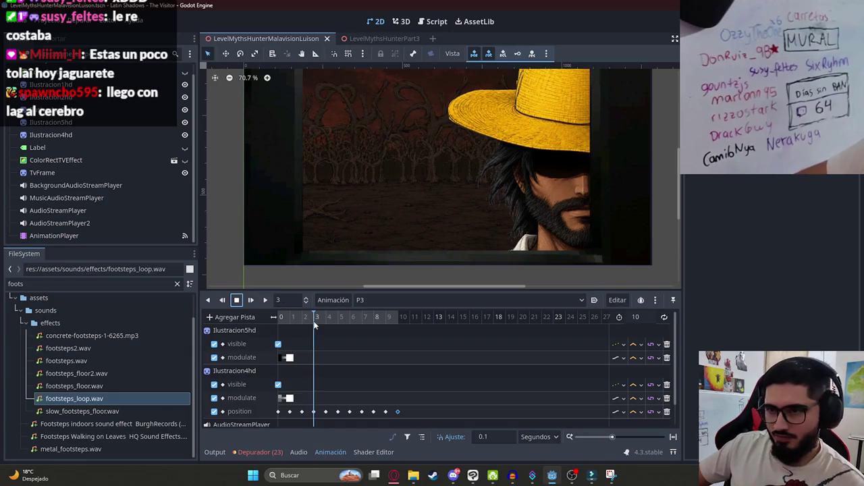
# Step: Filter the FileSystem for 'ilustracion' and expand assets to list the illustration images
pyautogui.doubleClick(81, 284)
pyautogui.write('ilustraci')
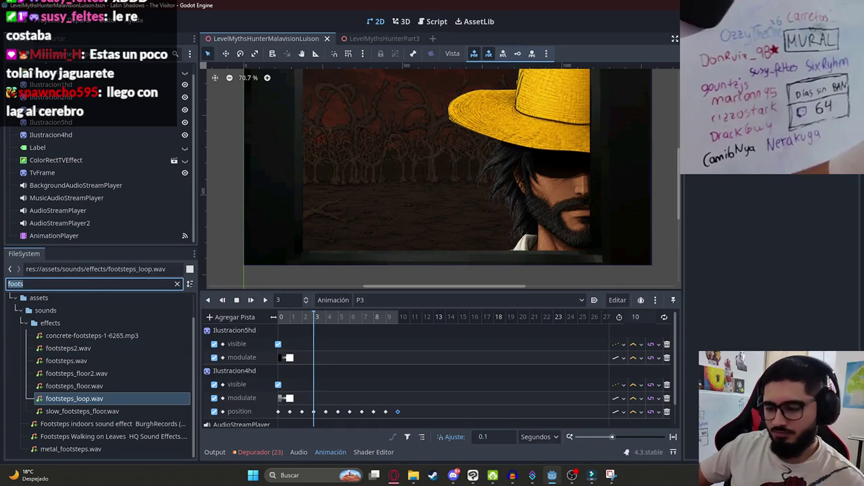
pyautogui.write('on')
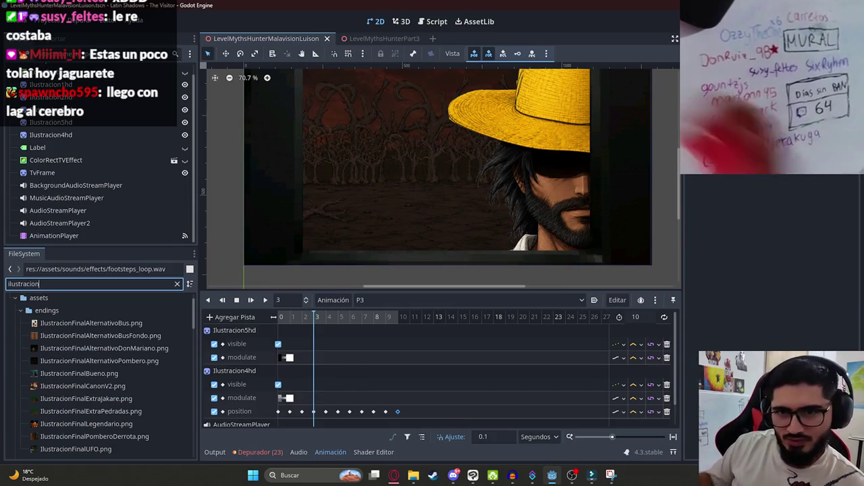
pyautogui.click(15, 300)
pyautogui.doubleClick(30, 326)
pyautogui.scroll(-10, 95, 405)
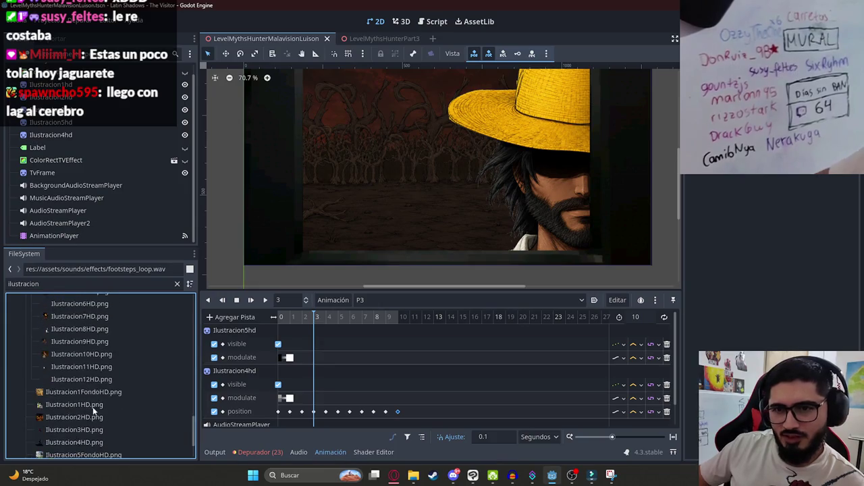
pyautogui.scroll(3, 94, 405)
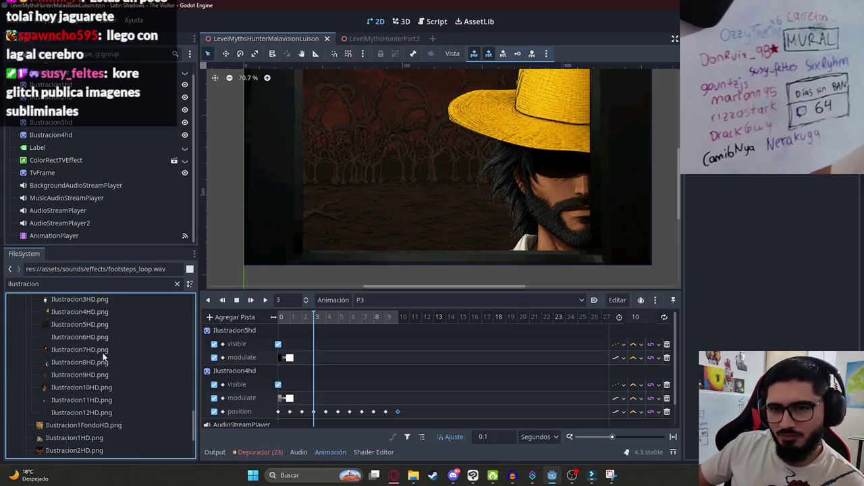
pyautogui.scroll(3, 111, 383)
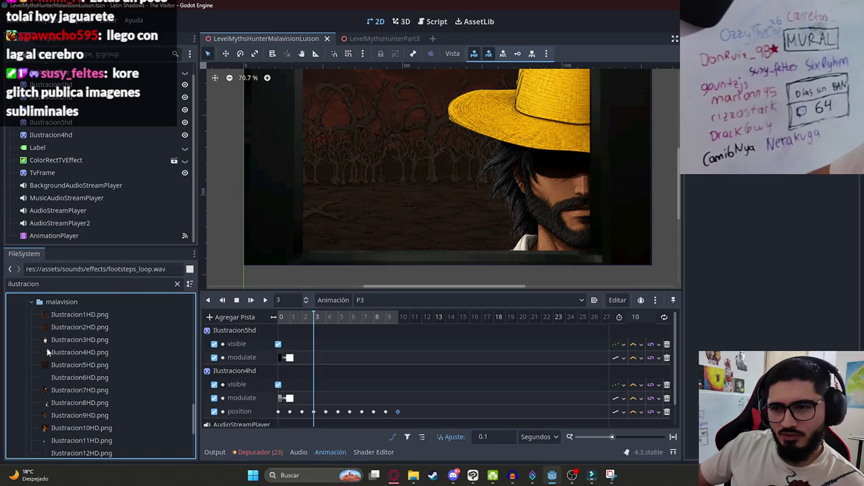
pyautogui.scroll(-3, 102, 368)
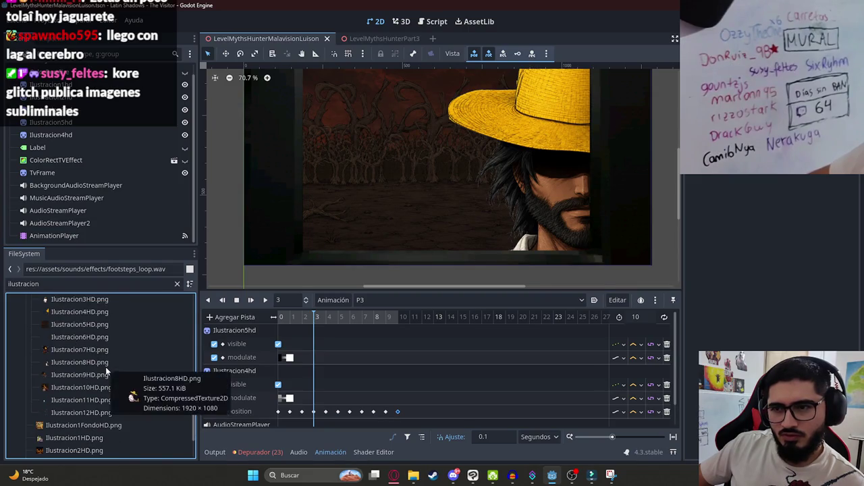
# Step: Drag Ilustracion6HD.png into the forest scene as a new creature sprite
pyautogui.moveTo(90, 336)
pyautogui.mouseDown()
pyautogui.moveTo(116, 338)
pyautogui.moveTo(351, 195)
pyautogui.moveTo(386, 159)
pyautogui.moveTo(395, 172)
pyautogui.moveTo(351, 160)
pyautogui.moveTo(375, 158)
pyautogui.moveTo(394, 168)
pyautogui.moveTo(388, 173)
pyautogui.mouseUp()
pyautogui.scroll(-1, 397, 175)
pyautogui.scroll(-1, 351, 160)
pyautogui.scroll(5, 385, 158)
pyautogui.scroll(-2, 386, 176)
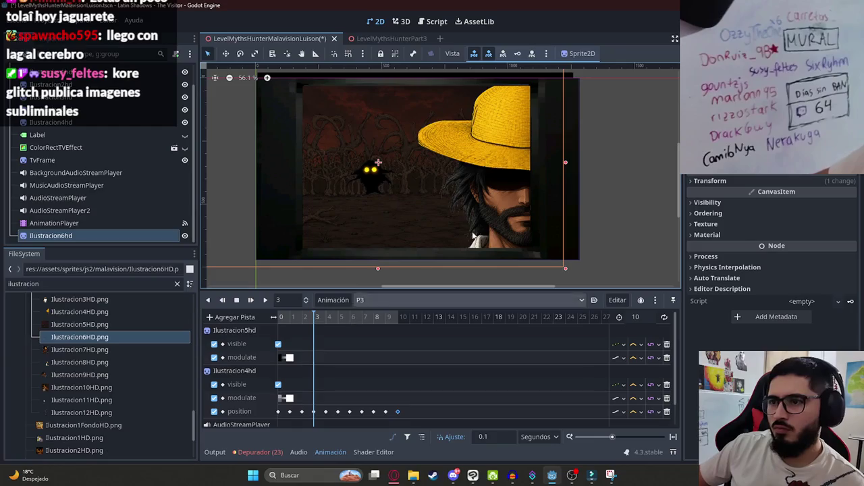
pyautogui.click(708, 202)
# Step: Key the Ilustracion6hd creature sprite as visible at 3 seconds
pyautogui.click(778, 214)
pyautogui.click(847, 215)
pyautogui.press('Return')
pyautogui.click(778, 215)
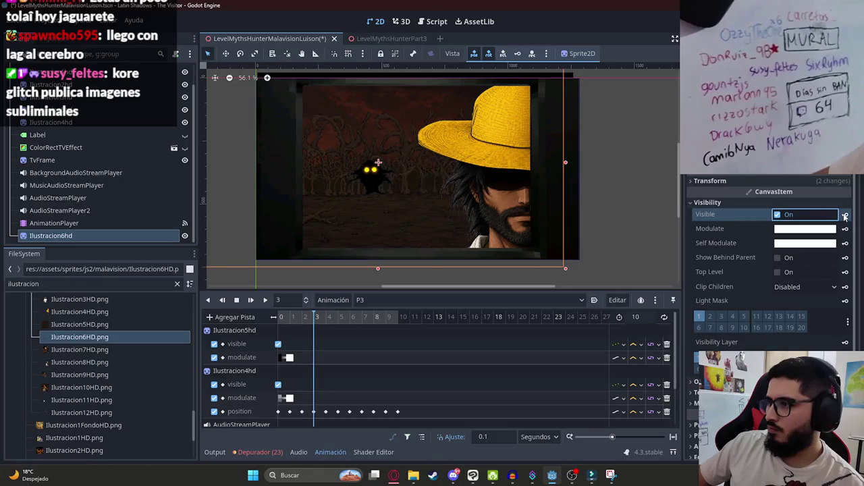
# Step: Key the creature's modulate fully transparent at 3 s and back to full opacity at 4 s
pyautogui.click(835, 230)
pyautogui.moveTo(844, 332); pyautogui.dragTo(746, 331)
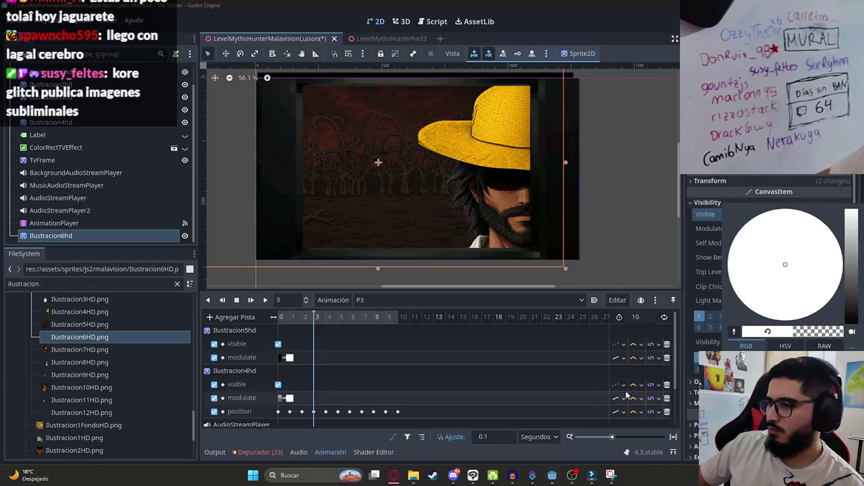
pyautogui.click(456, 429)
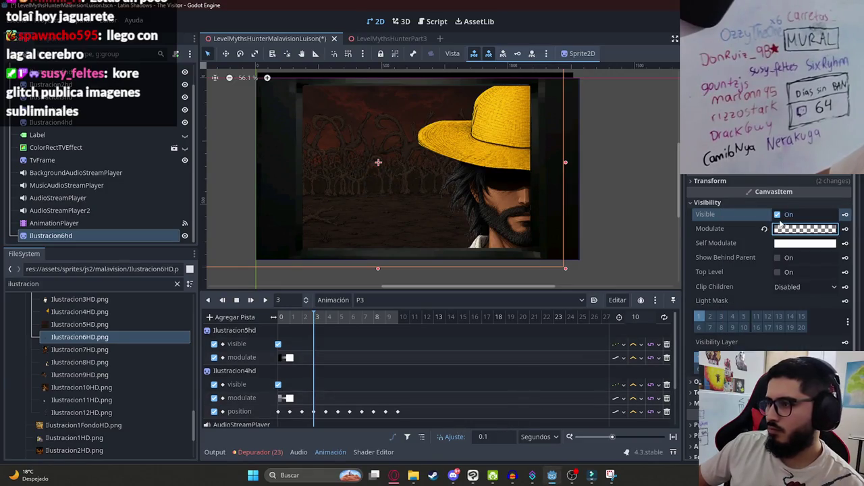
pyautogui.click(845, 230)
pyautogui.click(392, 266)
pyautogui.moveTo(323, 326); pyautogui.dragTo(329, 325)
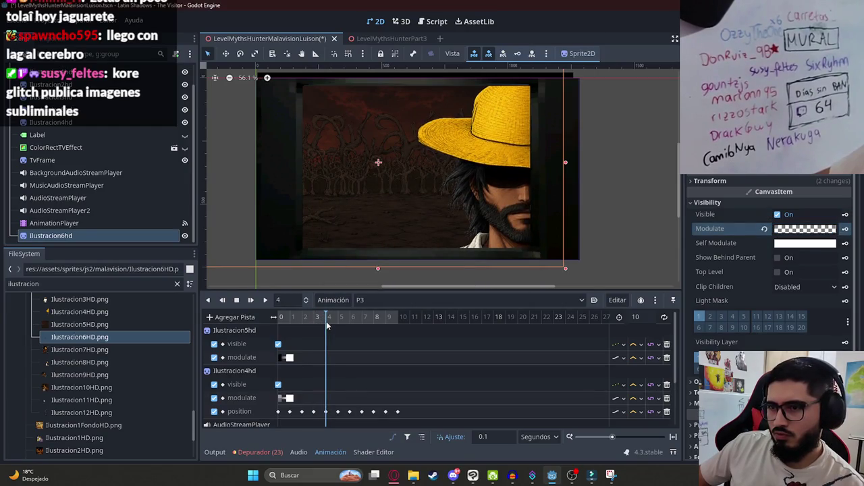
pyautogui.click(764, 229)
# Step: Preview the animation and scrub to 3.9 seconds to watch the creature fade in
pyautogui.hotkey('shift', 'd')
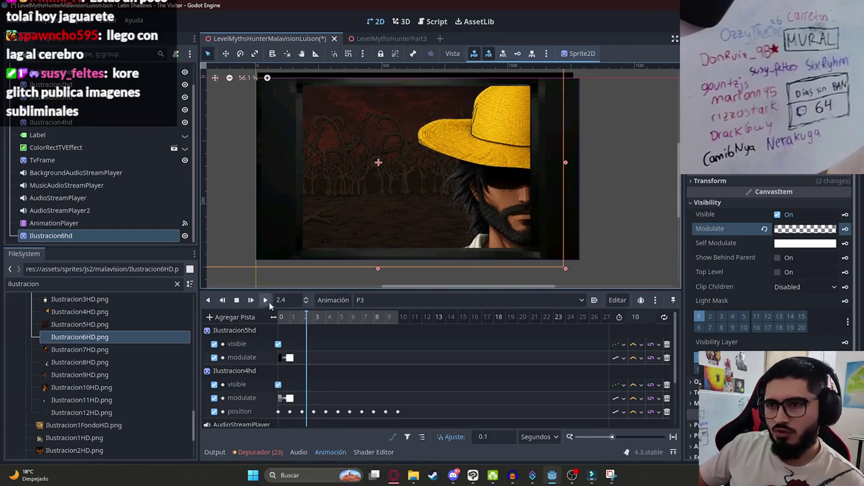
pyautogui.scroll(2, 297, 192)
pyautogui.click(237, 301)
pyautogui.click(307, 318)
pyautogui.moveTo(308, 318); pyautogui.dragTo(325, 324)
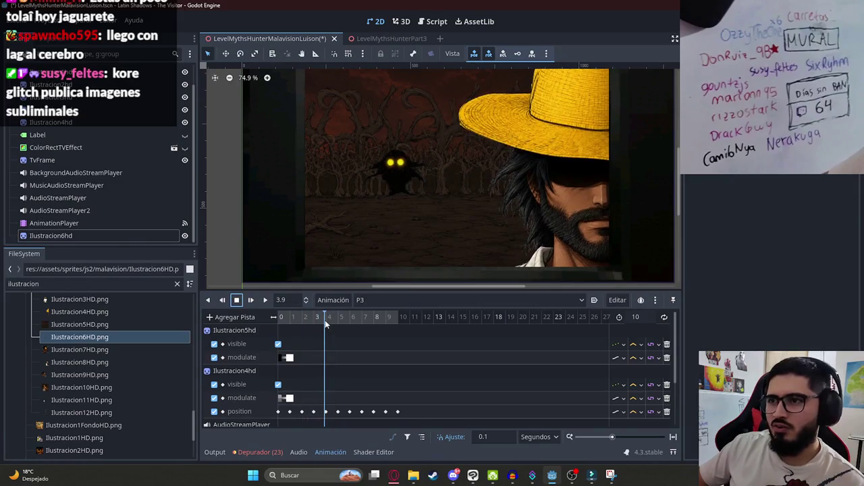
pyautogui.scroll(-2, 322, 329)
# Step: Key the Ilustracion6hd creature as hidden at 5 seconds
pyautogui.moveTo(325, 322); pyautogui.dragTo(339, 326)
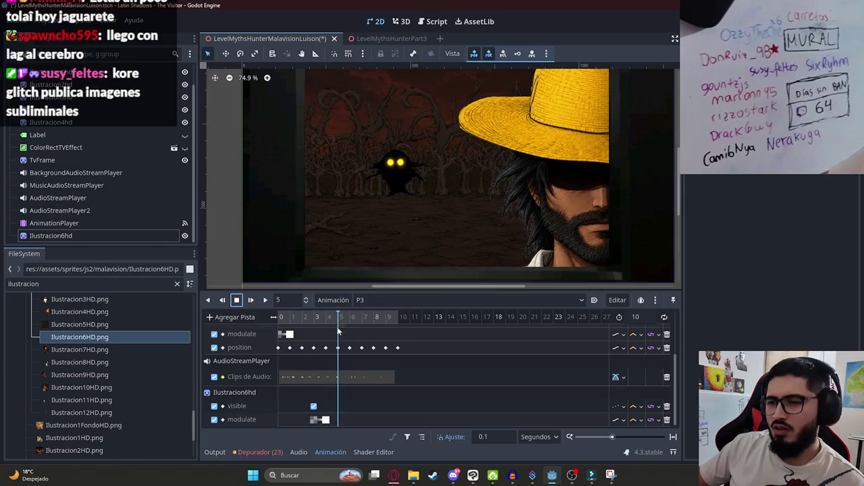
pyautogui.click(146, 233)
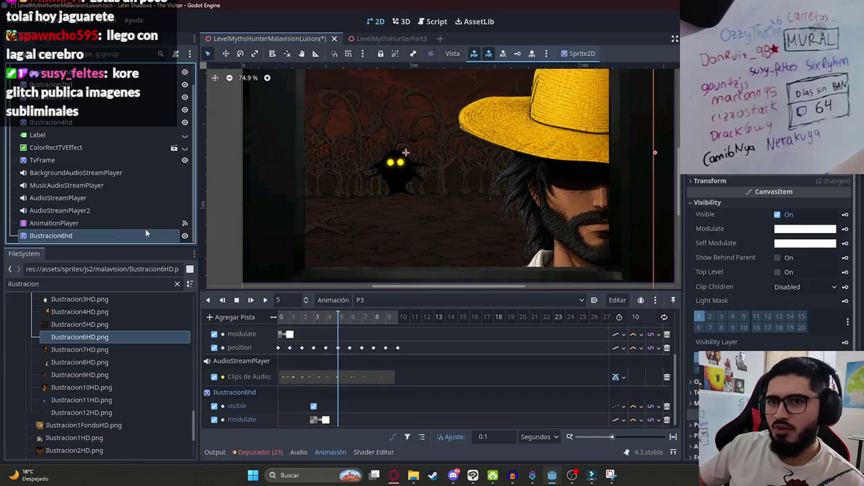
pyautogui.click(778, 215)
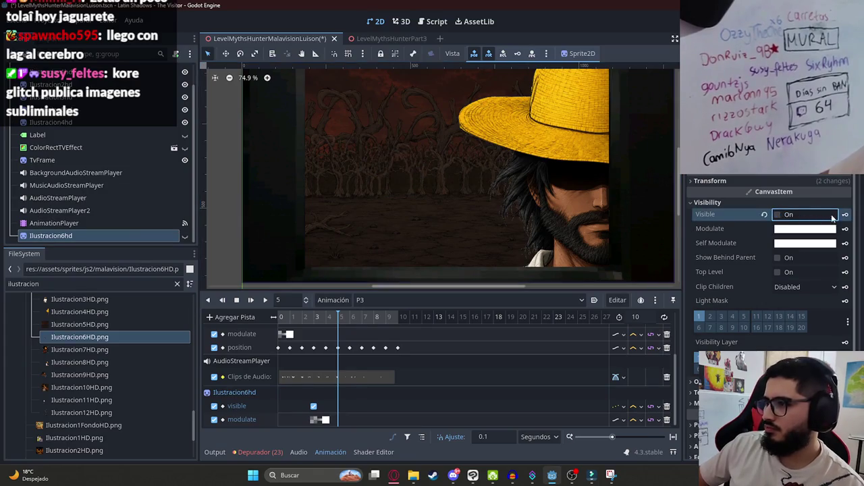
pyautogui.click(846, 214)
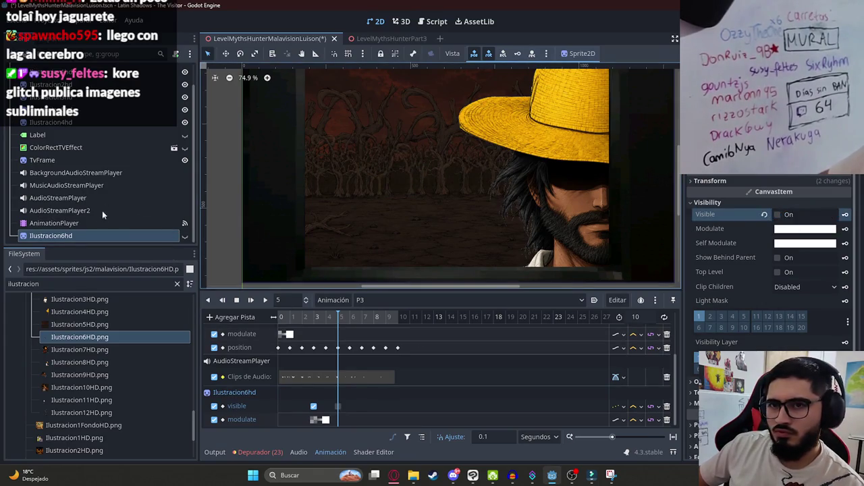
# Step: Move the Ilustracion6hd node below Ilustracion4hd in the scene tree and save
pyautogui.moveTo(68, 236); pyautogui.dragTo(51, 129)
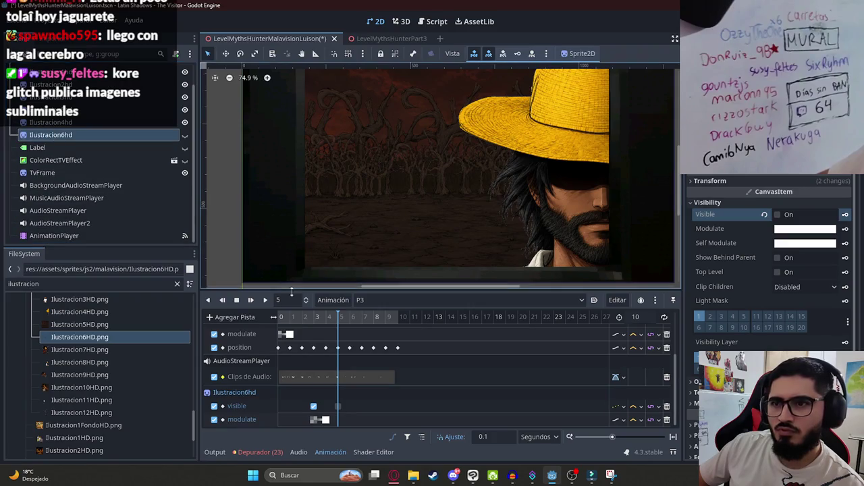
pyautogui.click(297, 318)
pyautogui.moveTo(297, 318); pyautogui.dragTo(338, 318)
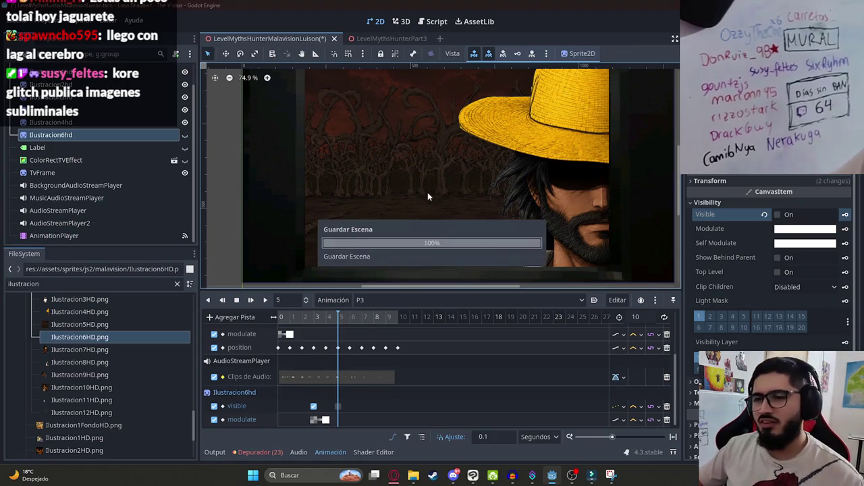
pyautogui.hotkey('ctrl', 's')
# Step: Add Ilustracion7HD.png as a close-up creature sprite and shrink it beside the straw-hat man
pyautogui.moveTo(79, 349)
pyautogui.mouseDown()
pyautogui.moveTo(260, 248)
pyautogui.moveTo(390, 188)
pyautogui.moveTo(432, 189)
pyautogui.mouseUp()
pyautogui.scroll(-2, 458, 191)
pyautogui.moveTo(429, 255)
pyautogui.mouseDown()
pyautogui.moveTo(405, 216)
pyautogui.moveTo(370, 194)
pyautogui.mouseUp()
pyautogui.moveTo(165, 226); pyautogui.dragTo(74, 108)
pyautogui.scroll(3, 370, 137)
# Step: Move and shrink the creature close-up so it sits over the hat-wearing character
pyautogui.moveTo(338, 106)
pyautogui.mouseDown()
pyautogui.moveTo(423, 152)
pyautogui.moveTo(491, 171)
pyautogui.mouseUp()
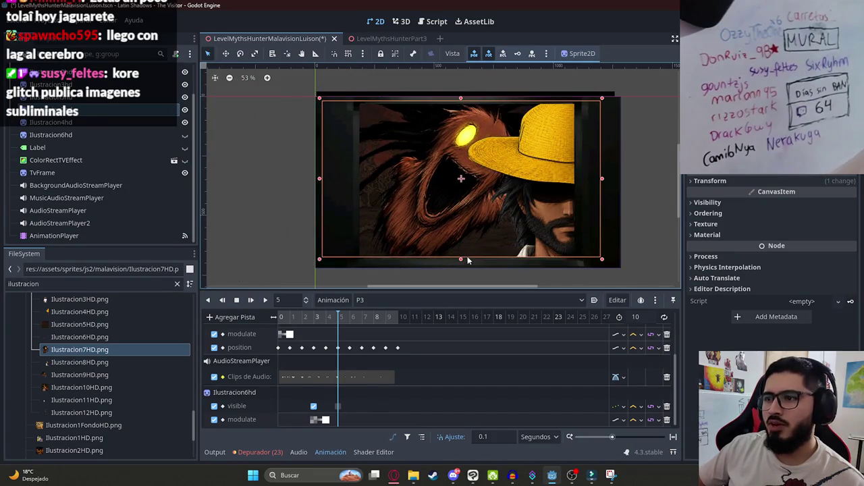
pyautogui.moveTo(468, 260); pyautogui.dragTo(439, 196)
pyautogui.moveTo(392, 158); pyautogui.dragTo(430, 185)
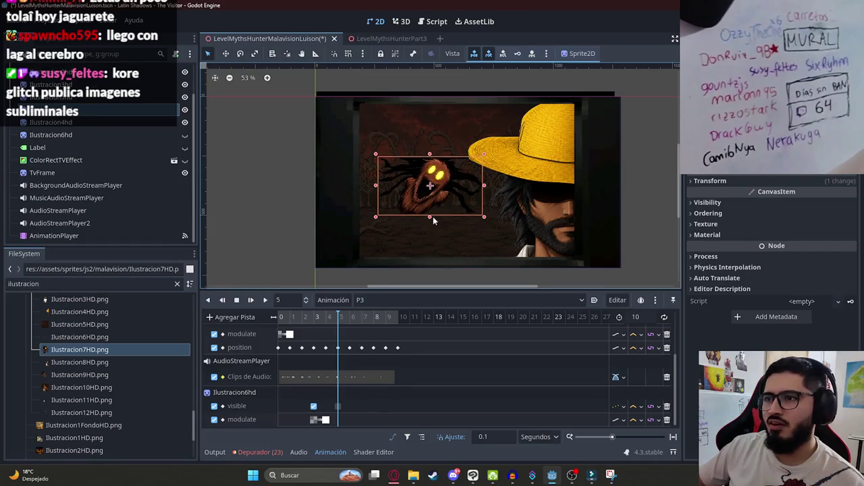
# Step: Key Ilustracion7hd's position and scale at 5 seconds, creating both tracks
pyautogui.click(708, 181)
pyautogui.click(852, 195)
pyautogui.press('Return')
pyautogui.click(851, 237)
pyautogui.press('Return')
# Step: Hide the creature, key its Visible property at 5 seconds, and save the scene
pyautogui.click(756, 290)
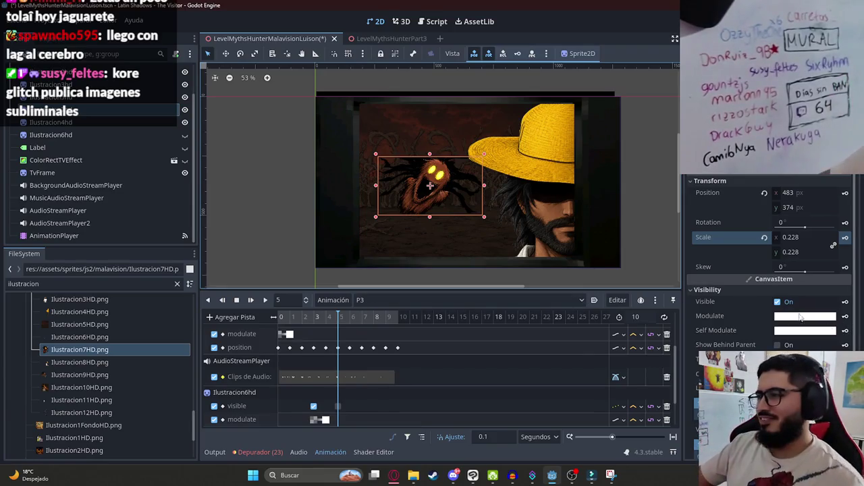
pyautogui.click(778, 302)
pyautogui.click(844, 302)
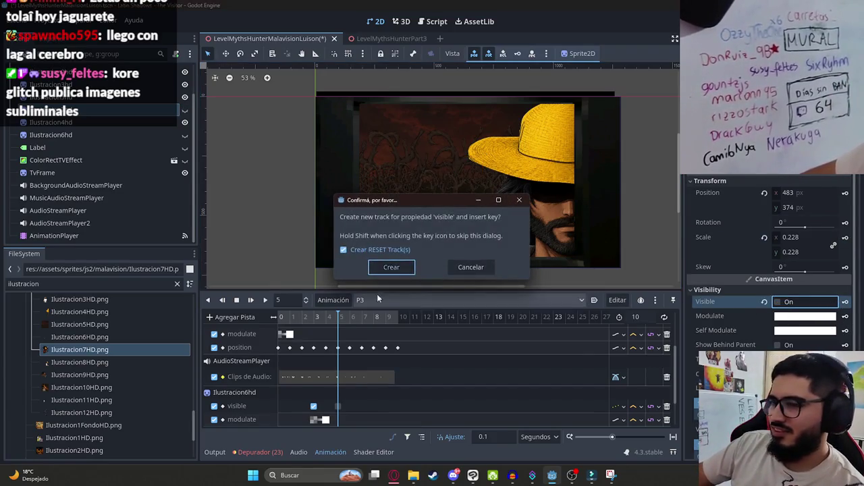
pyautogui.press('Return')
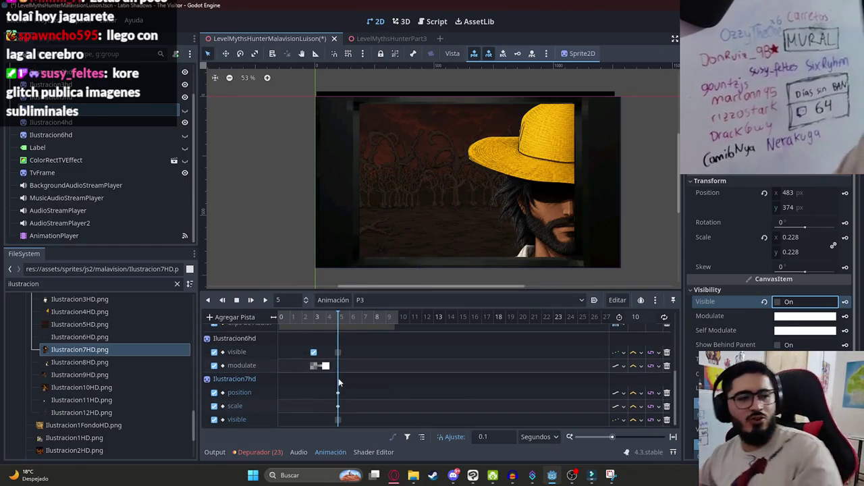
pyautogui.hotkey('ctrl', 's')
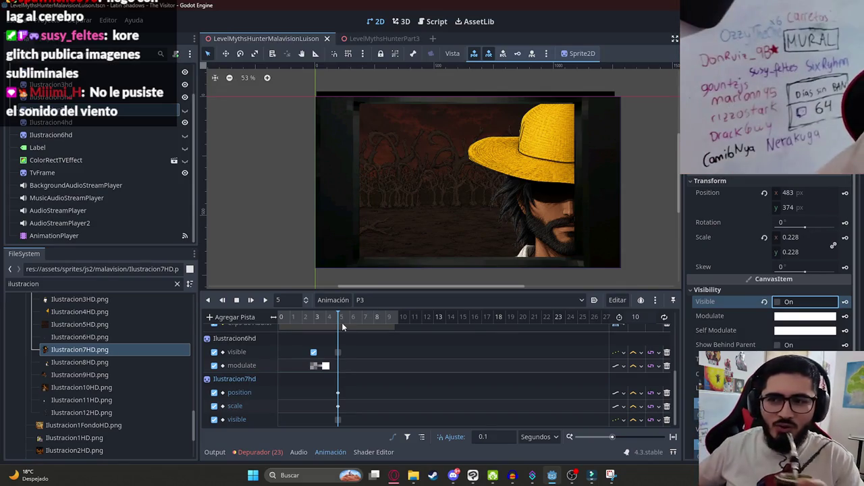
# Step: Key the creature as visible at 5.1 seconds, then move the playhead to 6 seconds
pyautogui.moveTo(338, 324)
pyautogui.mouseDown()
pyautogui.moveTo(293, 324)
pyautogui.moveTo(340, 327)
pyautogui.mouseUp()
pyautogui.click(230, 231)
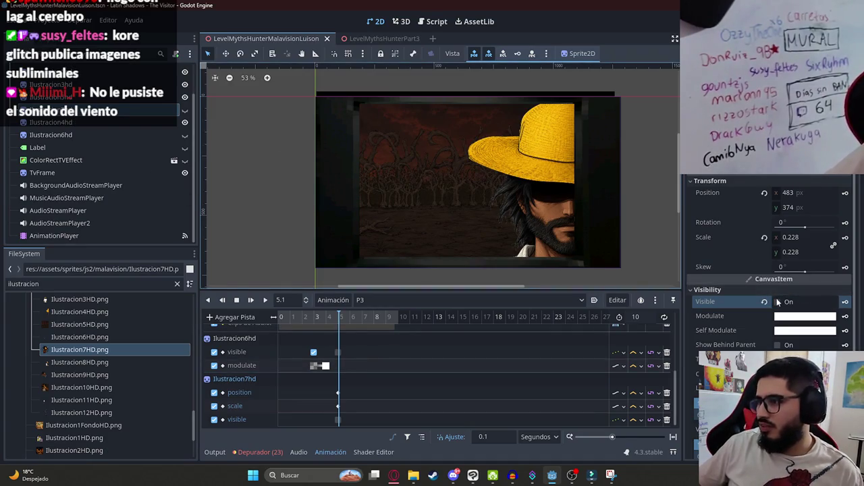
pyautogui.click(836, 304)
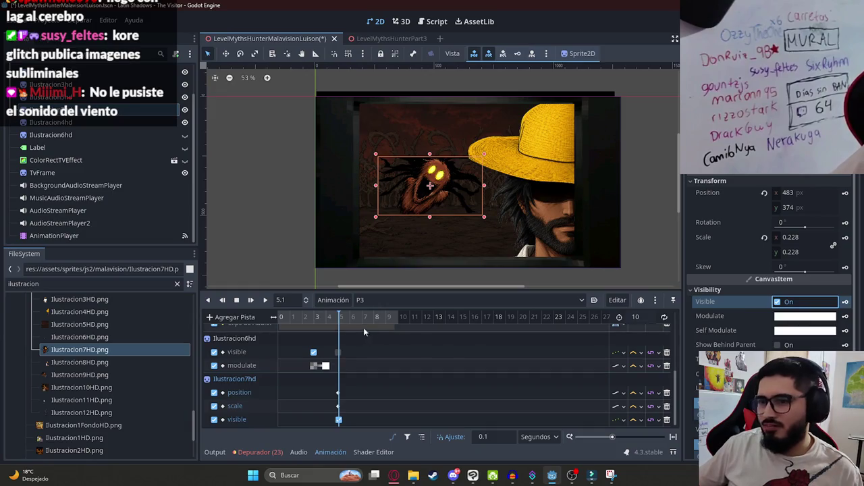
pyautogui.moveTo(343, 323); pyautogui.dragTo(351, 320)
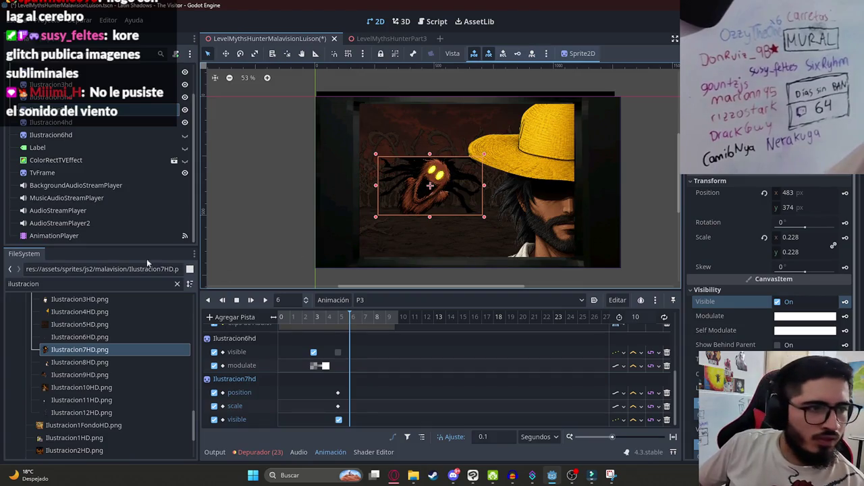
pyautogui.hotkey('ctrl', 's')
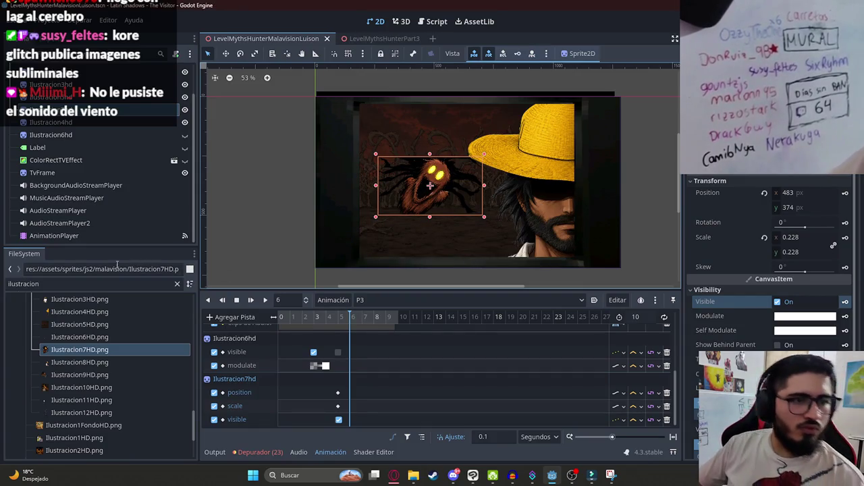
# Step: Enlarge the creature to fill the frame and key its scale and position at 6 seconds
pyautogui.moveTo(436, 157); pyautogui.dragTo(484, 102)
pyautogui.moveTo(485, 218); pyautogui.dragTo(540, 271)
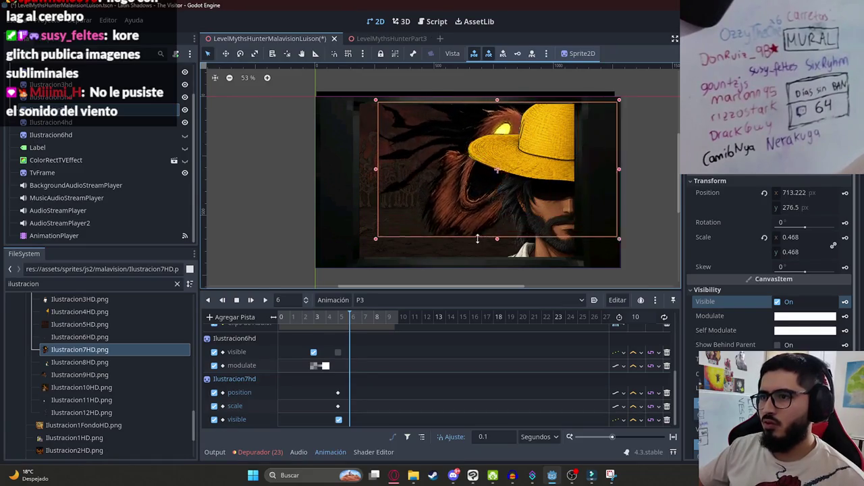
pyautogui.moveTo(533, 242)
pyautogui.mouseDown()
pyautogui.moveTo(361, 238)
pyautogui.moveTo(393, 236)
pyautogui.moveTo(398, 247)
pyautogui.mouseUp()
pyautogui.moveTo(440, 264)
pyautogui.mouseDown()
pyautogui.moveTo(445, 280)
pyautogui.moveTo(434, 271)
pyautogui.mouseUp()
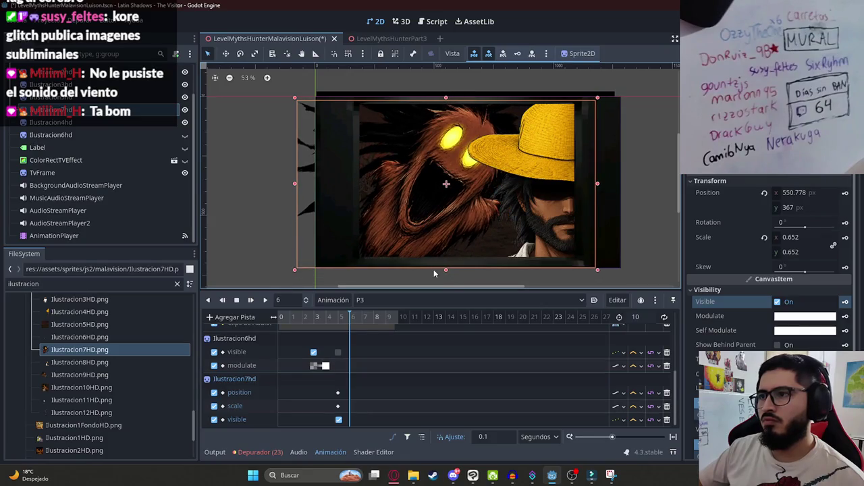
pyautogui.click(845, 237)
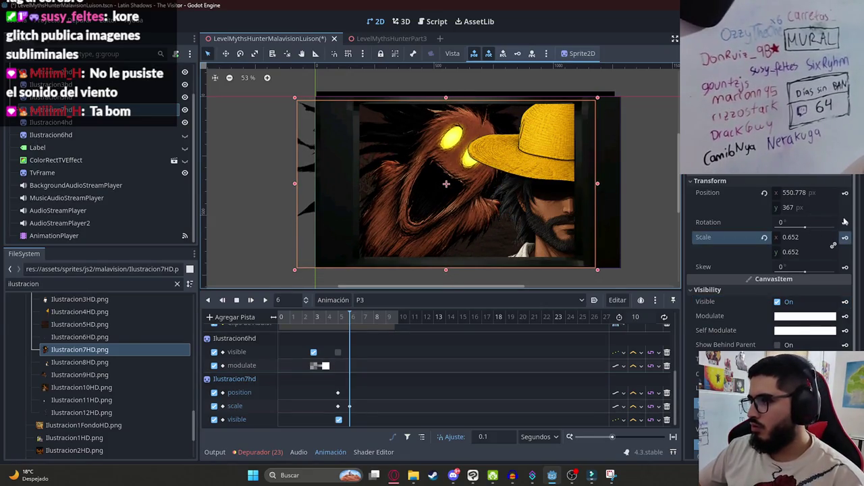
pyautogui.click(844, 193)
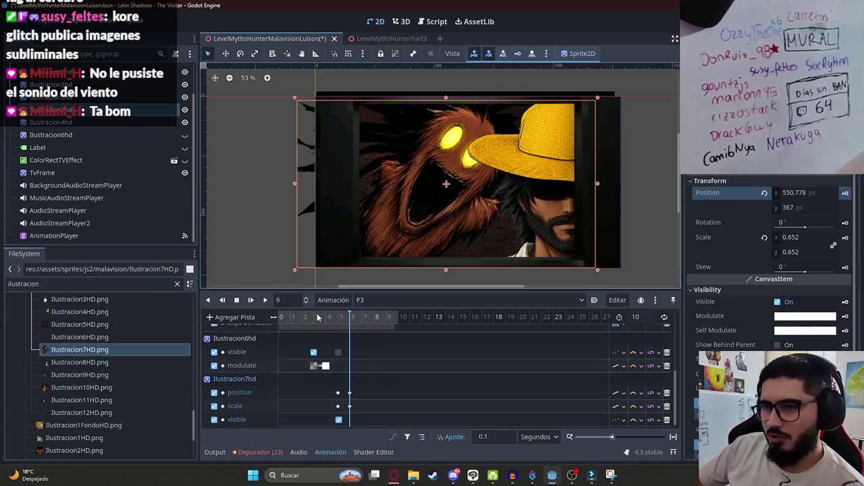
# Step: Set P3's length to 6 seconds and preview the cutscene, scrubbing around 3.4–4.7 seconds
pyautogui.click(635, 316)
pyautogui.write('6')
pyautogui.press('Return')
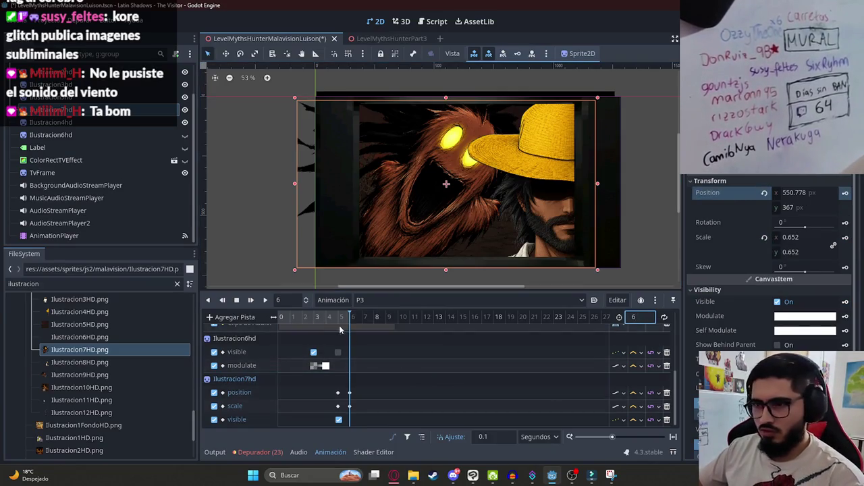
pyautogui.click(265, 300)
pyautogui.click(289, 265)
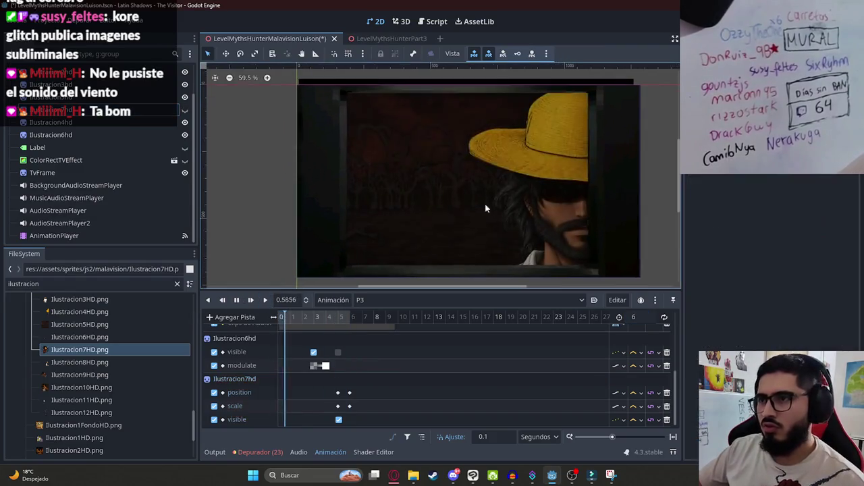
pyautogui.scroll(2, 494, 212)
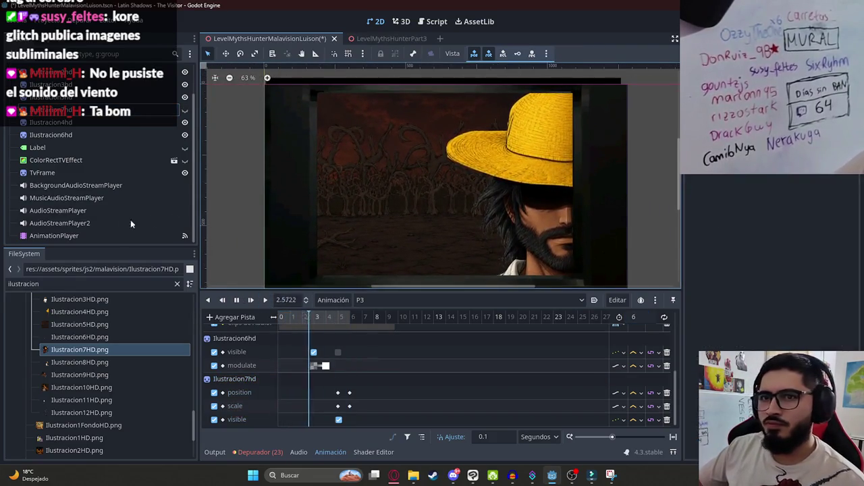
pyautogui.click(100, 186)
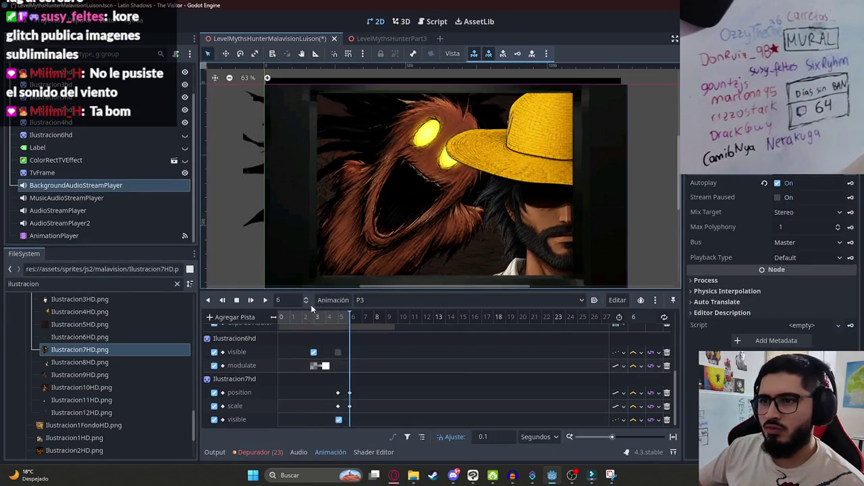
pyautogui.click(237, 303)
pyautogui.moveTo(290, 318); pyautogui.dragTo(320, 324)
pyautogui.moveTo(281, 320); pyautogui.dragTo(340, 325)
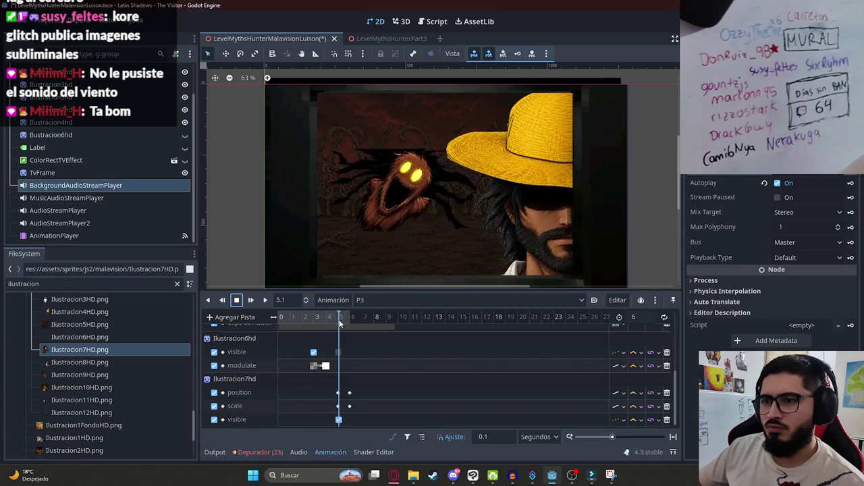
# Step: Turn on the ColorRectTVEffect overlay and scrub through the creature's zoom-in
pyautogui.click(408, 186)
pyautogui.scroll(2, 378, 189)
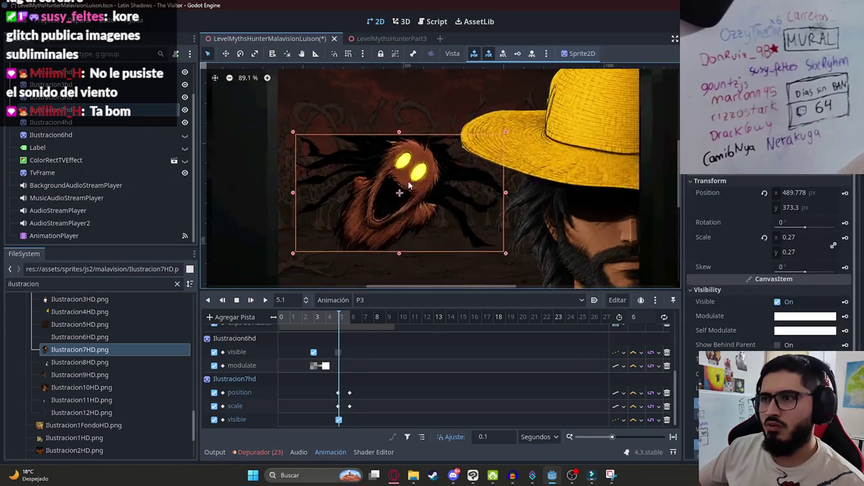
pyautogui.scroll(-3, 379, 189)
pyautogui.click(633, 187)
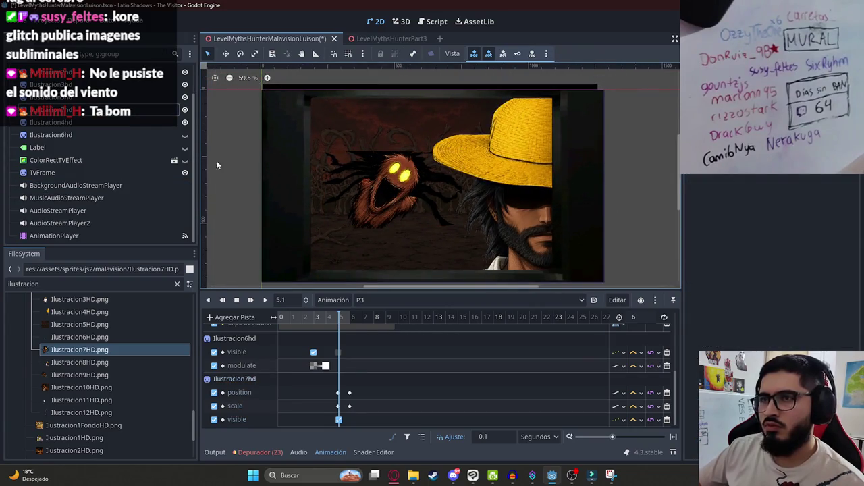
pyautogui.click(184, 160)
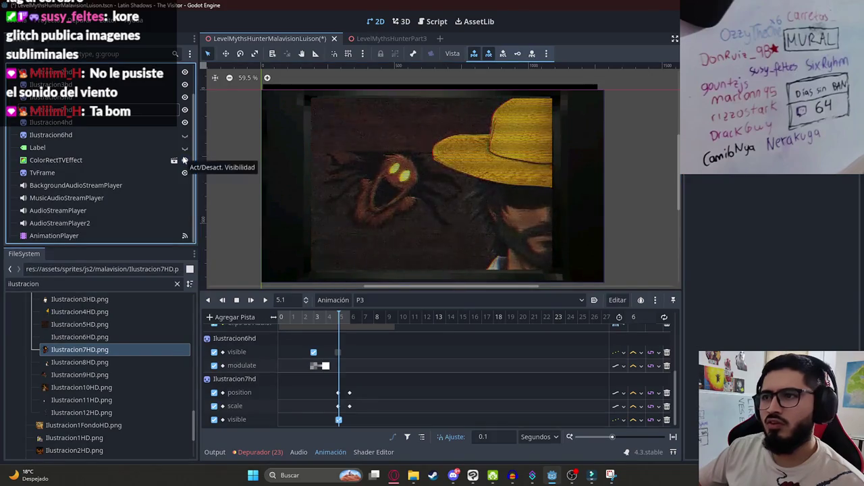
pyautogui.moveTo(319, 318)
pyautogui.mouseDown()
pyautogui.moveTo(352, 321)
pyautogui.moveTo(339, 323)
pyautogui.mouseUp()
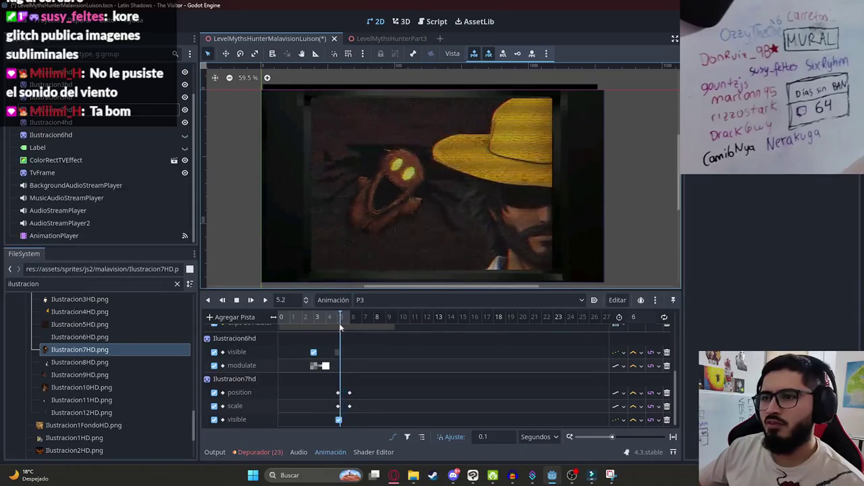
pyautogui.keyDown('ctrl'); pyautogui.scroll(5, 374, 383); pyautogui.keyUp('ctrl')
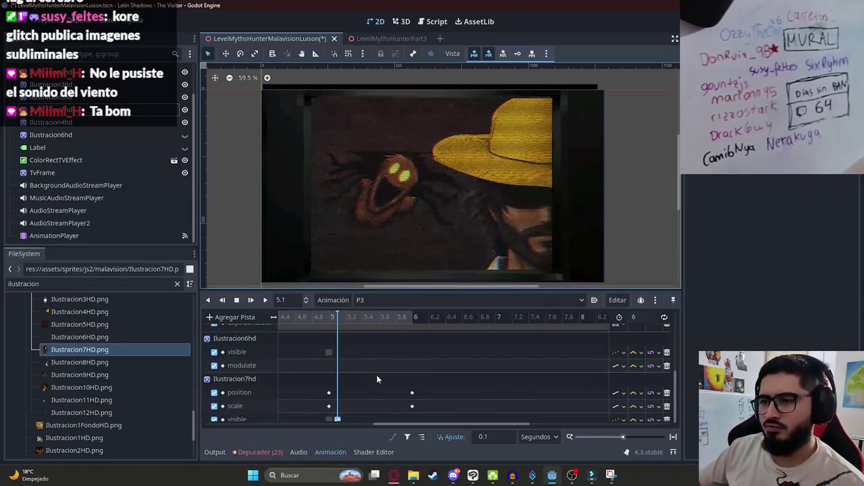
# Step: Move the creature's zoom-end keyframes to 5.2 seconds and preview the faster zoom
pyautogui.click(343, 317)
pyautogui.moveTo(412, 391); pyautogui.dragTo(346, 393)
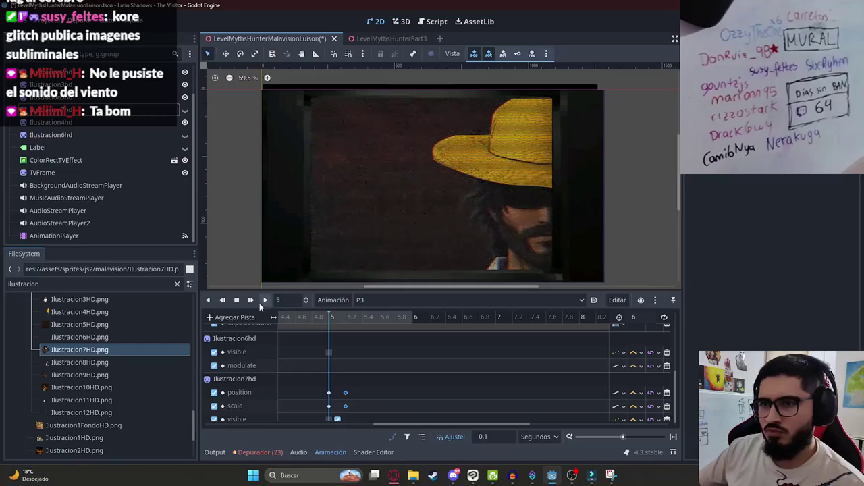
pyautogui.click(264, 302)
pyautogui.click(237, 301)
pyautogui.click(347, 318)
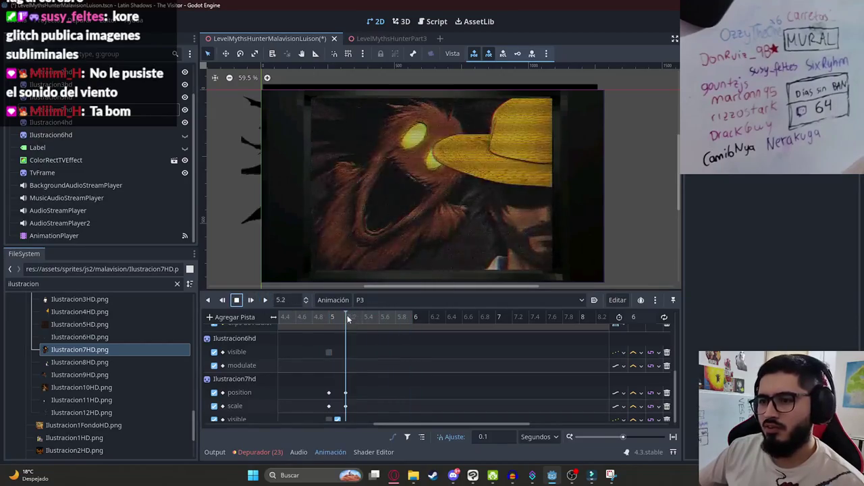
# Step: Set P3's length to 5.2 seconds, rewind, and save the scene
pyautogui.click(648, 317)
pyautogui.write('.2')
pyautogui.press('Return')
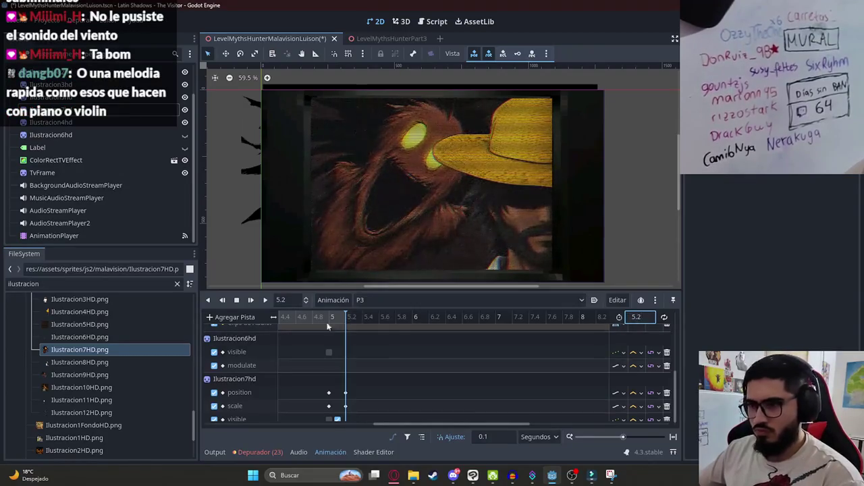
pyautogui.click(236, 301)
pyautogui.hotkey('ctrl', 's')
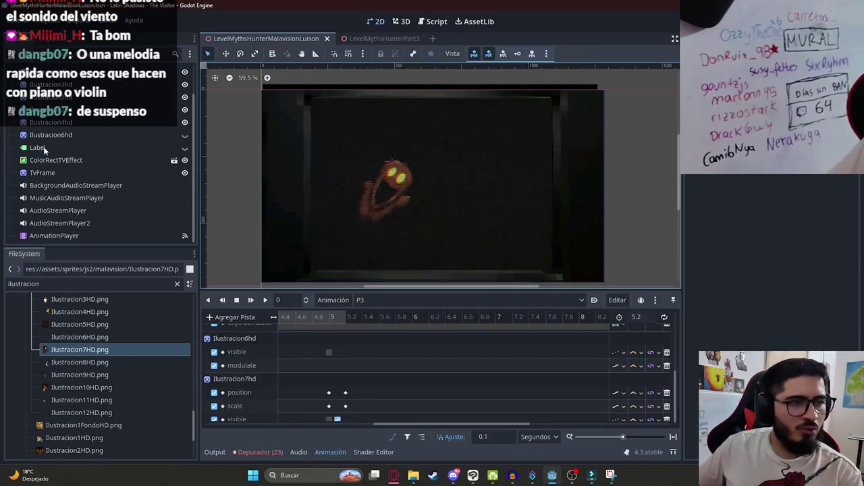
# Step: Play the whole cutscene from the start to check it
pyautogui.click(95, 135)
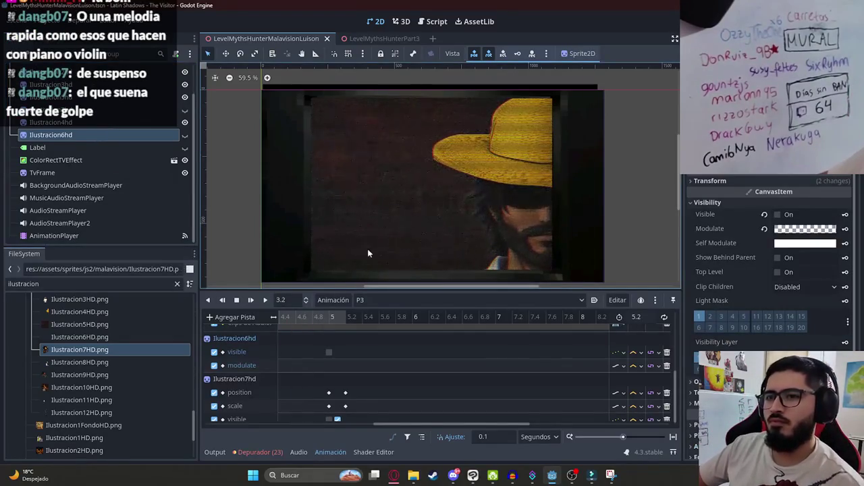
pyautogui.scroll(-3, 305, 335)
pyautogui.scroll(-2, 292, 320)
pyautogui.click(266, 300)
pyautogui.click(430, 201)
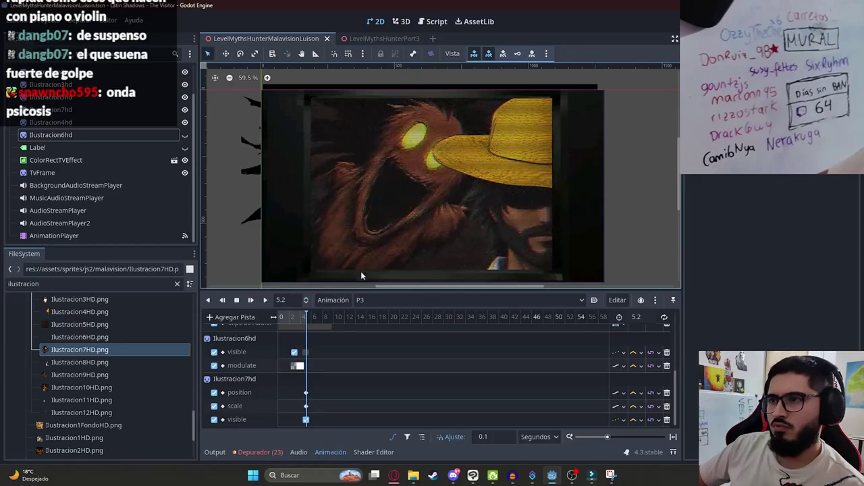
# Step: Scroll the timeline back and set P3's playhead to 5 seconds
pyautogui.scroll(5, 401, 349)
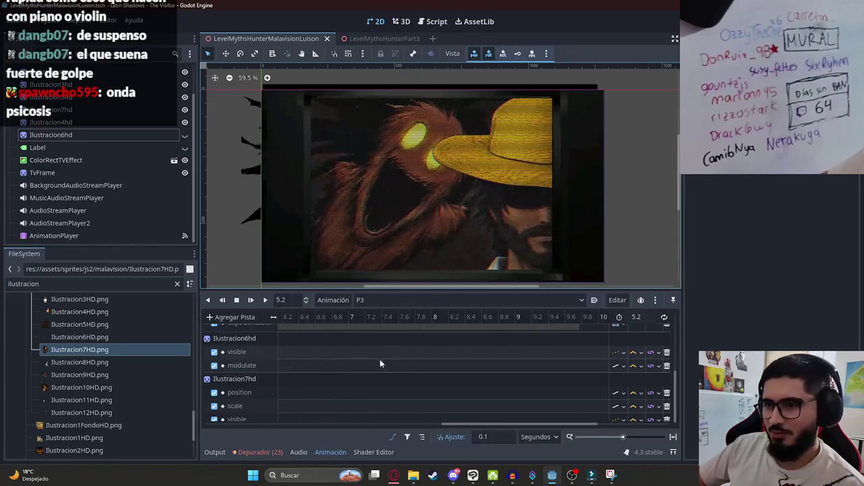
pyautogui.moveTo(406, 426); pyautogui.dragTo(324, 426)
pyautogui.click(374, 321)
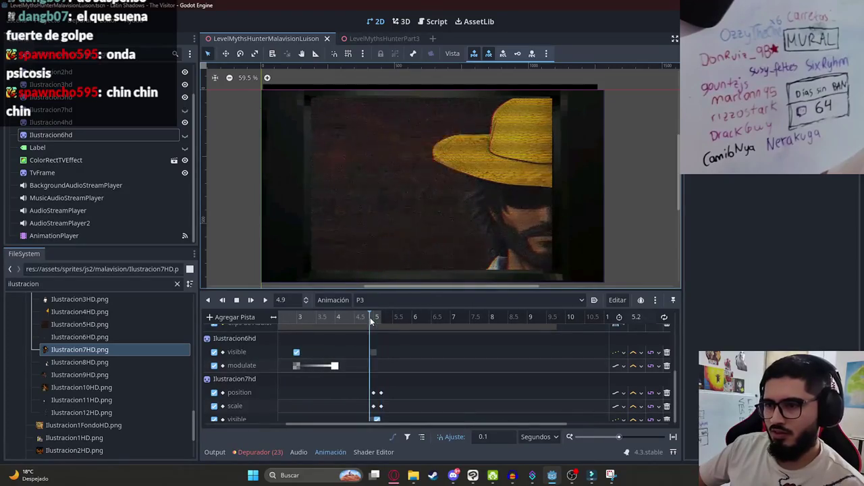
pyautogui.scroll(-1, 412, 390)
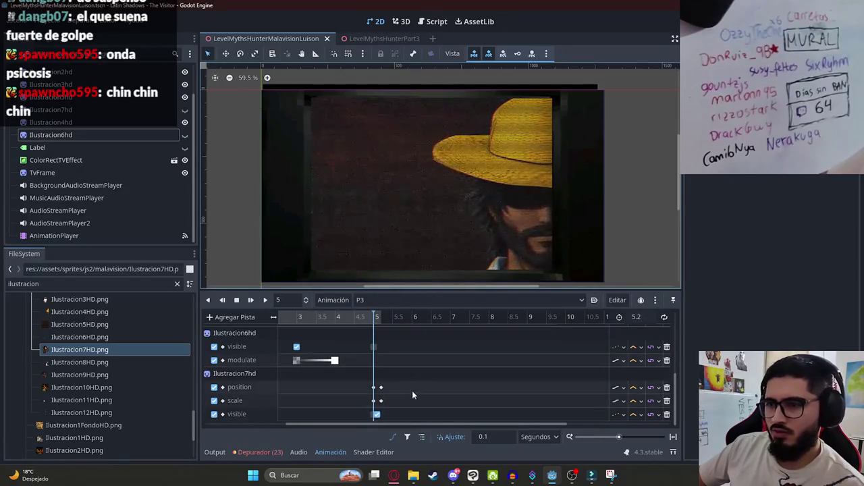
pyautogui.click(229, 317)
# Step: Add an audio track for AudioStreamPlayer2 with malavision_scream.wav placed at 5 seconds
pyautogui.click(314, 419)
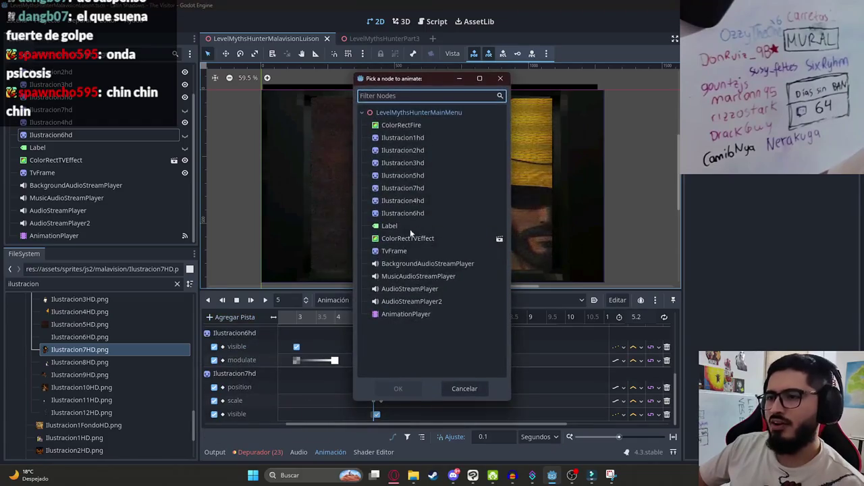
pyautogui.doubleClick(405, 301)
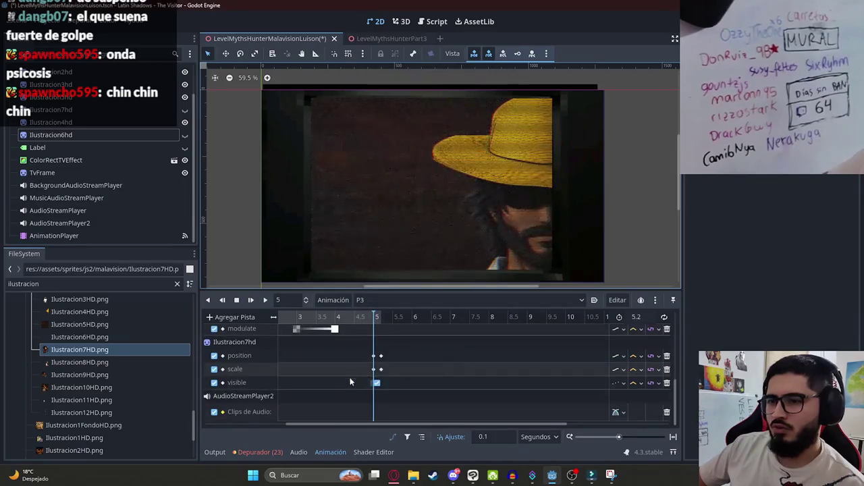
pyautogui.scroll(5, 362, 391)
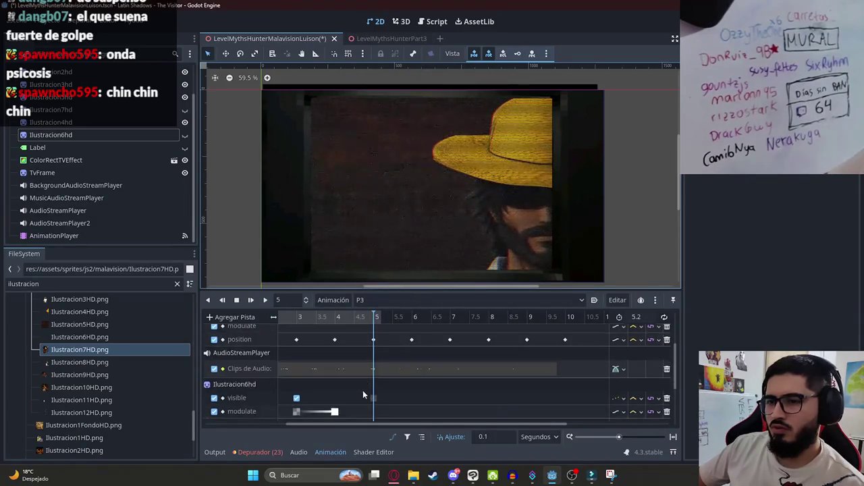
pyautogui.scroll(-3, 362, 390)
pyautogui.doubleClick(27, 283)
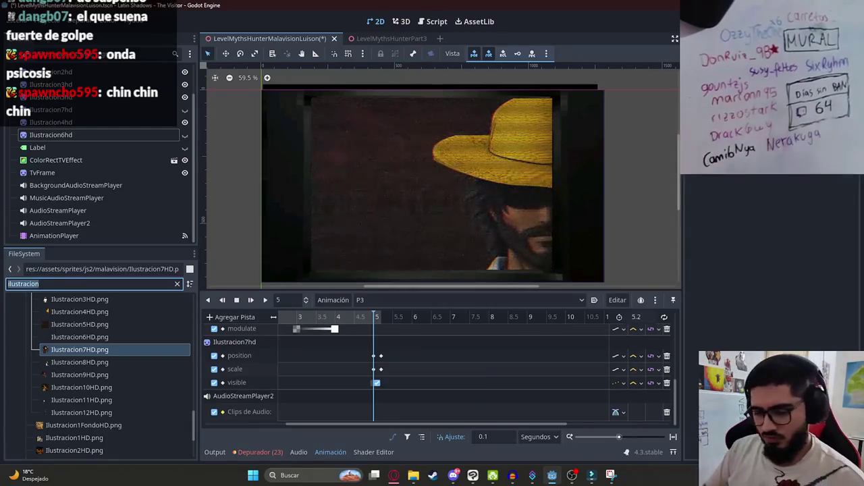
pyautogui.write('scream')
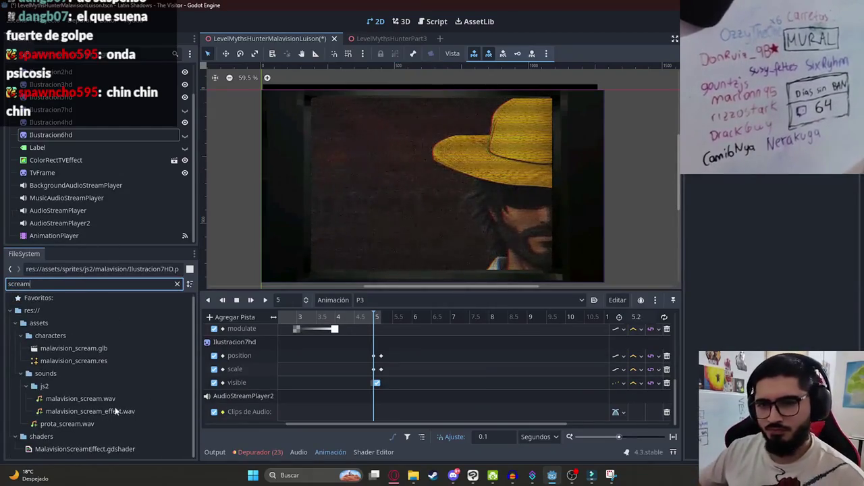
pyautogui.moveTo(107, 400); pyautogui.dragTo(395, 418)
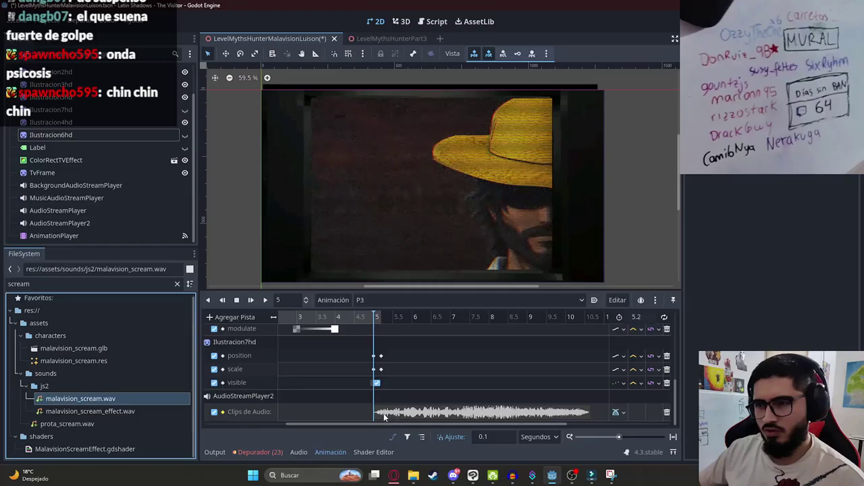
# Step: Preview the scream from about 4.5 seconds, then delete the AudioStreamPlayer2 audio track
pyautogui.click(264, 300)
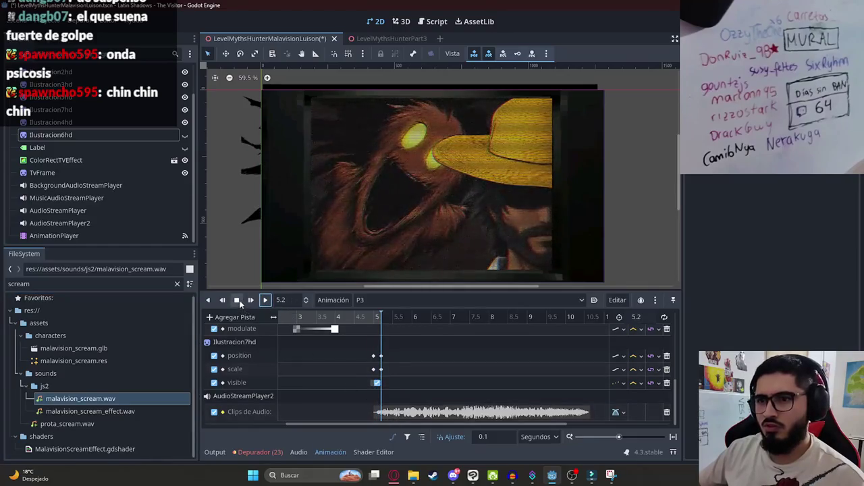
pyautogui.click(354, 318)
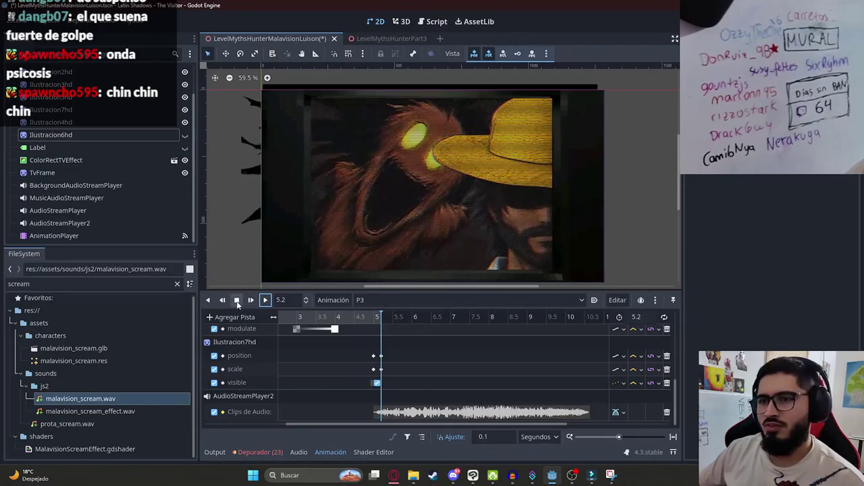
pyautogui.click(386, 414)
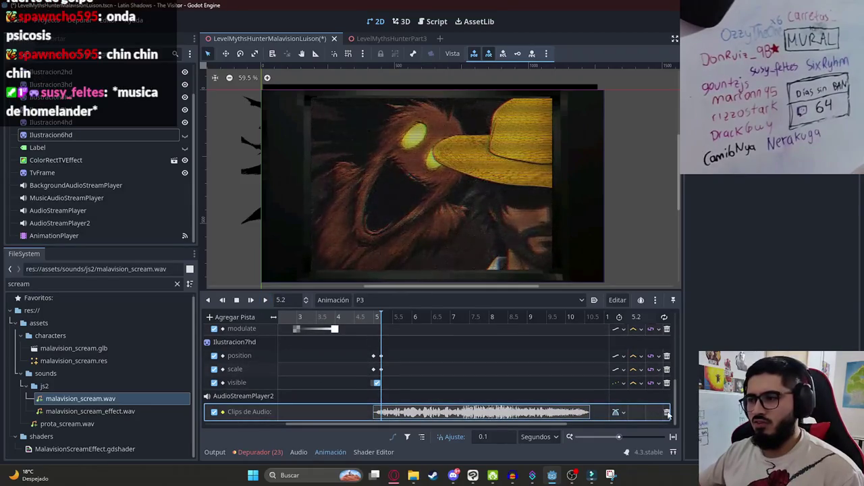
pyautogui.click(667, 413)
pyautogui.click(376, 317)
# Step: Save the scene and add a call-method track on the scene's root node to P3
pyautogui.hotkey('ctrl', 's')
pyautogui.click(233, 317)
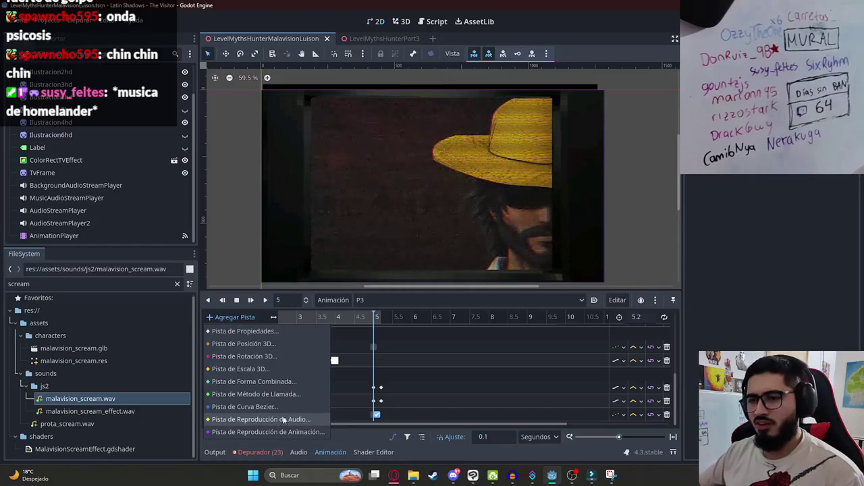
pyautogui.click(279, 392)
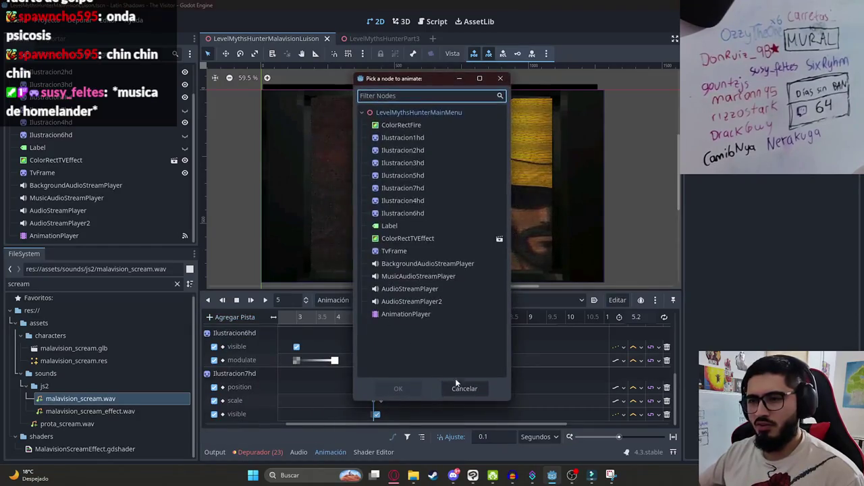
pyautogui.doubleClick(405, 113)
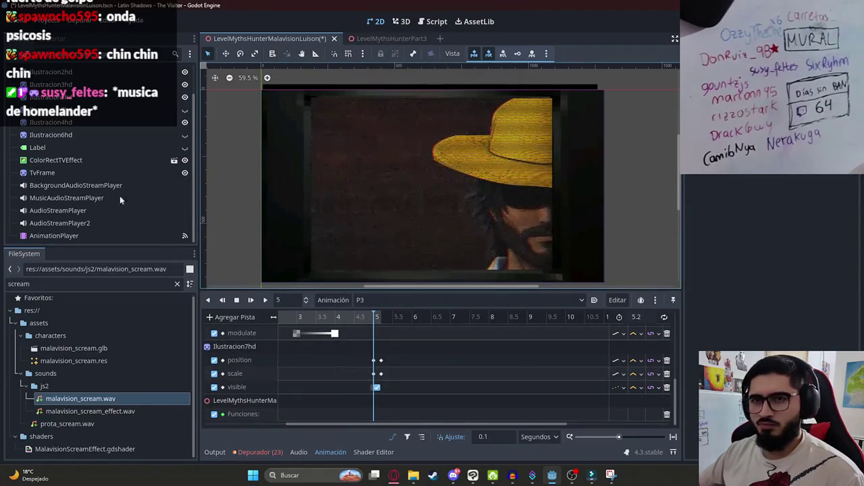
# Step: Open the level_myths_hunter_malavision_luison.gd script in the script editor
pyautogui.click(76, 185)
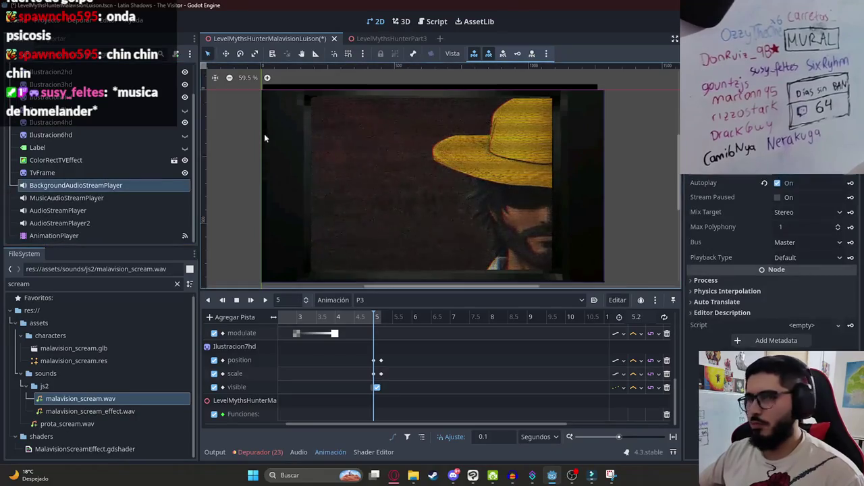
pyautogui.scroll(2, 263, 133)
pyautogui.scroll(2, 84, 119)
pyautogui.click(174, 71)
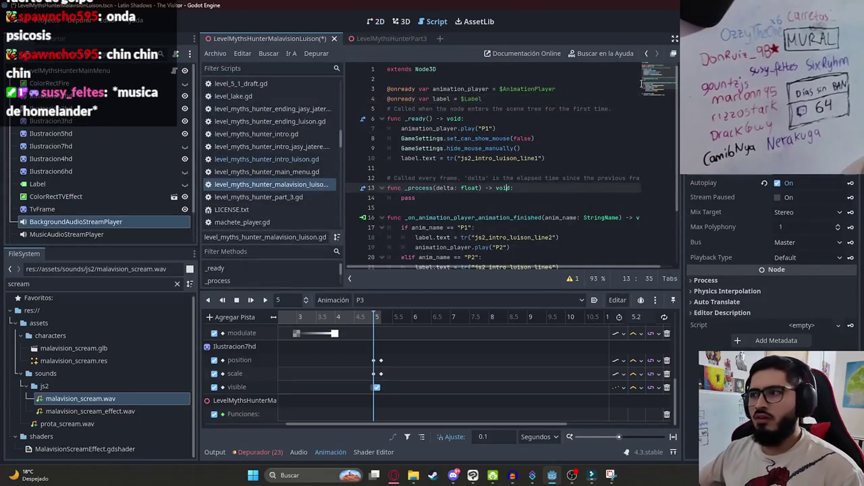
# Step: Save the level script and start a new play_jumpscare_sound() function below line 24
pyautogui.scroll(-3, 453, 203)
pyautogui.click(453, 248)
pyautogui.hotkey('ctrl', 's')
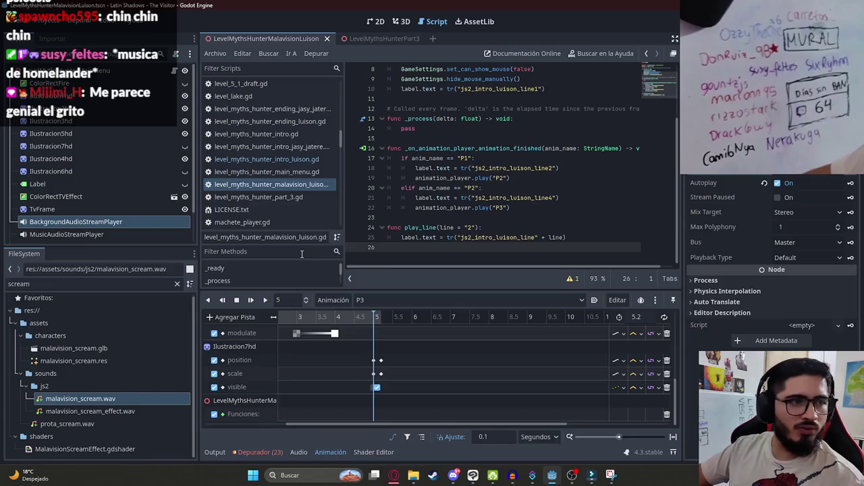
pyautogui.click(505, 230)
pyautogui.click(443, 252)
pyautogui.press('Return')
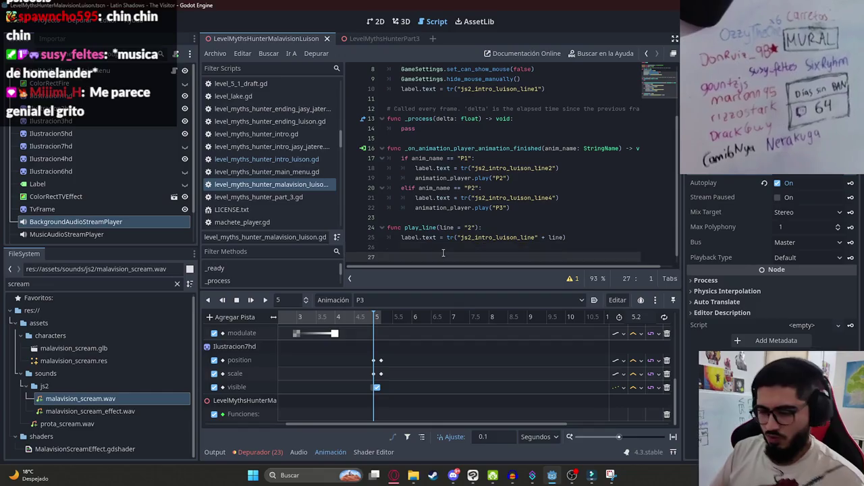
pyautogui.write('func play(')
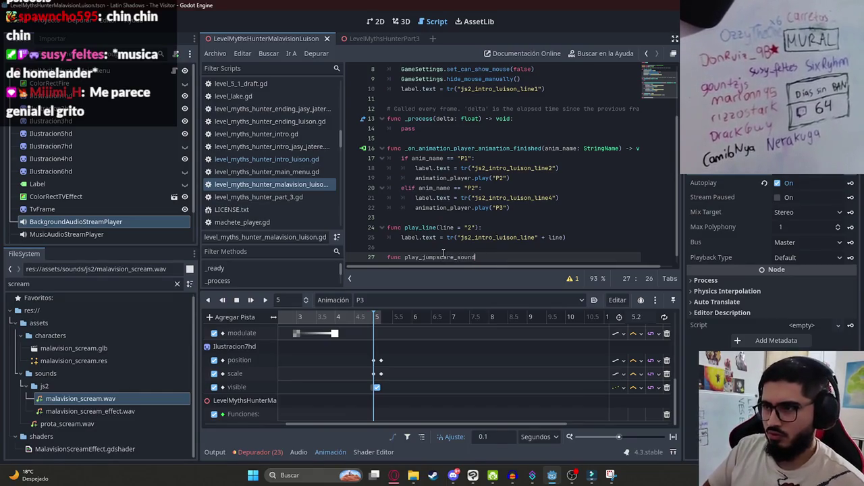
pyautogui.write(':')
pyautogui.press('Return')
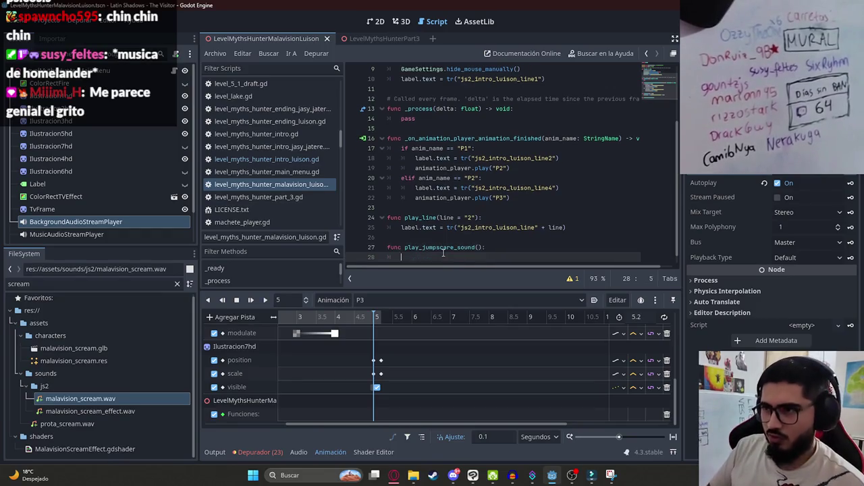
# Step: Add an audio_player2 variable referencing the AudioStreamPlayer2 node under the label variable
pyautogui.scroll(3, 526, 108)
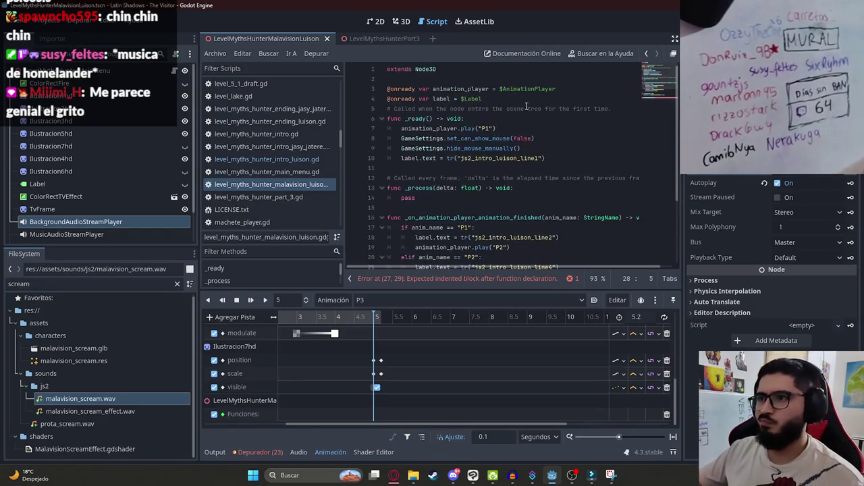
pyautogui.click(500, 99)
pyautogui.press('Return')
pyautogui.write('@onready var audio_player2 = $')
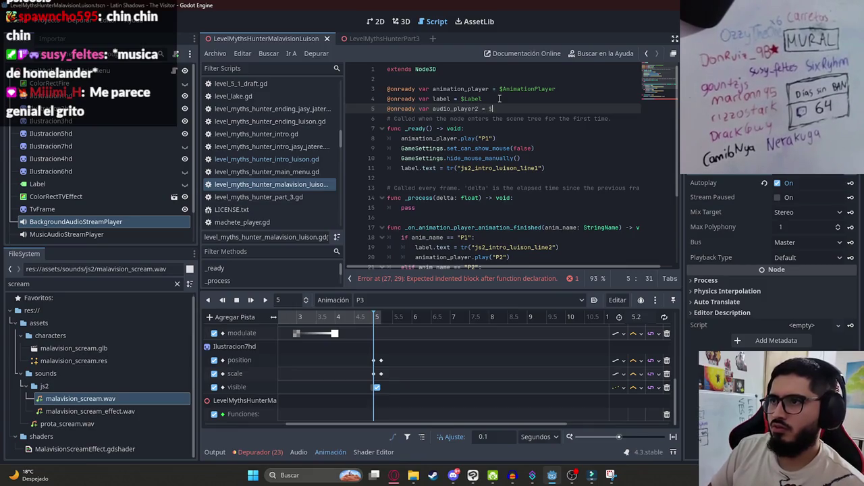
pyautogui.write('Au')
pyautogui.press('BackSpace')
pyautogui.press('BackSpace')
pyautogui.press('BackSpace')
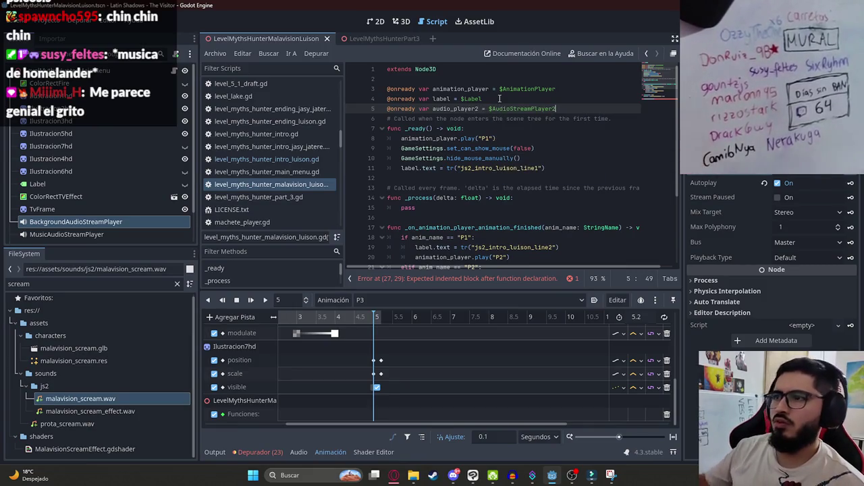
# Step: Make the function load malavision_scream.wav into audio_player2.stream and call audio_player2.play()
pyautogui.scroll(-3, 466, 126)
pyautogui.scroll(-1, 465, 127)
pyautogui.click(434, 248)
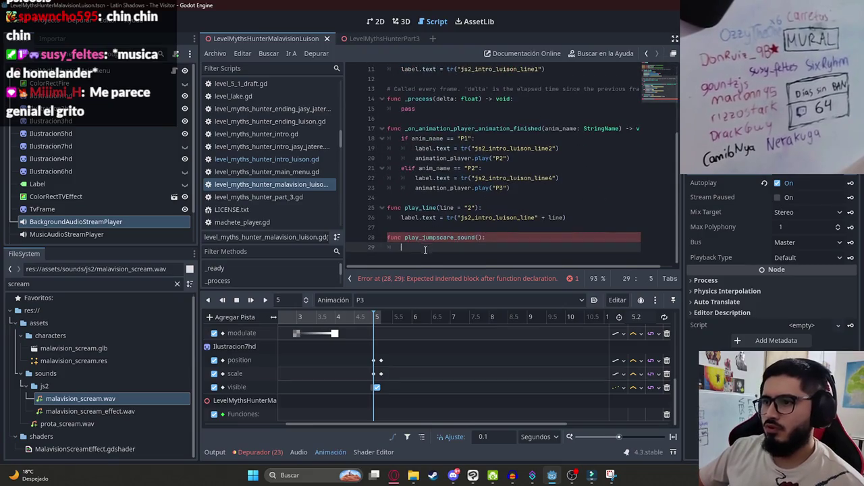
pyautogui.write('audio_player2.')
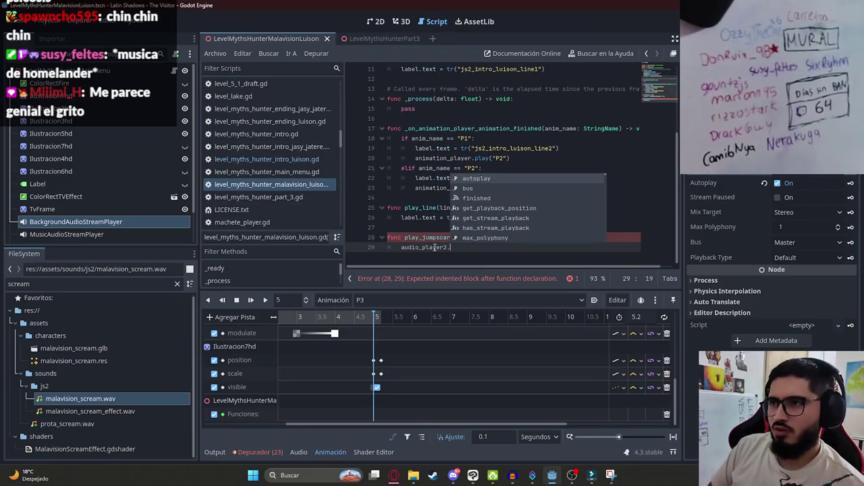
pyautogui.write('stream = load(')
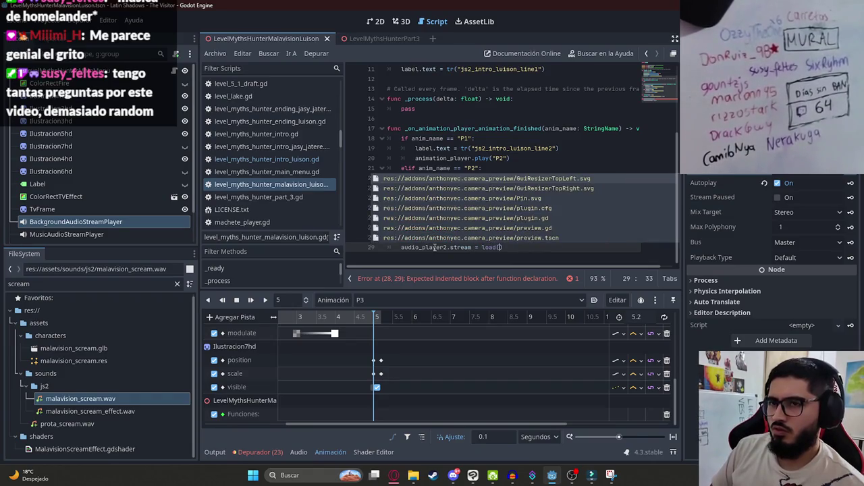
pyautogui.write('malavision_')
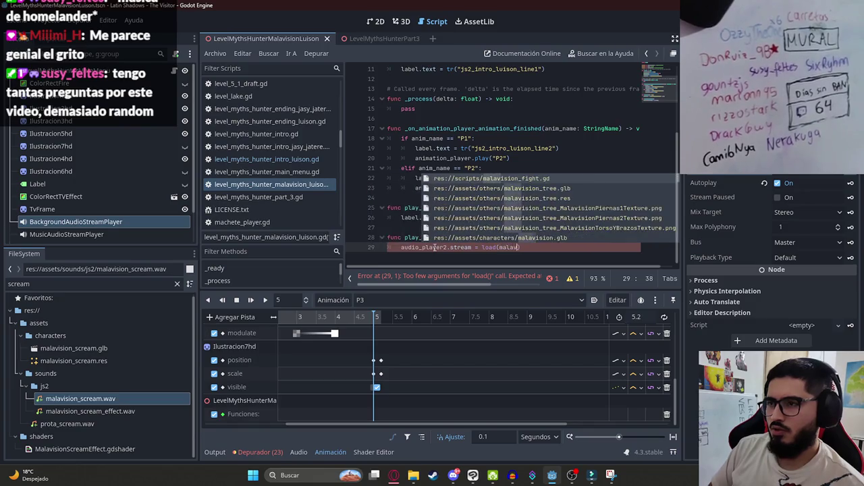
pyautogui.write('s')
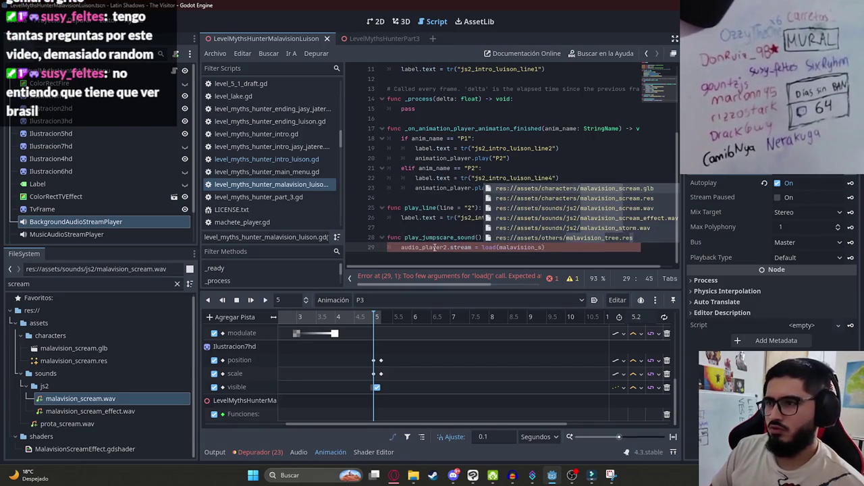
pyautogui.write('crea')
pyautogui.press('Down')
pyautogui.press('Down')
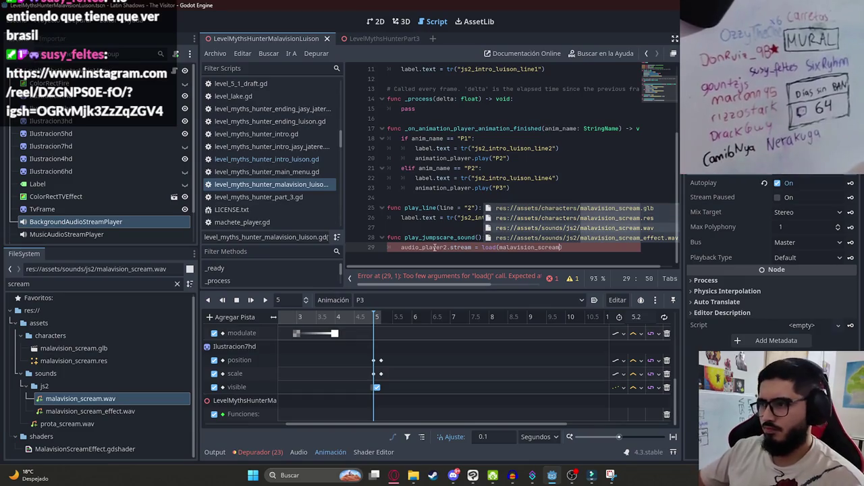
pyautogui.press('Return')
pyautogui.press('Return')
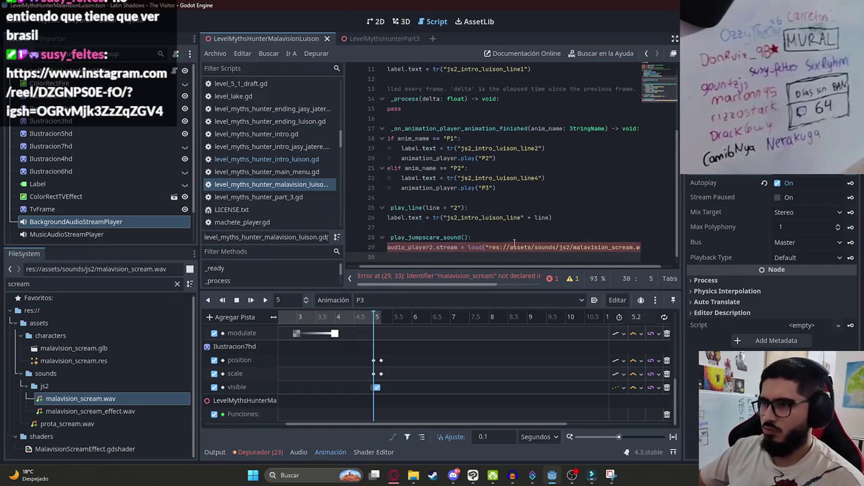
pyautogui.write('aud')
pyautogui.press('Return')
pyautogui.write('.pl')
pyautogui.press('Return')
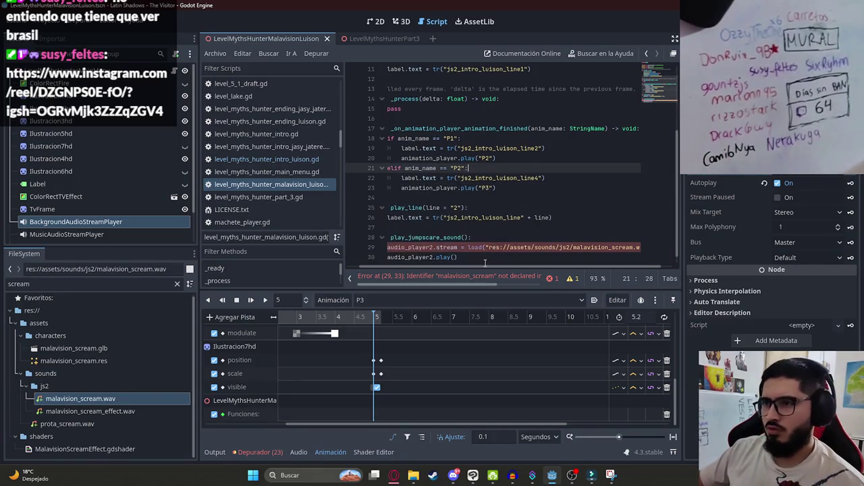
# Step: Save the script and select the play_jumpscare_sound function name
pyautogui.click(432, 227)
pyautogui.hotkey('ctrl', 's')
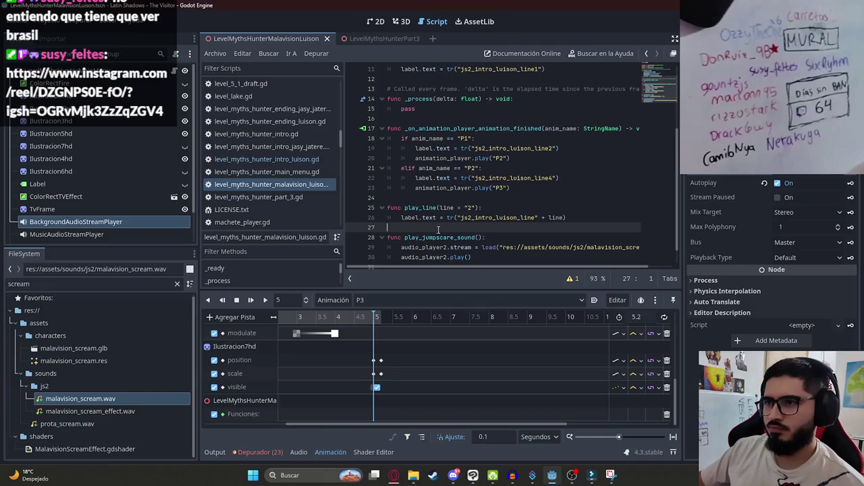
pyautogui.doubleClick(437, 237)
pyautogui.hotkey('ctrl', 'c')
pyautogui.rightClick(374, 415)
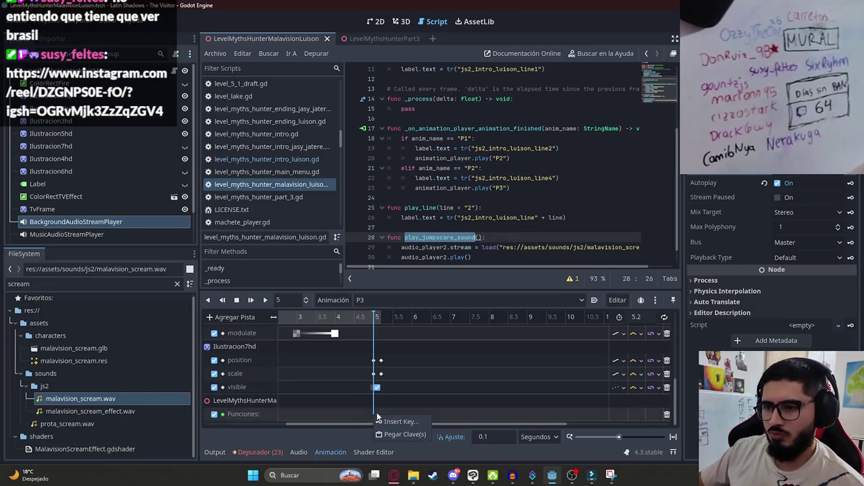
# Step: Insert a play_jumpscare_sound() call key on the Funciones track at the playhead
pyautogui.click(391, 419)
pyautogui.hotkey('ctrl', 'v')
pyautogui.doubleClick(225, 164)
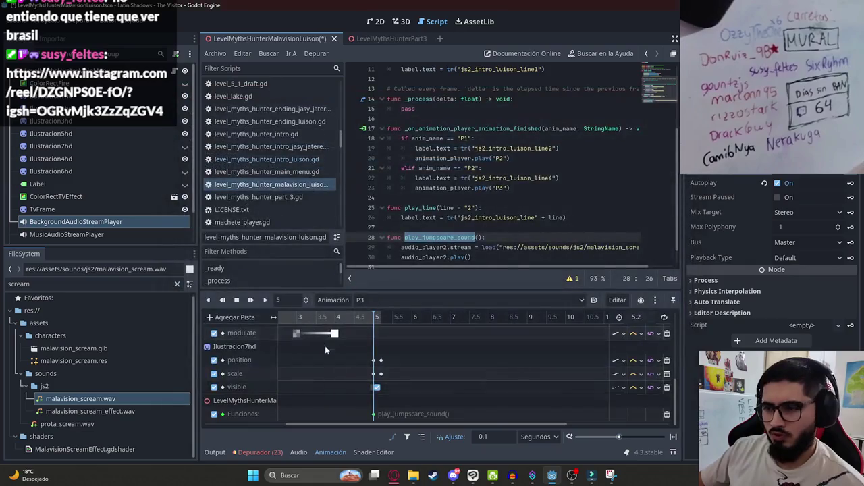
# Step: Confirm P3 is the current animation, save the scene, and switch to the browser
pyautogui.click(376, 21)
pyautogui.click(365, 301)
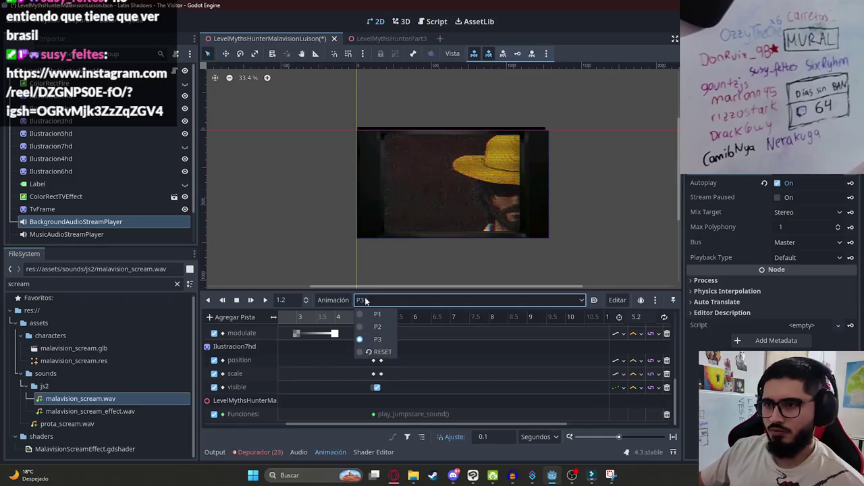
pyautogui.click(378, 339)
pyautogui.click(432, 21)
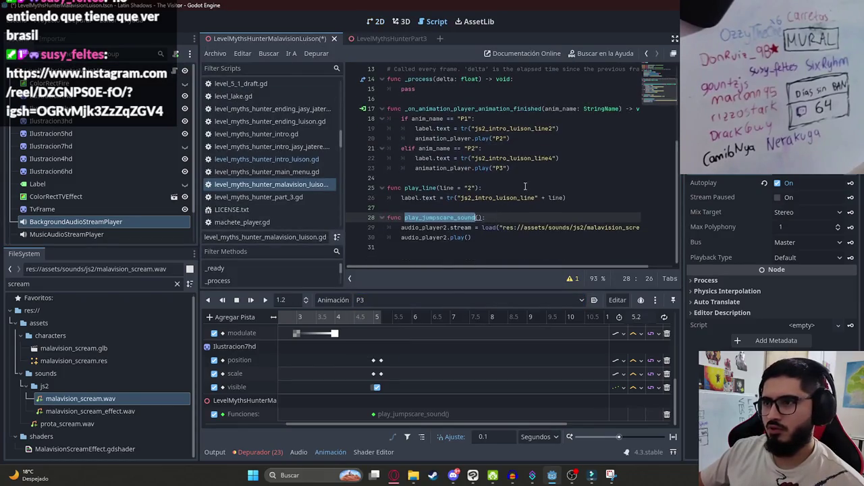
pyautogui.click(520, 158)
pyautogui.hotkey('ctrl', 's')
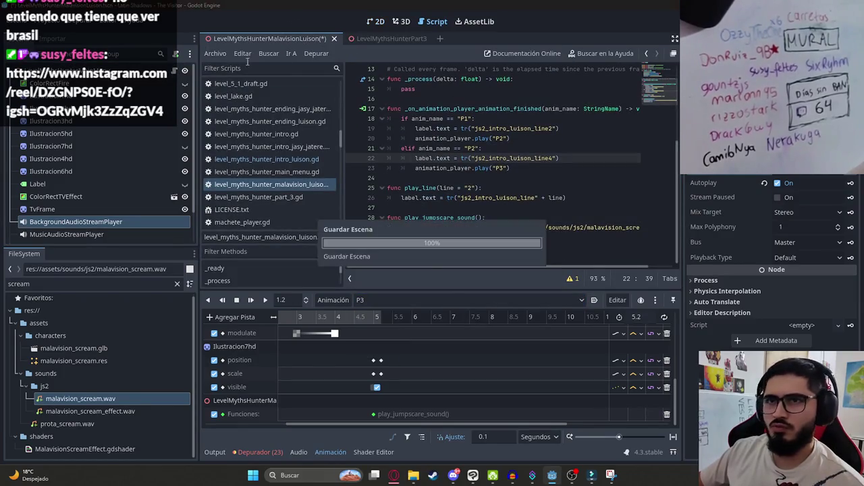
pyautogui.click(393, 474)
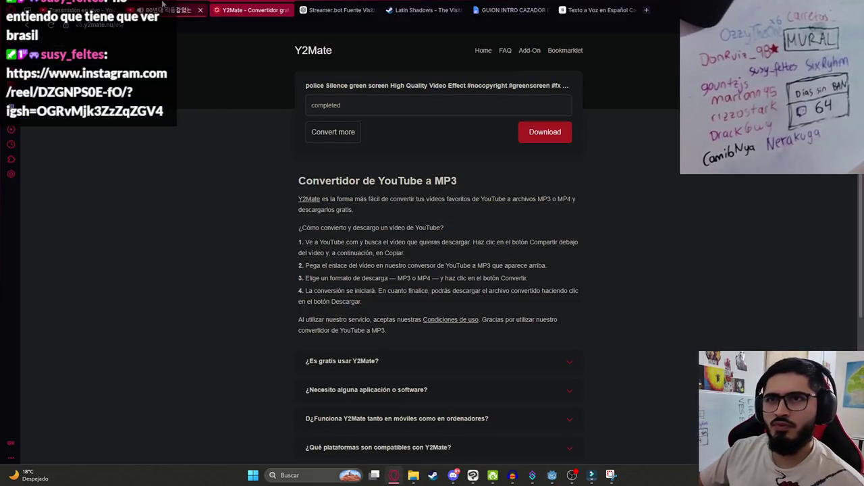
pyautogui.click(131, 10)
pyautogui.click(329, 267)
pyautogui.hotkey('alt', 'Tab')
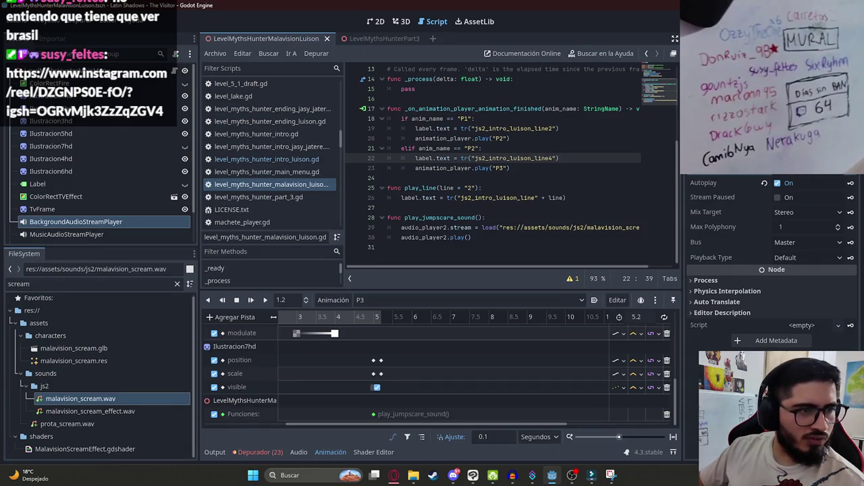
pyautogui.hotkey('alt', 'Tab')
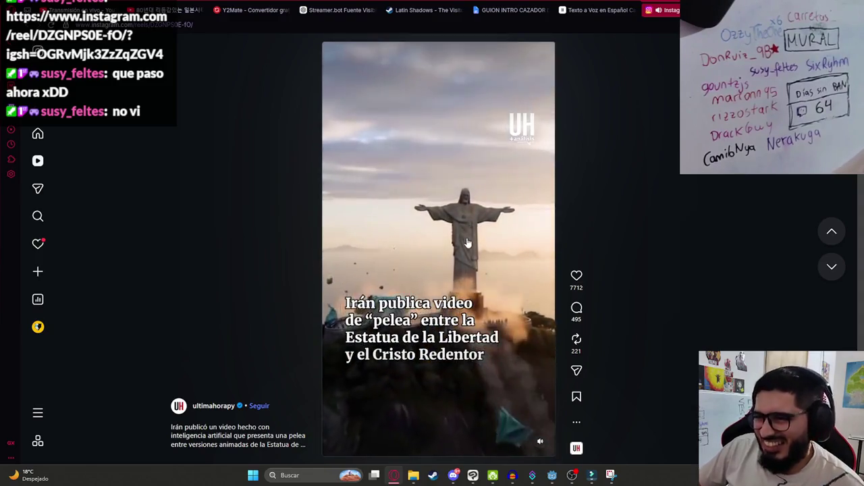
pyautogui.click(456, 242)
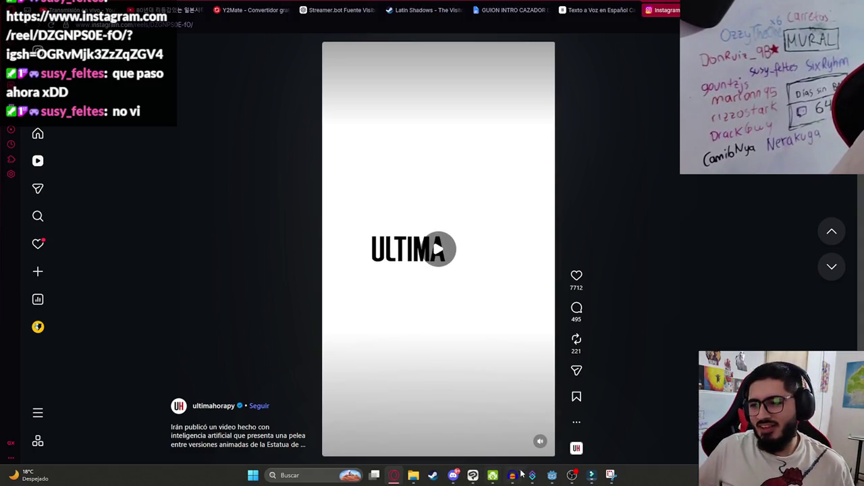
pyautogui.click(552, 475)
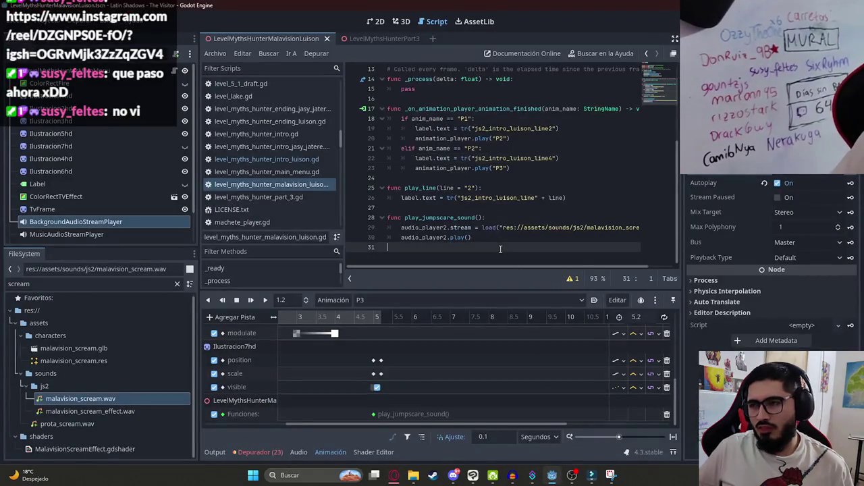
pyautogui.press('BackSpace')
# Step: Save, then test-run the cutscene with Reproducir Esta Escena from the scene tab
pyautogui.hotkey('ctrl', 's')
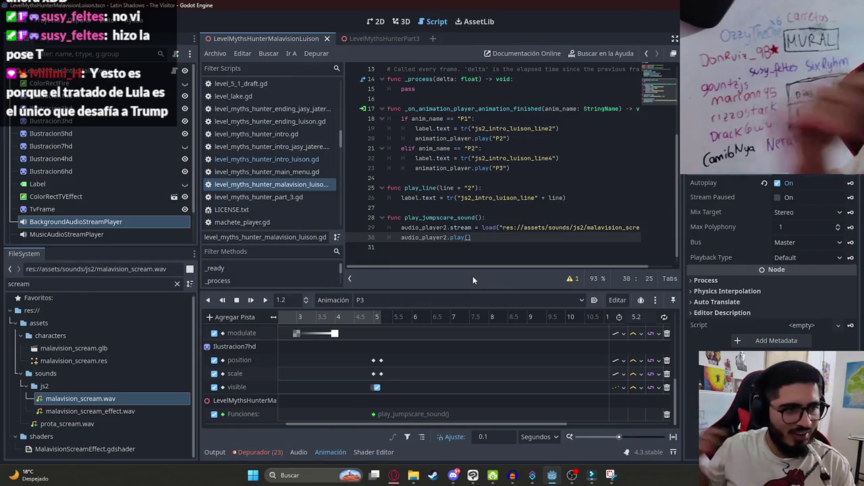
pyautogui.rightClick(255, 43)
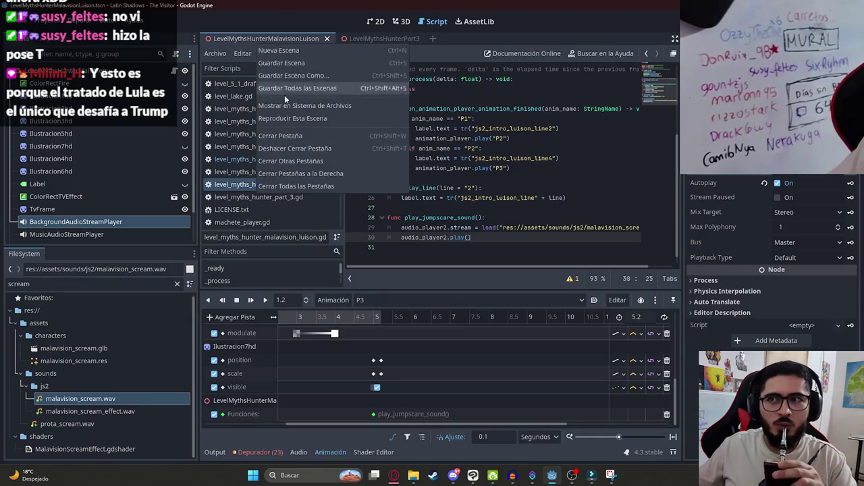
pyautogui.click(94, 221)
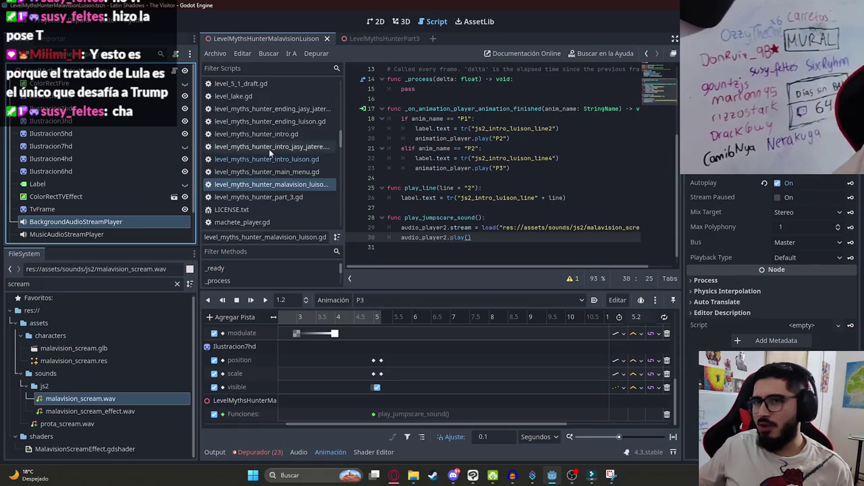
pyautogui.scroll(-2, 105, 202)
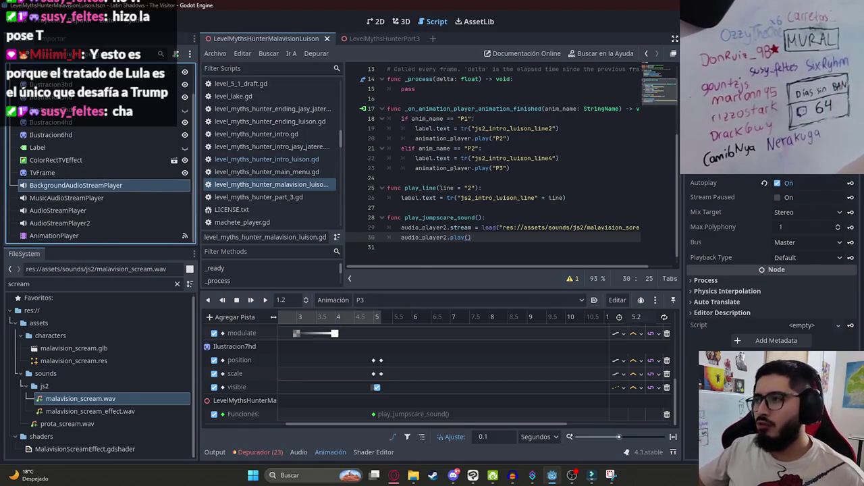
pyautogui.scroll(2, 157, 83)
pyautogui.rightClick(294, 39)
pyautogui.click(351, 109)
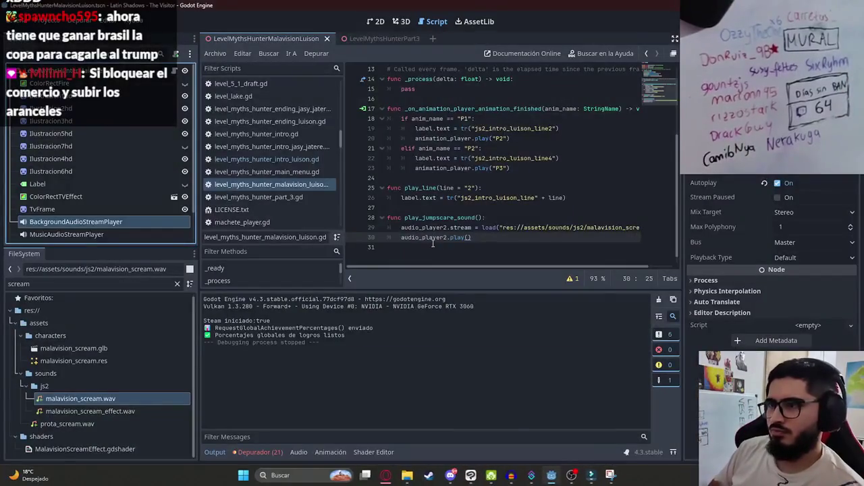
# Step: Stop the test run, return to the 2D view, and play the AnimationPlayer's P3 animation
pyautogui.click(391, 23)
pyautogui.click(376, 21)
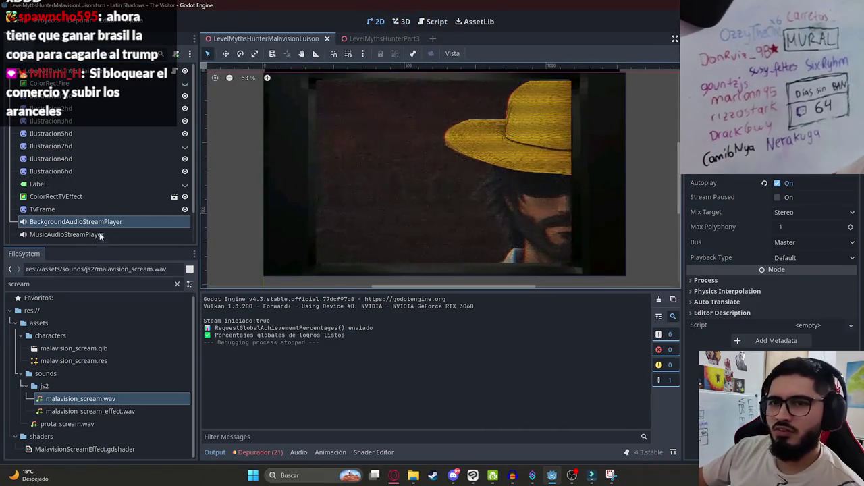
pyautogui.scroll(-2, 100, 235)
pyautogui.click(78, 236)
pyautogui.click(381, 300)
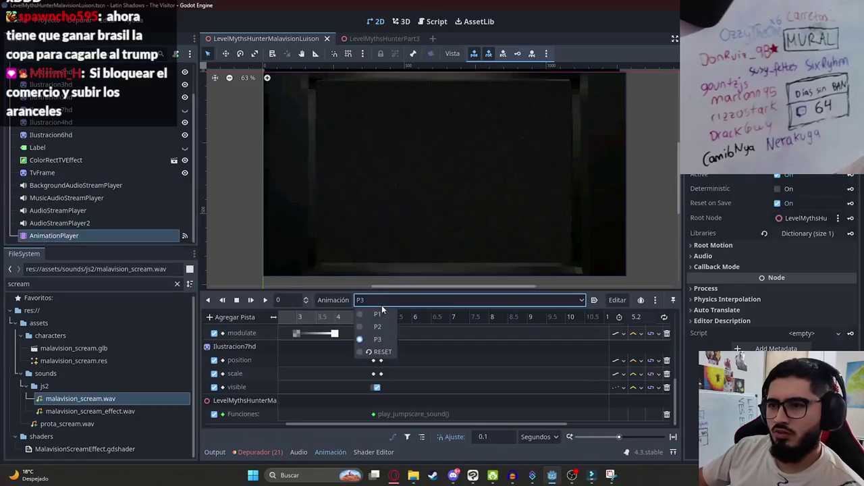
pyautogui.click(312, 320)
pyautogui.click(265, 300)
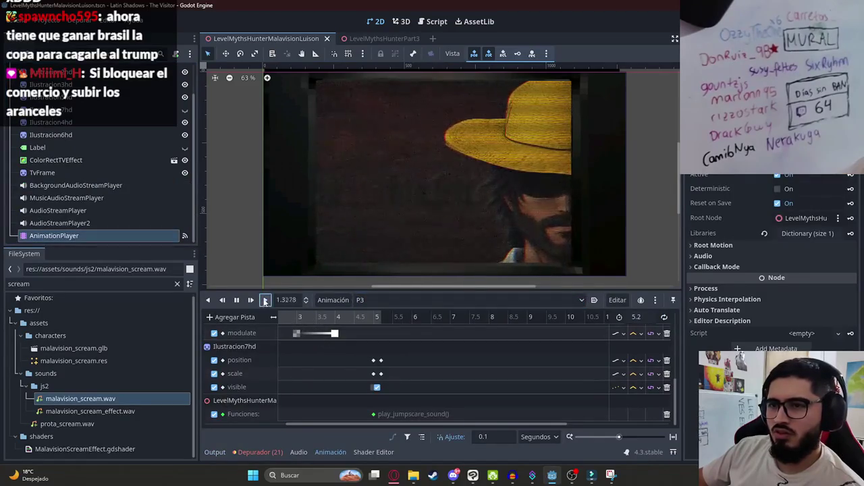
# Step: Pause the P3 playback and scrub the playhead back to 3 s
pyautogui.scroll(-3, 344, 342)
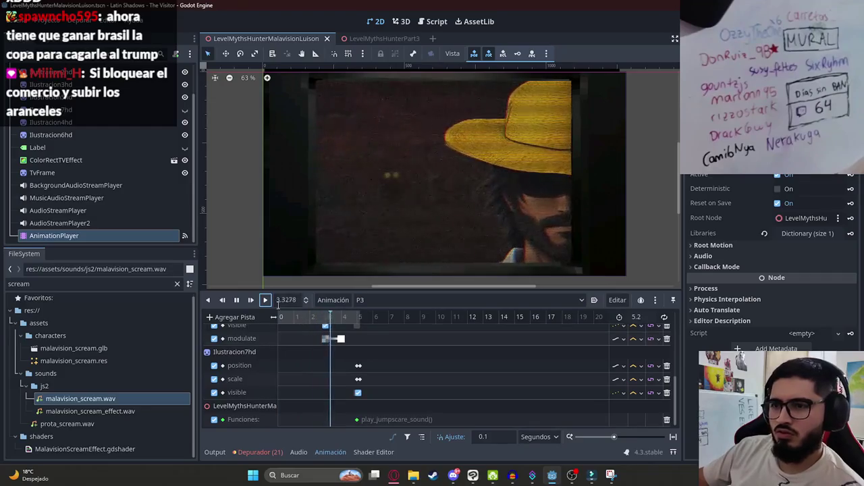
pyautogui.click(236, 300)
pyautogui.scroll(5, 325, 334)
pyautogui.moveTo(290, 318); pyautogui.dragTo(330, 320)
pyautogui.scroll(-5, 315, 354)
# Step: Select and shift the Ilustracion6hd and Ilustracion7hd keyframes, previewing the creature at 3.5 s
pyautogui.moveTo(316, 353)
pyautogui.mouseDown()
pyautogui.moveTo(390, 395)
pyautogui.moveTo(390, 426)
pyautogui.mouseUp()
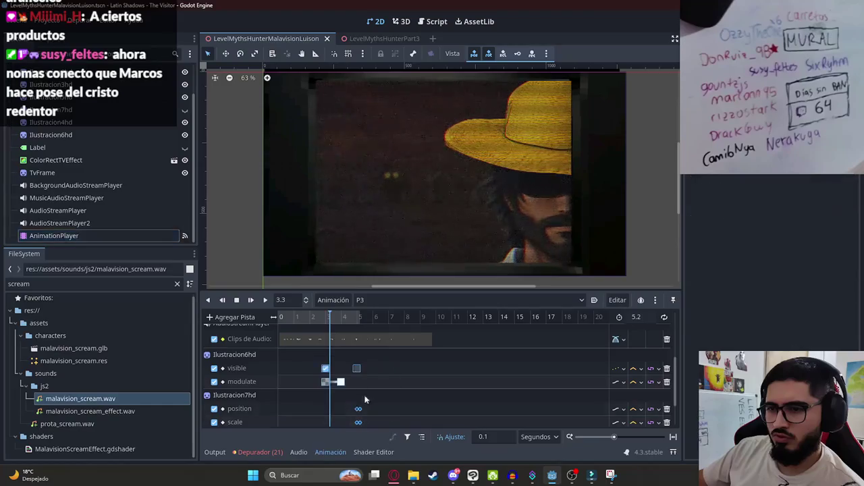
pyautogui.click(311, 318)
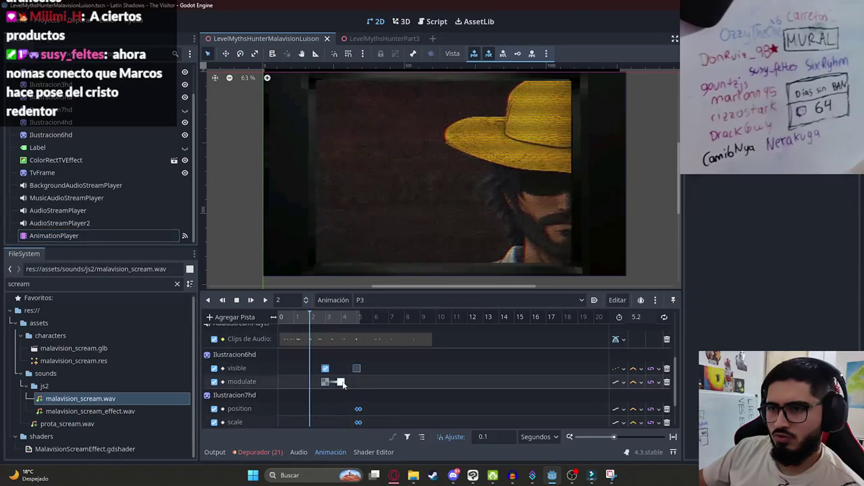
pyautogui.scroll(-2, 333, 379)
pyautogui.moveTo(327, 342); pyautogui.dragTo(310, 343)
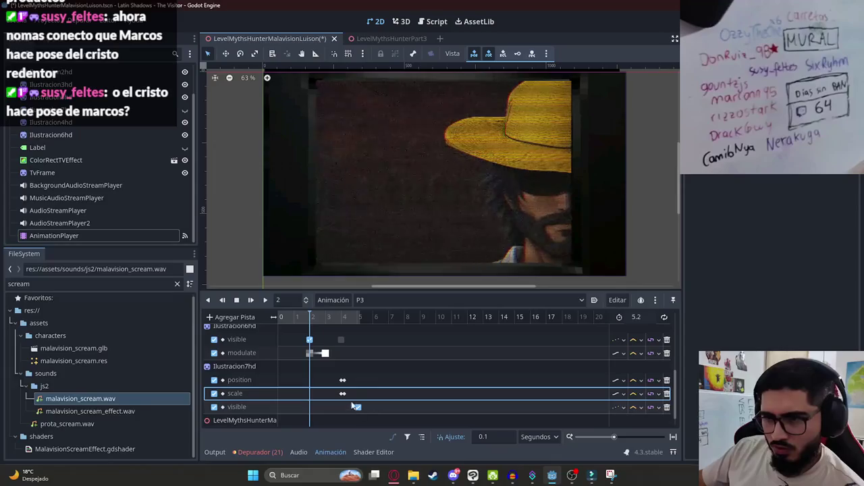
pyautogui.moveTo(301, 322); pyautogui.dragTo(336, 327)
# Step: Replay P3 to the 5.2 s creature jumpscare, undo the keyframe shift, and save the scene
pyautogui.click(265, 299)
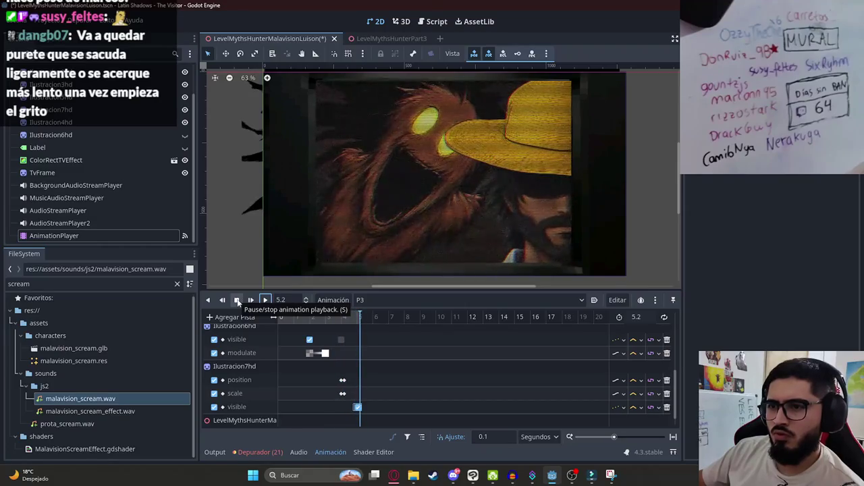
pyautogui.click(341, 340)
pyautogui.scroll(1, 339, 357)
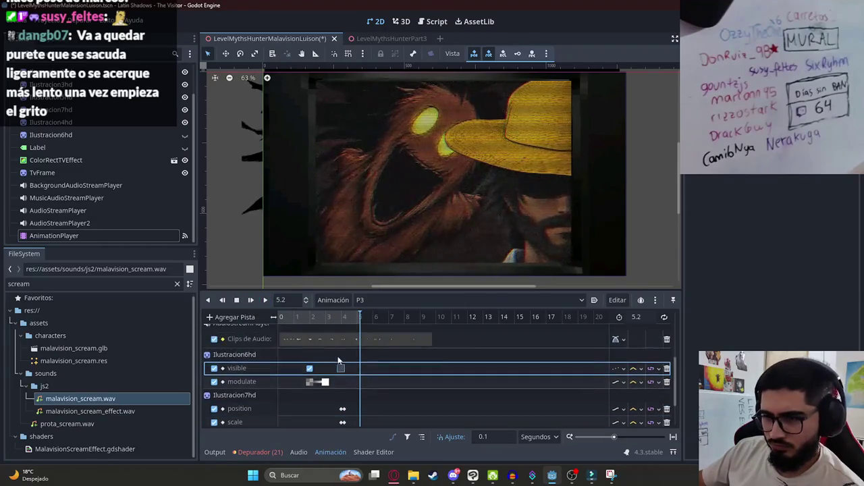
pyautogui.hotkey('ctrl', 'z')
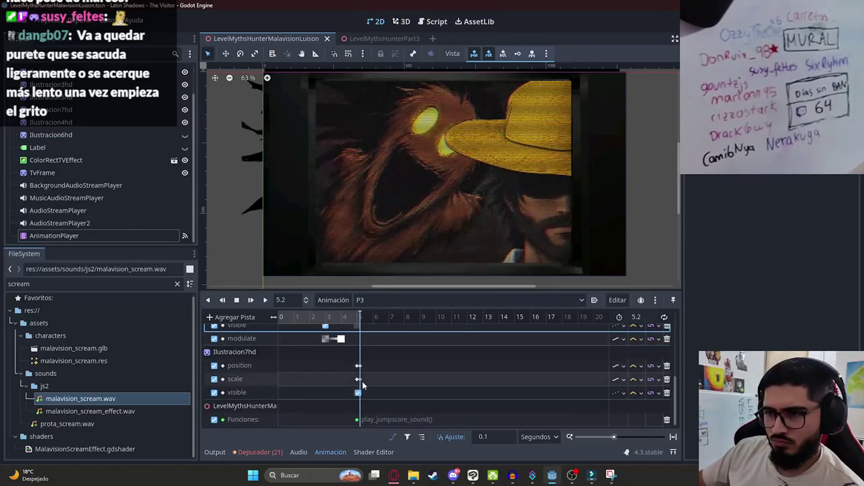
pyautogui.scroll(1, 372, 374)
pyautogui.hotkey('ctrl', 's')
pyautogui.click(357, 383)
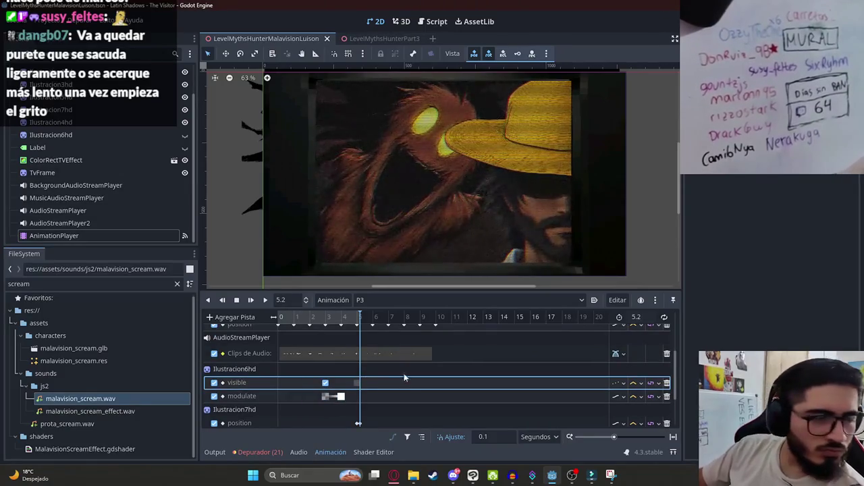
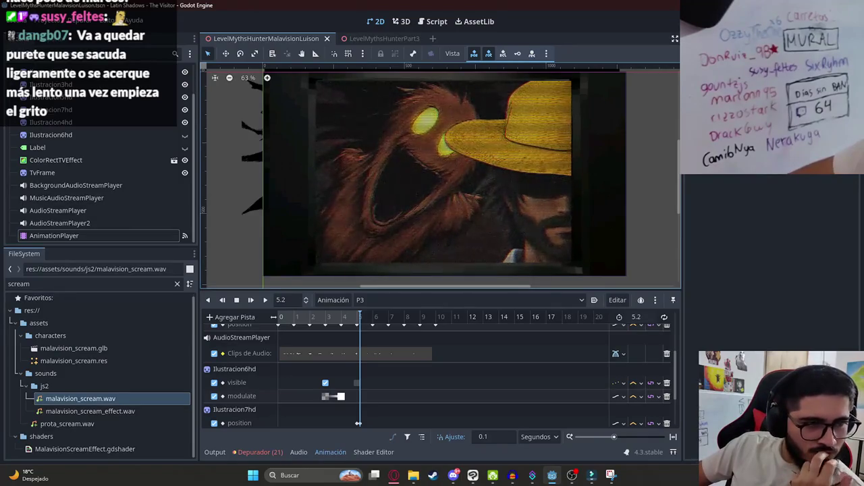
# Step: Box-select the Ilustracion7hd keyframes on the P3 timeline and save the scene
pyautogui.scroll(-2, 356, 382)
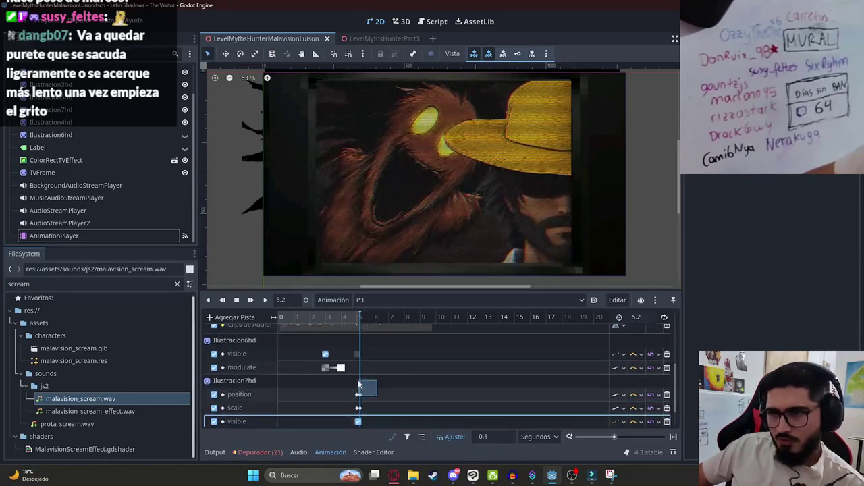
pyautogui.moveTo(313, 344)
pyautogui.mouseDown()
pyautogui.moveTo(385, 397)
pyautogui.moveTo(371, 399)
pyautogui.mouseUp()
pyautogui.moveTo(320, 335); pyautogui.dragTo(358, 422)
pyautogui.scroll(2, 353, 370)
pyautogui.click(350, 359)
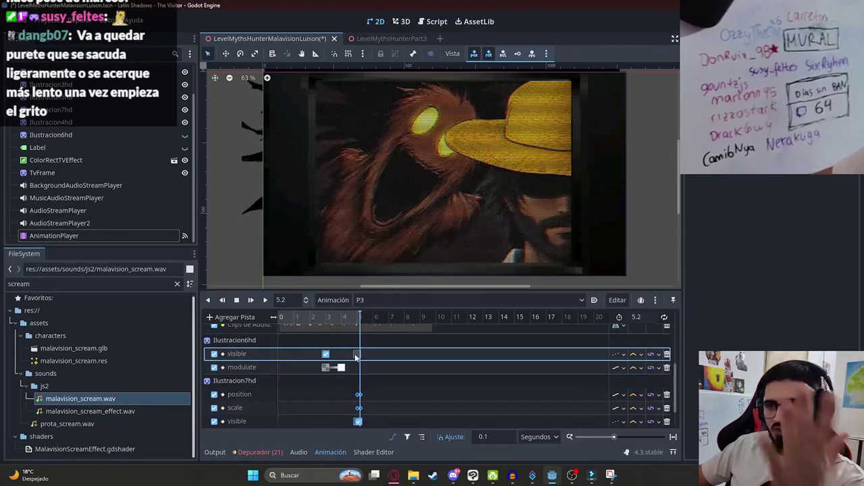
pyautogui.hotkey('ctrl', 's')
# Step: Shift the selected Ilustracion7hd keyframes slightly earlier and replay P3 from the start
pyautogui.scroll(2, 365, 375)
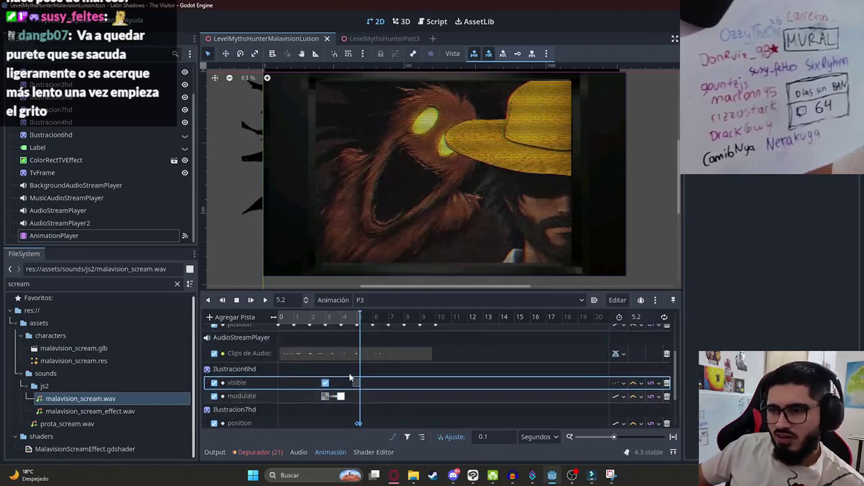
pyautogui.scroll(3, 311, 344)
pyautogui.scroll(-1, 303, 318)
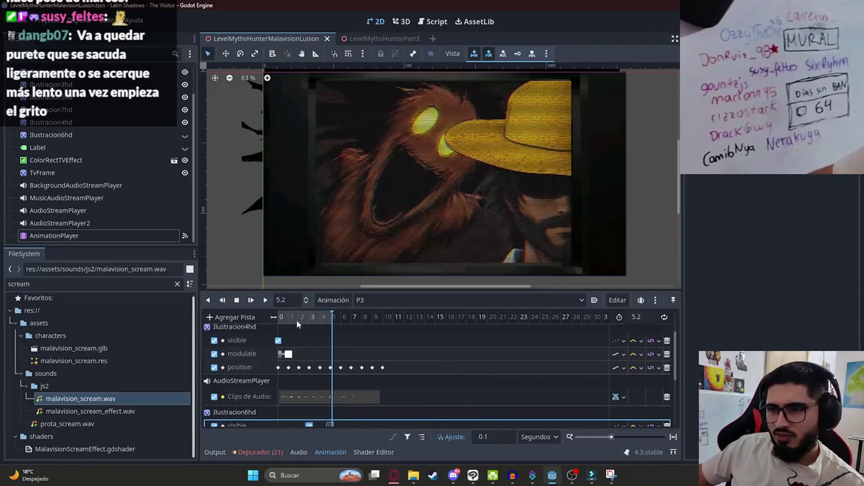
pyautogui.click(296, 320)
pyautogui.scroll(-2, 331, 369)
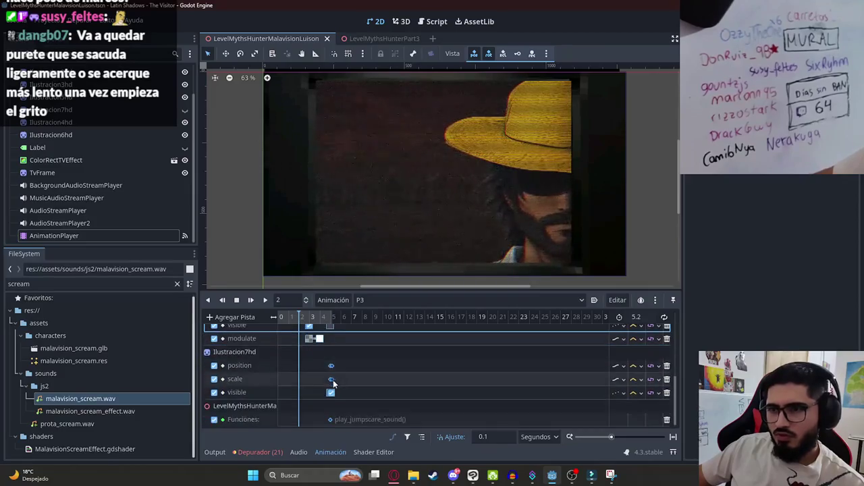
pyautogui.scroll(-1, 336, 386)
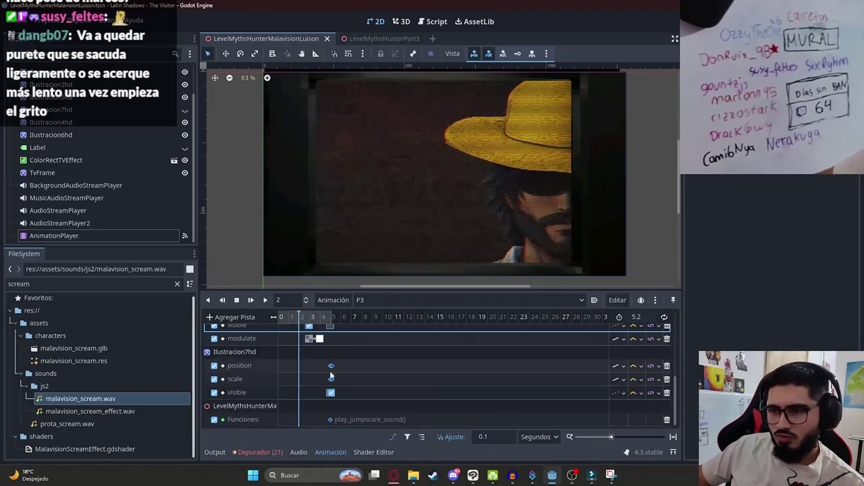
pyautogui.moveTo(308, 368); pyautogui.dragTo(303, 370)
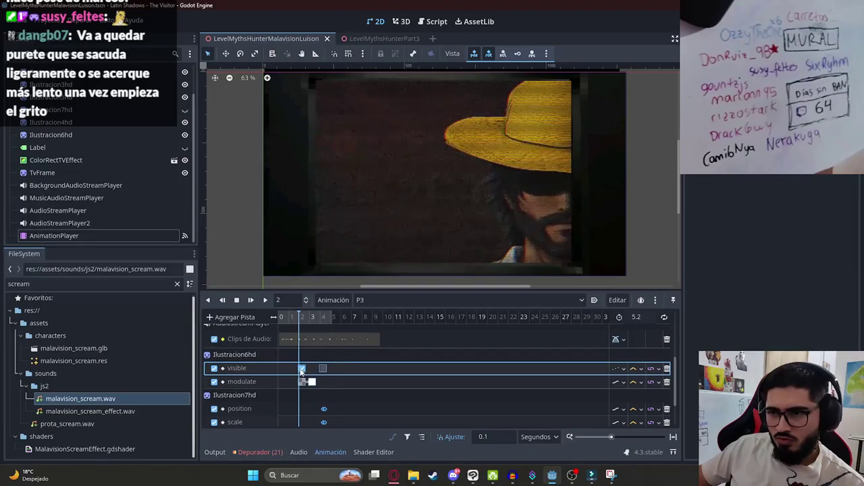
pyautogui.click(223, 299)
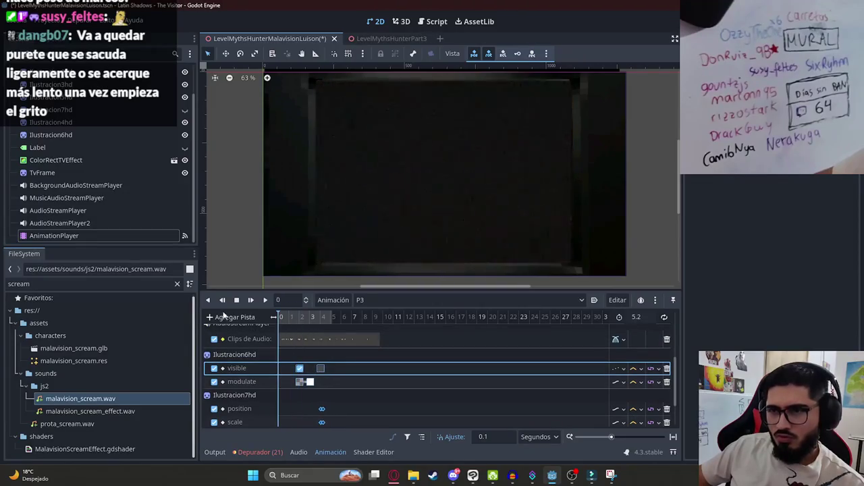
pyautogui.click(264, 299)
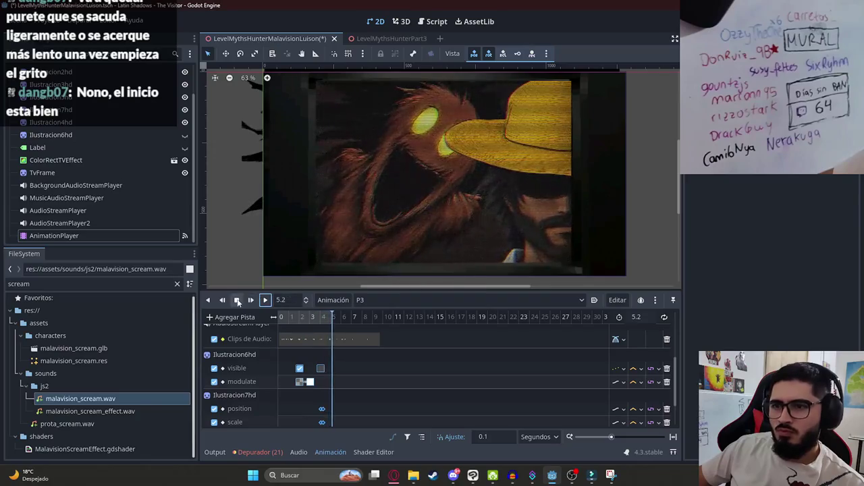
# Step: Scrub P3 between 3.7 and 4.2 s to check the creature's appearance
pyautogui.click(319, 317)
pyautogui.scroll(-3, 376, 369)
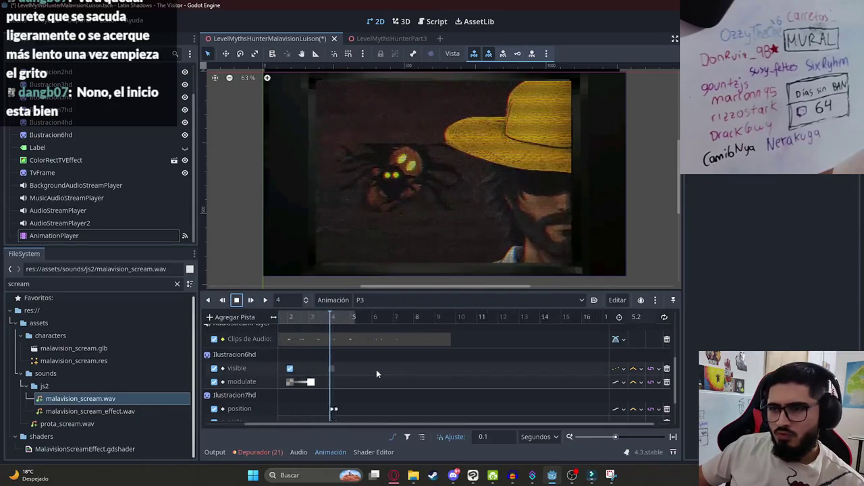
pyautogui.scroll(2, 359, 378)
pyautogui.scroll(-3, 366, 357)
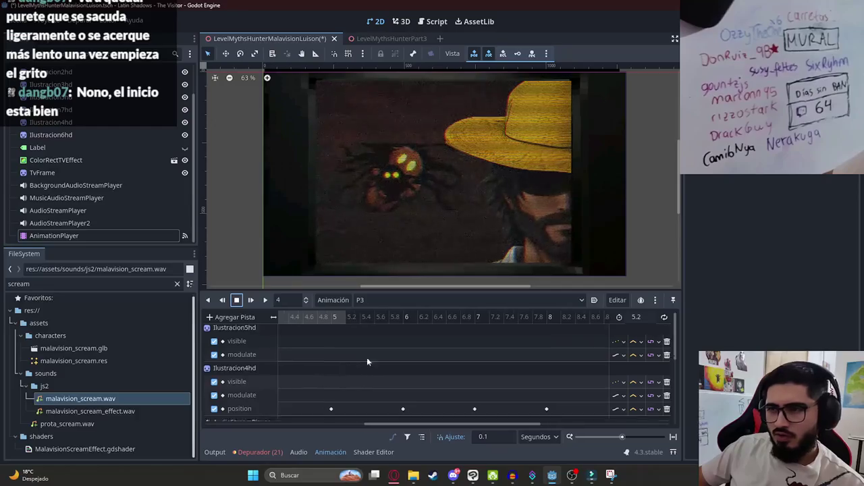
pyautogui.scroll(-5, 449, 368)
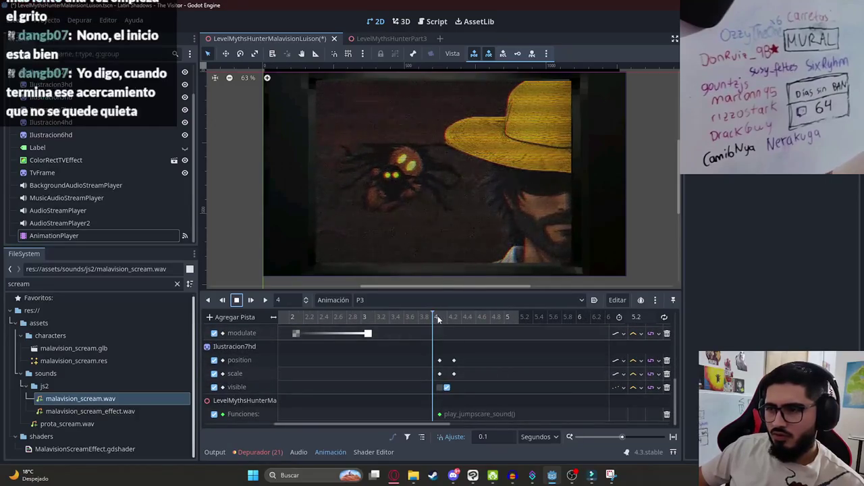
pyautogui.moveTo(415, 318)
pyautogui.mouseDown()
pyautogui.moveTo(341, 315)
pyautogui.moveTo(455, 322)
pyautogui.moveTo(441, 322)
pyautogui.mouseUp()
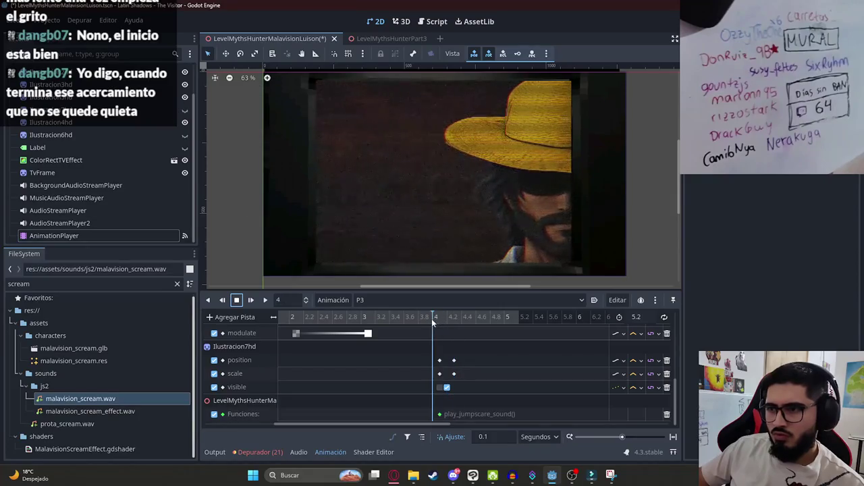
pyautogui.scroll(1, 441, 338)
pyautogui.click(498, 349)
pyautogui.click(412, 317)
pyautogui.moveTo(413, 324); pyautogui.dragTo(449, 326)
pyautogui.click(401, 194)
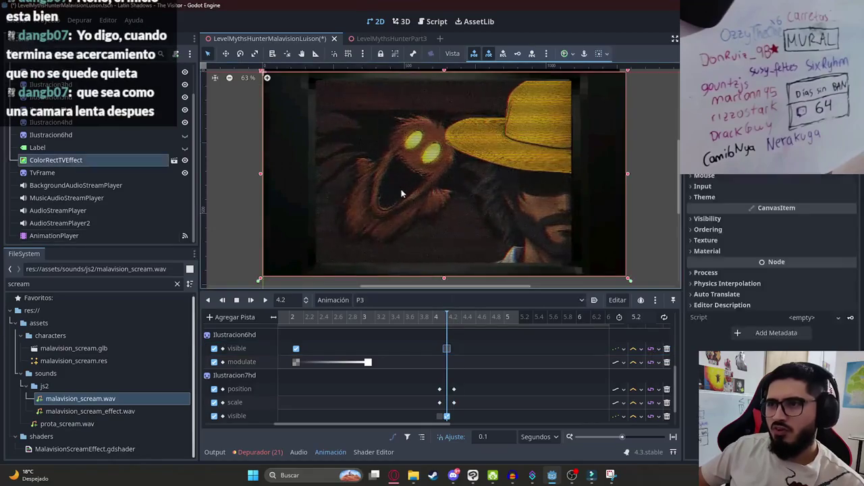
# Step: Hide ColorRectTVEffect and key the creature sprite's nudged position at 4.2 s
pyautogui.click(185, 160)
pyautogui.click(126, 135)
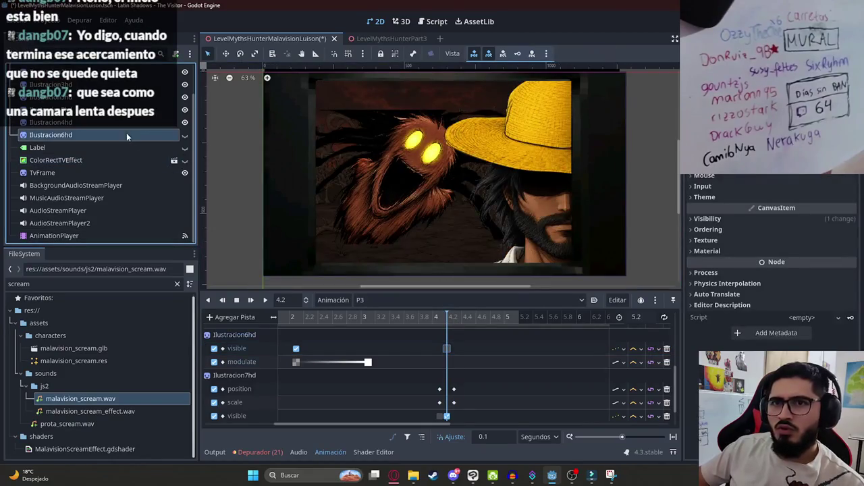
pyautogui.moveTo(414, 155)
pyautogui.mouseDown()
pyautogui.moveTo(423, 166)
pyautogui.moveTo(413, 158)
pyautogui.mouseUp()
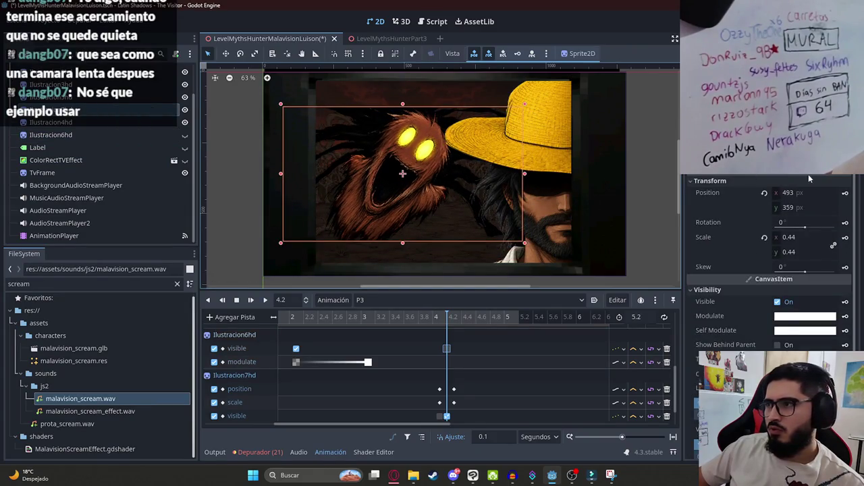
pyautogui.click(846, 194)
# Step: Preview the creature's growth from 4.1 s and save the scene
pyautogui.click(439, 323)
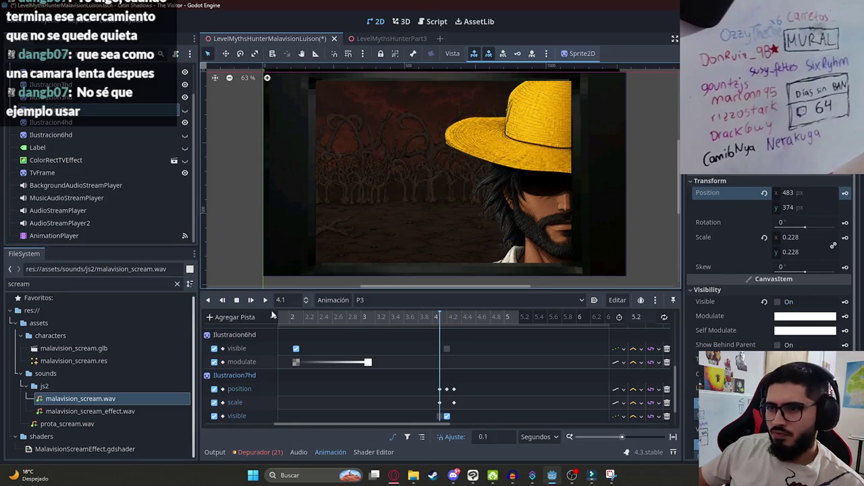
pyautogui.click(265, 300)
pyautogui.moveTo(439, 323)
pyautogui.mouseDown()
pyautogui.moveTo(458, 326)
pyautogui.moveTo(346, 326)
pyautogui.moveTo(358, 323)
pyautogui.mouseUp()
pyautogui.scroll(-2, 345, 326)
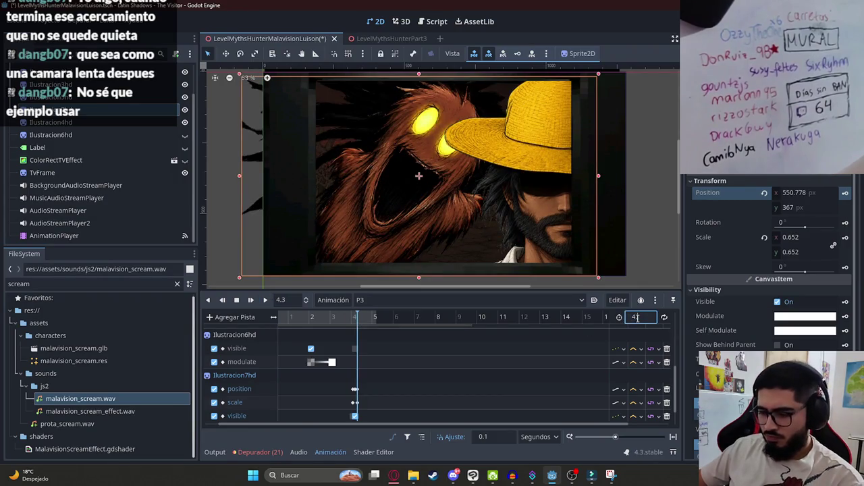
pyautogui.scroll(-2, 358, 399)
pyautogui.hotkey('ctrl', 's')
# Step: Step through 4.0–4.2 s, check the play_jumpscare_sound() call key, and save
pyautogui.click(352, 322)
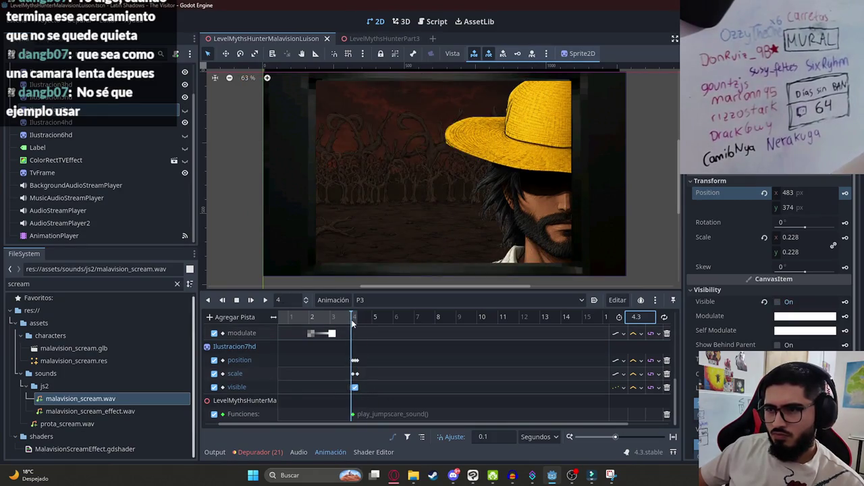
pyautogui.scroll(3, 352, 378)
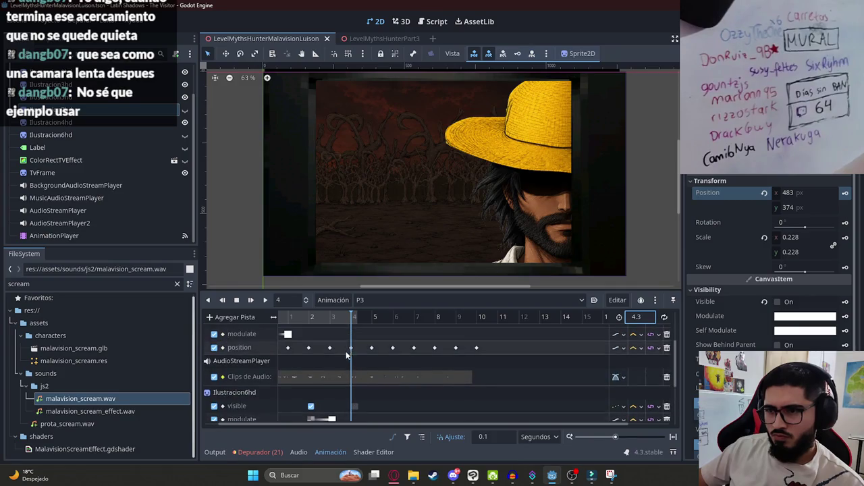
pyautogui.scroll(-2, 350, 349)
pyautogui.click(354, 320)
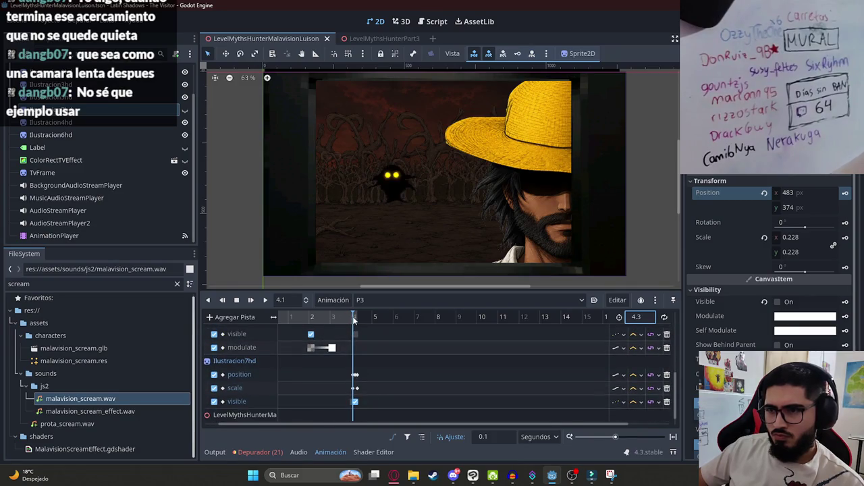
pyautogui.click(355, 320)
pyautogui.scroll(-1, 356, 392)
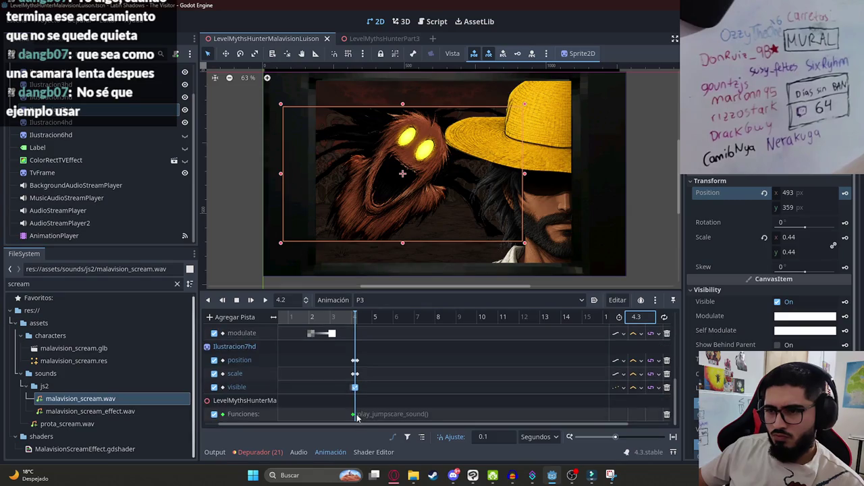
pyautogui.click(357, 415)
pyautogui.click(356, 320)
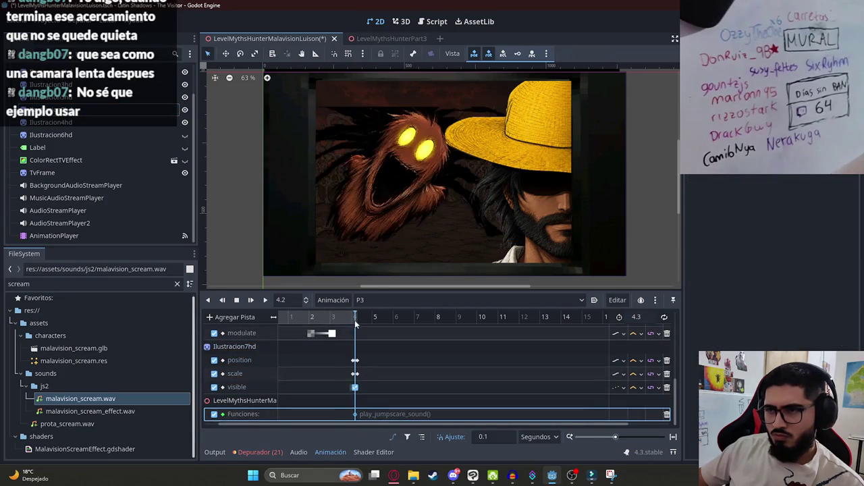
pyautogui.hotkey('ctrl', 's')
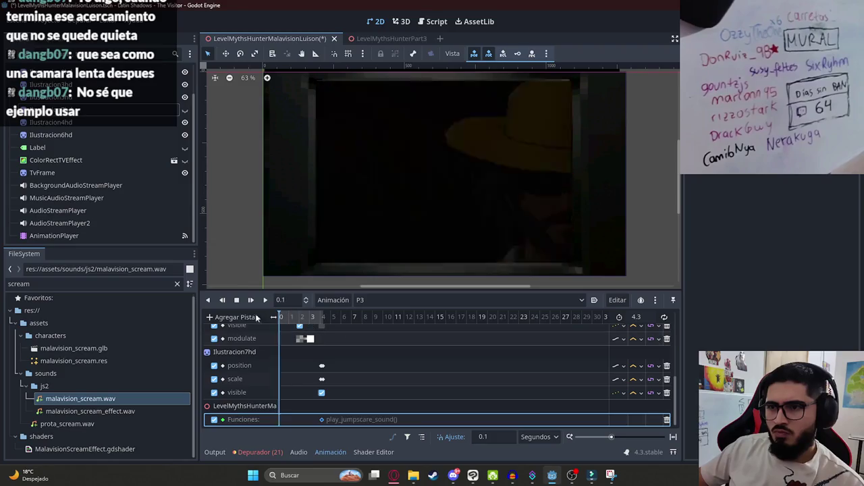
# Step: Create a new empty animation named P4
pyautogui.click(331, 301)
pyautogui.click(336, 314)
pyautogui.write('P4')
pyautogui.press('Return')
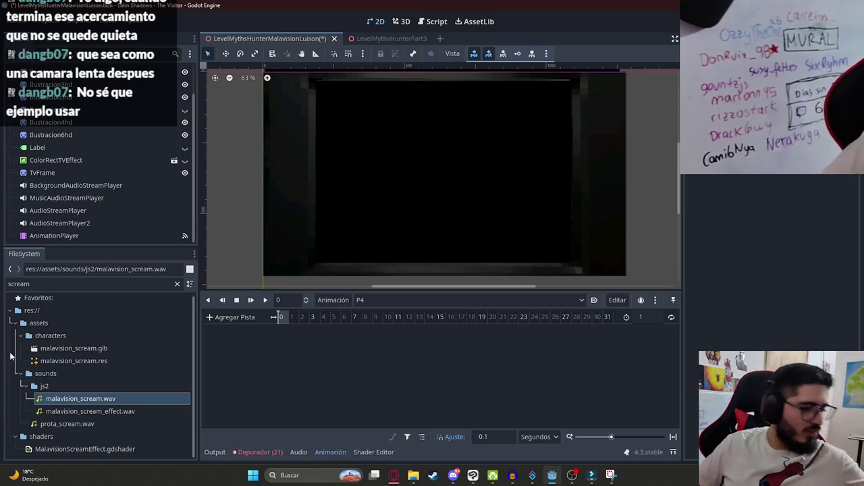
pyautogui.click(394, 475)
pyautogui.click(172, 10)
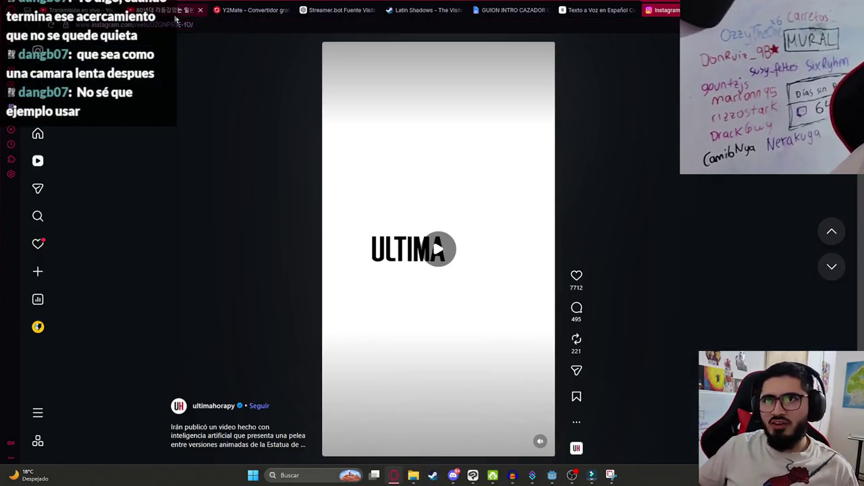
pyautogui.click(393, 475)
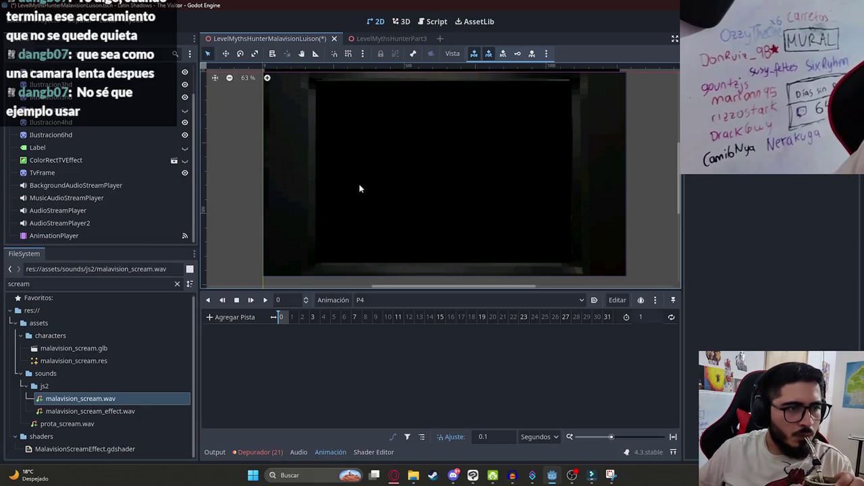
pyautogui.scroll(-1, 432, 159)
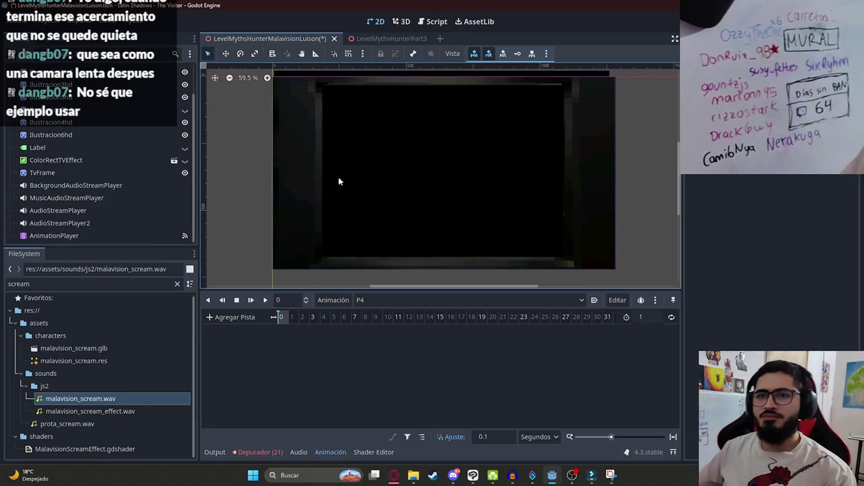
# Step: Filter FileSystem for 'ilustracion', add Ilustracion8HD.png to the scene and reorder its node
pyautogui.doubleClick(63, 284)
pyautogui.write('ilustra')
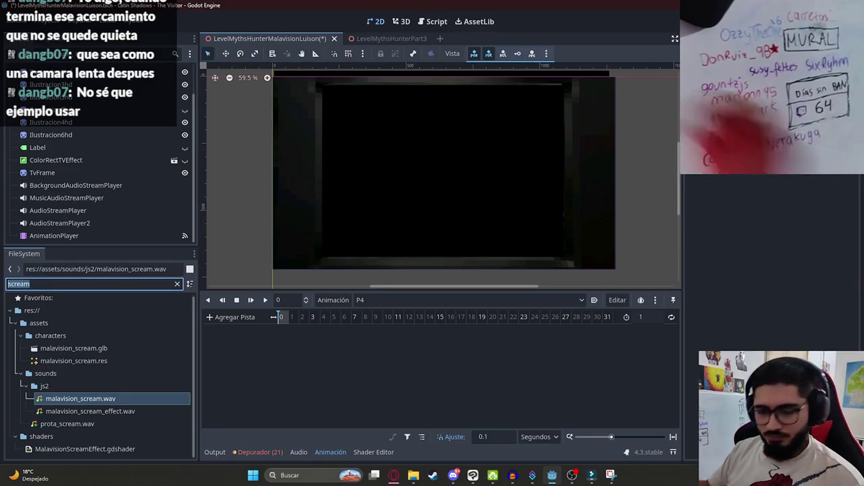
pyautogui.write('cion')
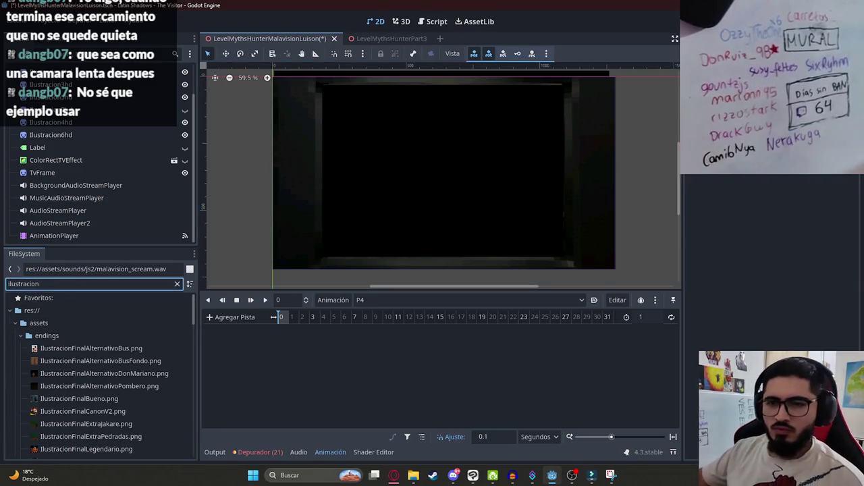
pyautogui.scroll(-5, 98, 393)
pyautogui.scroll(-5, 124, 398)
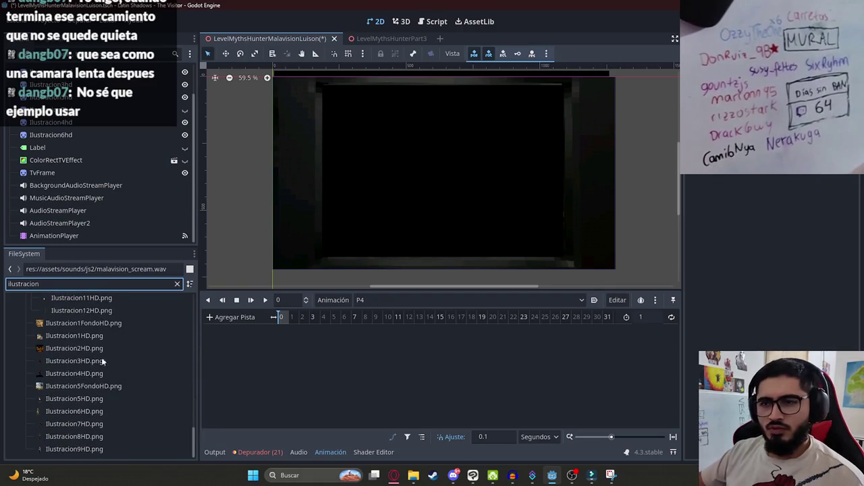
pyautogui.scroll(4, 117, 383)
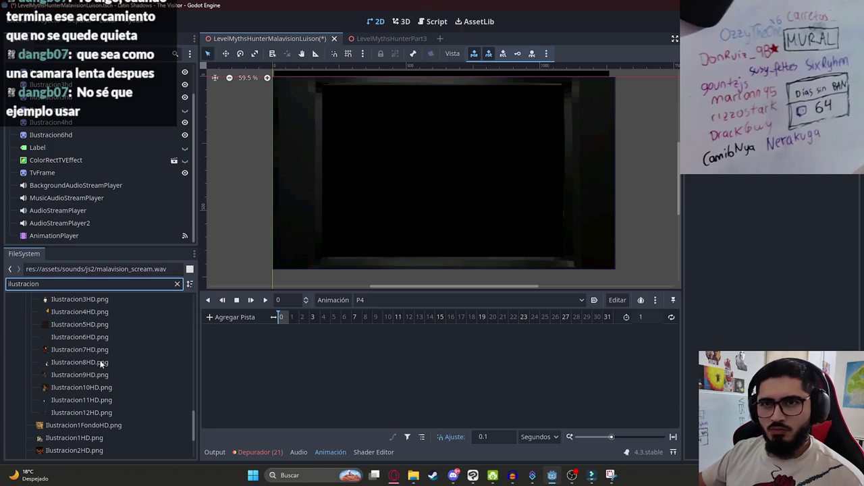
pyautogui.moveTo(101, 363)
pyautogui.moveTo(100, 363); pyautogui.dragTo(385, 146)
pyautogui.moveTo(76, 235); pyautogui.dragTo(74, 134)
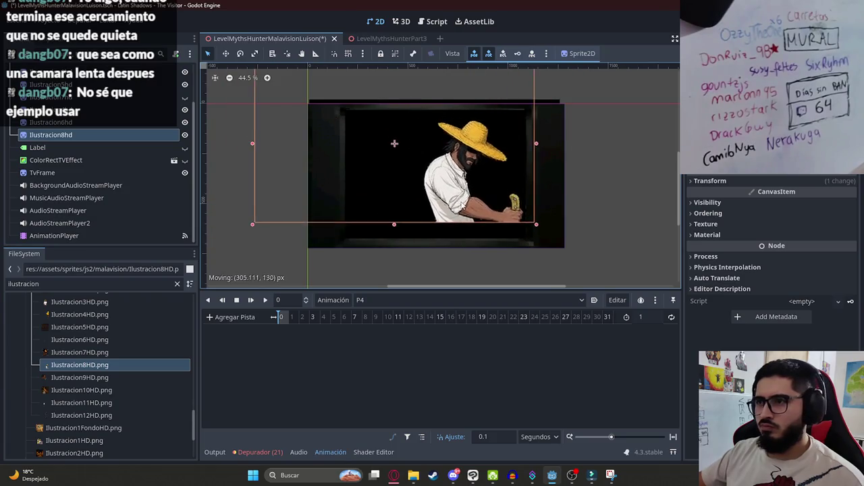
# Step: Place the straw-hat man sprite in the frame's lower right, then add Ilustracion9HD.png
pyautogui.scroll(5, 309, 239)
pyautogui.keyDown('shift'); pyautogui.click(286, 162); pyautogui.keyUp('shift')
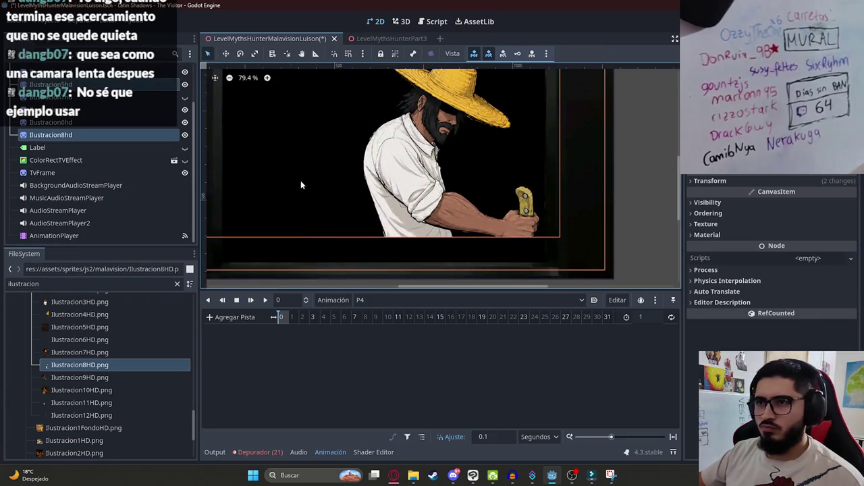
pyautogui.hotkey('ctrl', 'z')
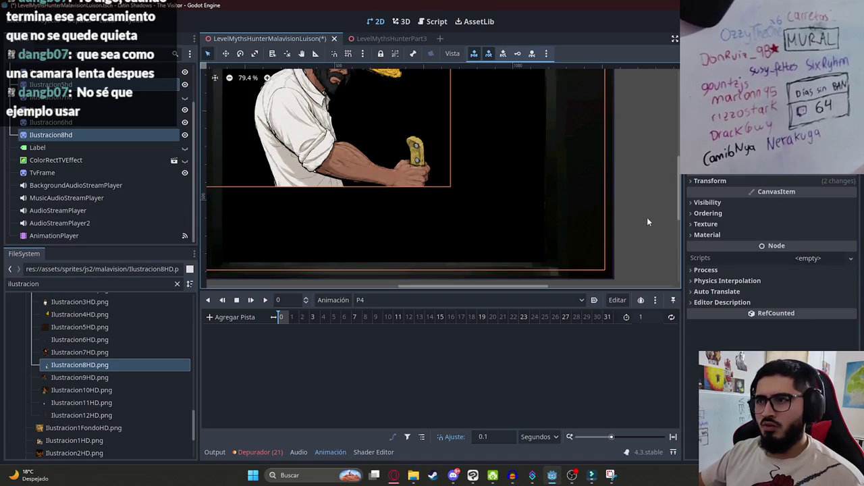
pyautogui.moveTo(349, 158)
pyautogui.mouseDown()
pyautogui.moveTo(331, 230)
pyautogui.moveTo(338, 150)
pyautogui.moveTo(376, 271)
pyautogui.moveTo(370, 264)
pyautogui.mouseUp()
pyautogui.moveTo(437, 237); pyautogui.dragTo(439, 233)
pyautogui.scroll(-3, 439, 223)
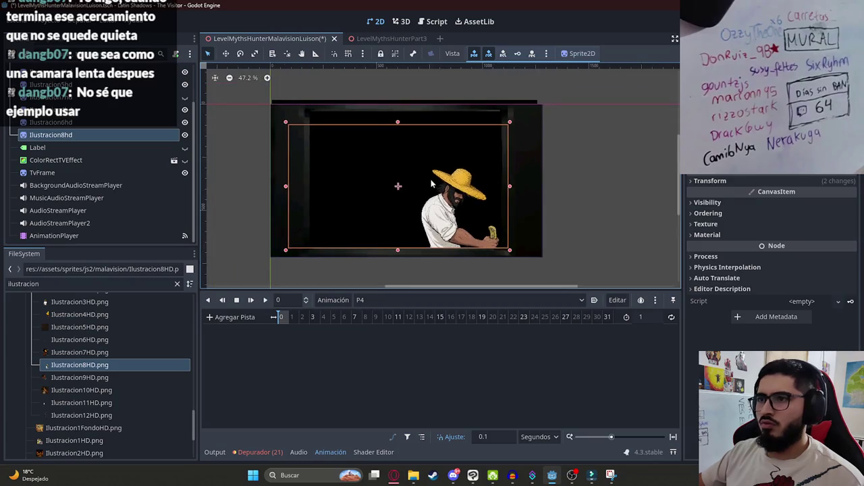
pyautogui.click(616, 175)
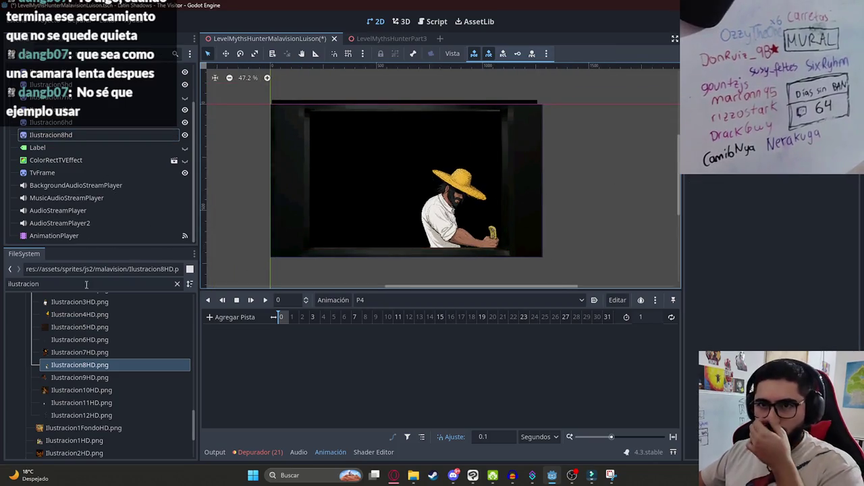
pyautogui.moveTo(101, 377)
pyautogui.mouseDown()
pyautogui.moveTo(261, 252)
pyautogui.moveTo(468, 203)
pyautogui.mouseUp()
# Step: Move Ilustracion9hd above Label, enlarge it and shift it to the frame's left toward the man
pyautogui.moveTo(114, 235)
pyautogui.mouseDown()
pyautogui.moveTo(104, 129)
pyautogui.moveTo(93, 129)
pyautogui.mouseUp()
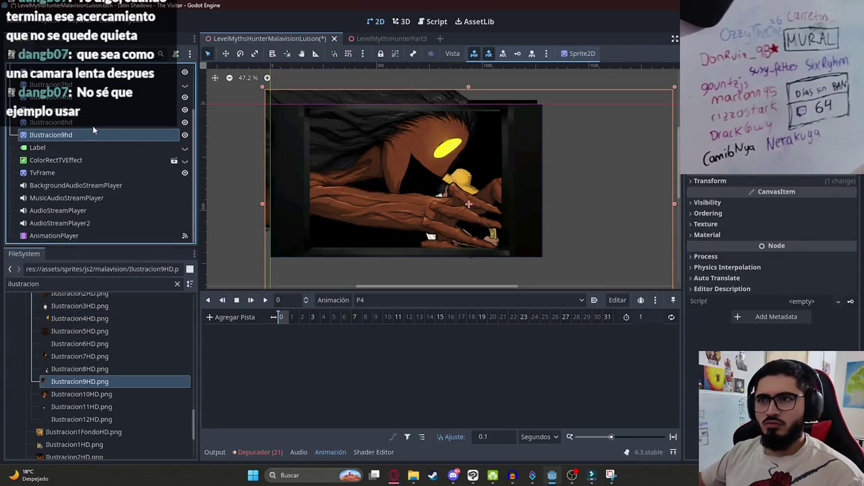
pyautogui.scroll(-2, 357, 203)
pyautogui.scroll(-2, 357, 198)
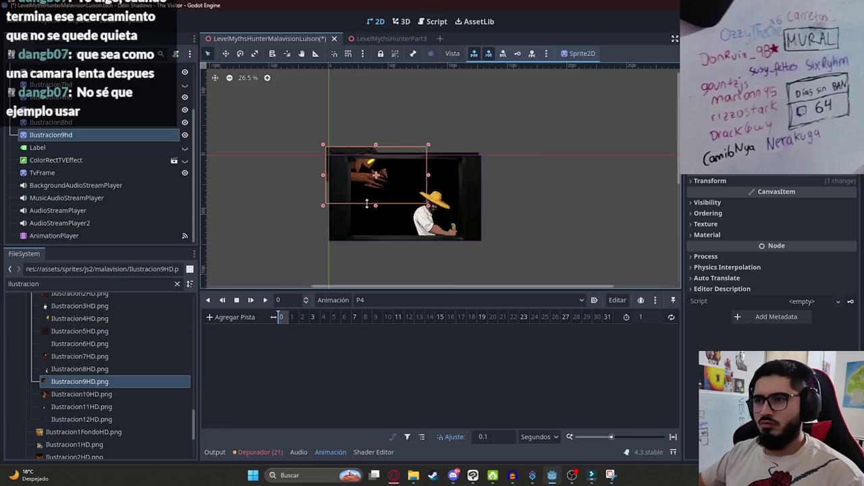
pyautogui.scroll(4, 358, 195)
pyautogui.moveTo(357, 162)
pyautogui.mouseDown()
pyautogui.moveTo(401, 207)
pyautogui.moveTo(402, 181)
pyautogui.moveTo(414, 184)
pyautogui.mouseUp()
pyautogui.moveTo(445, 237); pyautogui.dragTo(458, 284)
pyautogui.moveTo(450, 211)
pyautogui.mouseDown()
pyautogui.moveTo(290, 174)
pyautogui.moveTo(236, 183)
pyautogui.moveTo(402, 197)
pyautogui.moveTo(270, 194)
pyautogui.moveTo(417, 201)
pyautogui.moveTo(236, 176)
pyautogui.moveTo(317, 199)
pyautogui.mouseUp()
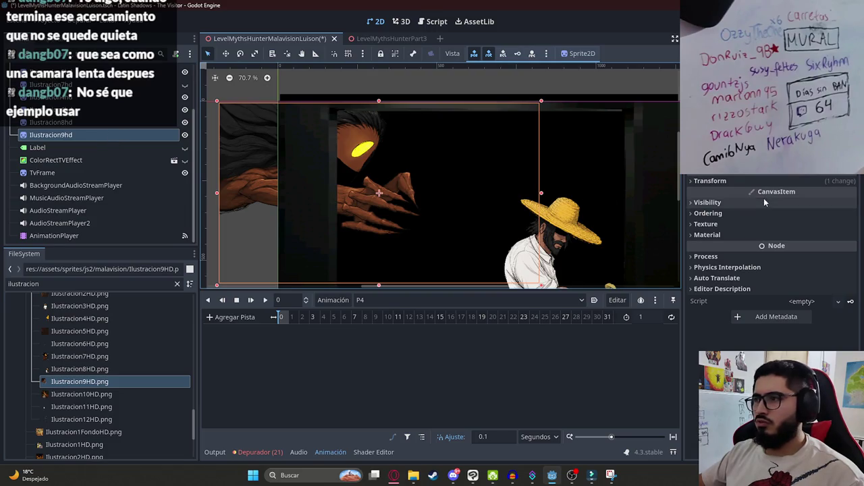
pyautogui.click(99, 124)
# Step: Key Ilustracion8hd's Visible property at 0 s and set P4's length to 10 seconds
pyautogui.click(707, 203)
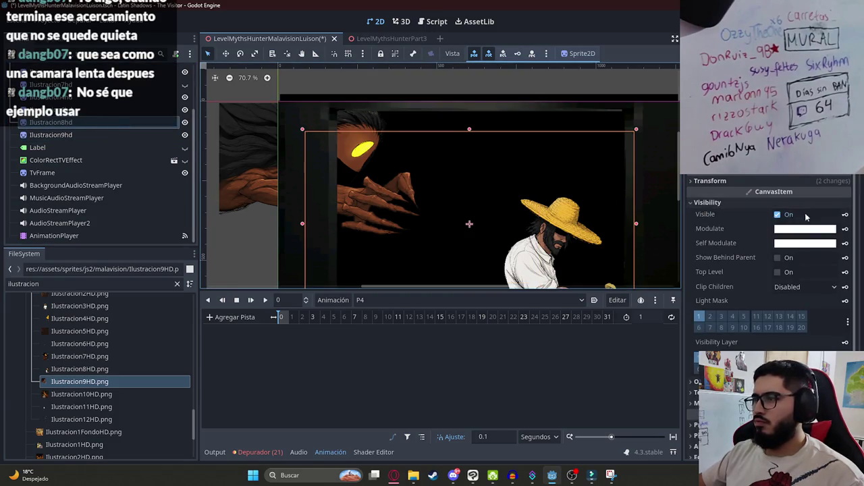
pyautogui.click(794, 215)
pyautogui.click(845, 214)
pyautogui.press('Return')
pyautogui.click(778, 214)
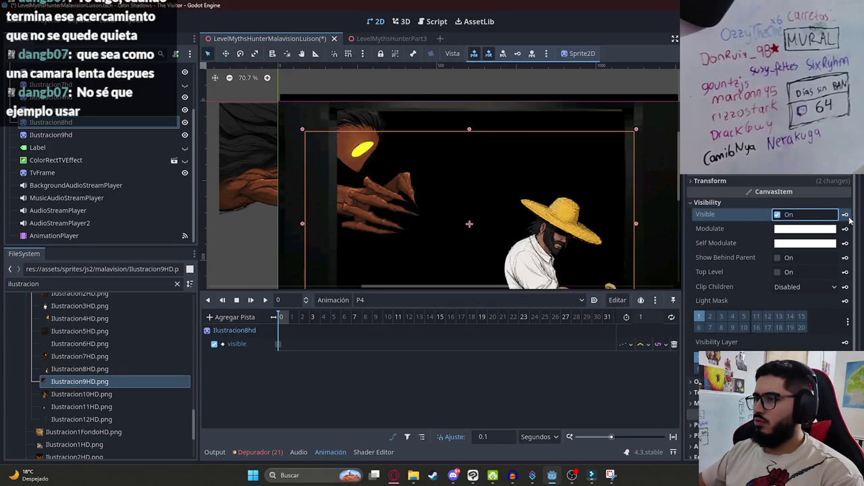
pyautogui.click(655, 318)
pyautogui.write('0')
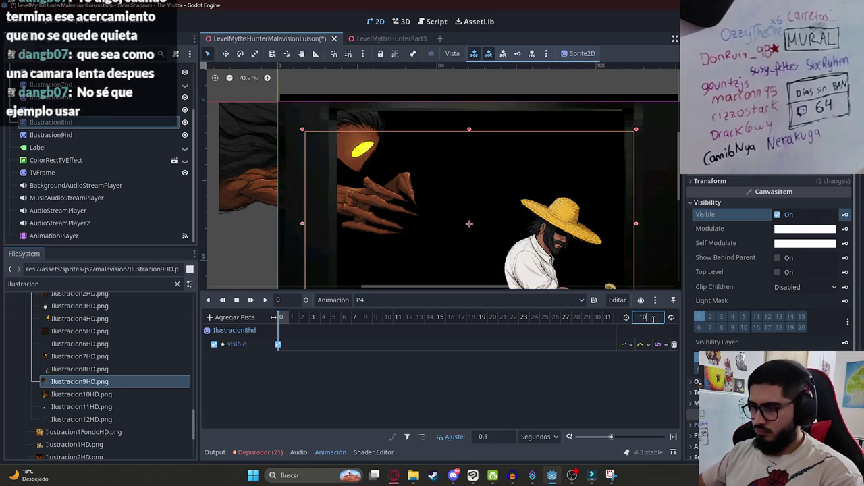
pyautogui.press('Return')
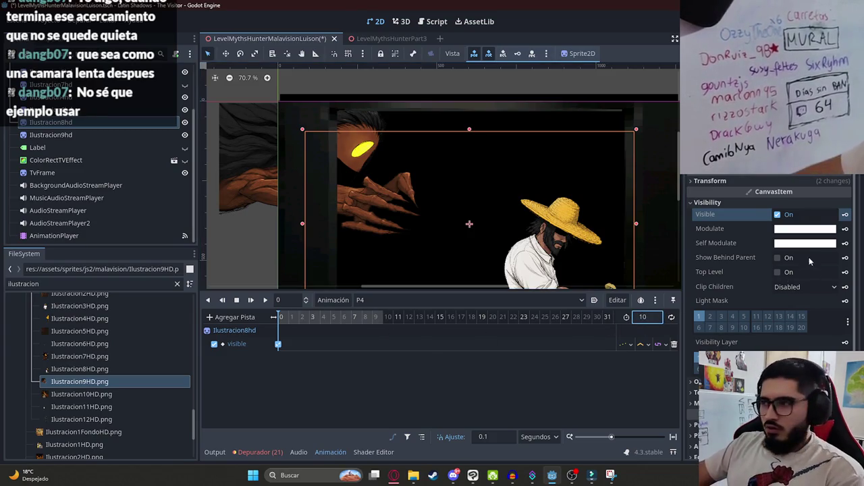
# Step: Key Ilustracion8hd's Modulate, Position and Scale at 0 s
pyautogui.click(845, 230)
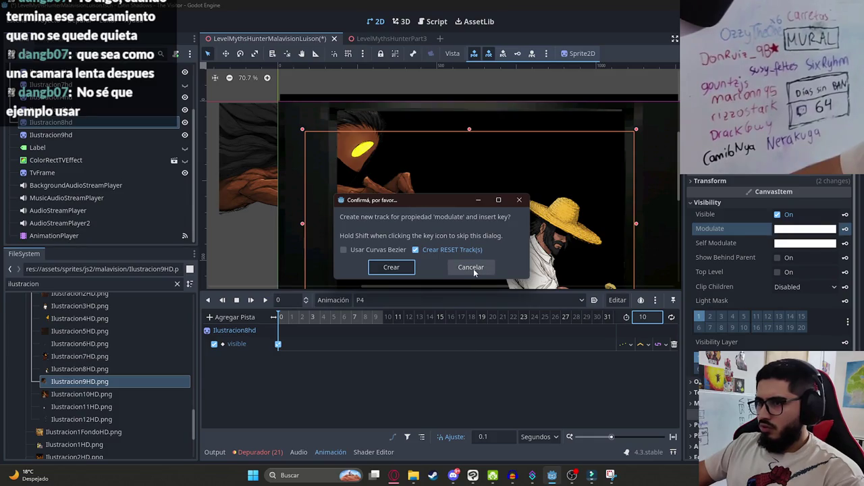
pyautogui.click(472, 267)
pyautogui.click(845, 231)
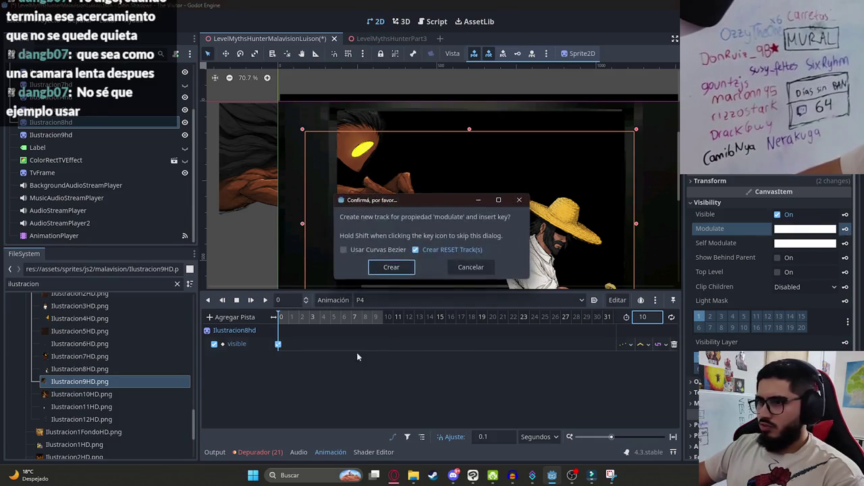
pyautogui.press('Return')
pyautogui.scroll(-4, 399, 231)
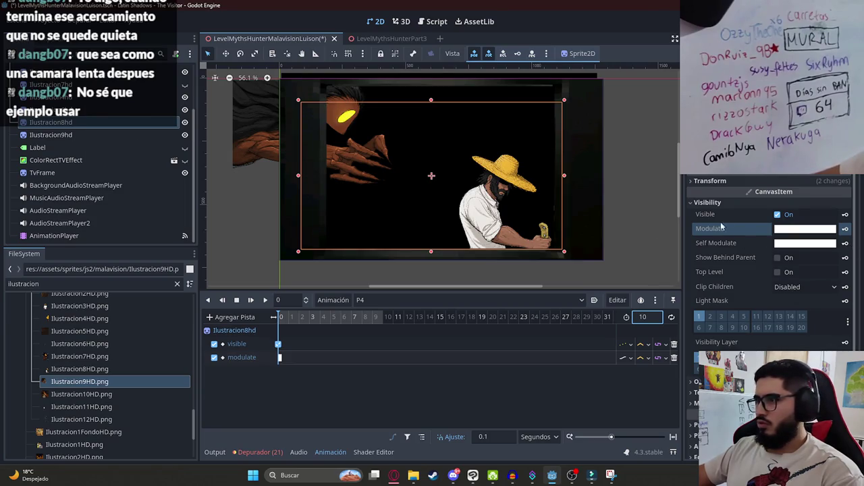
pyautogui.click(743, 181)
pyautogui.click(844, 193)
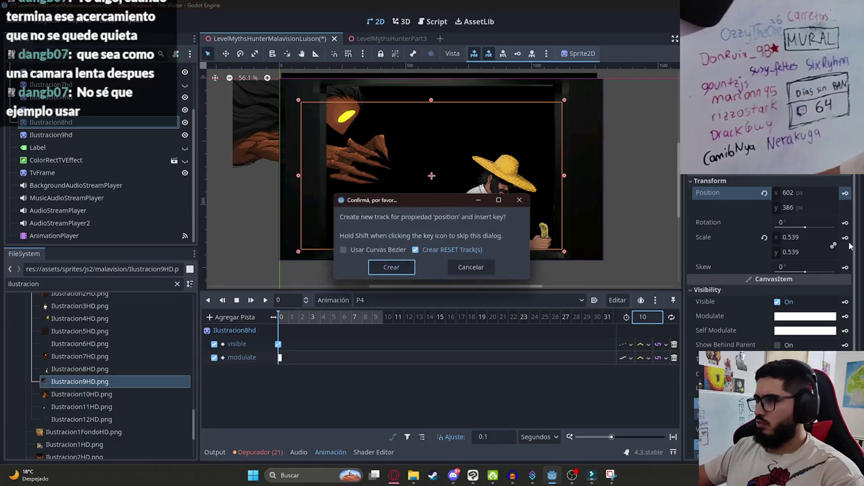
pyautogui.click(390, 266)
pyautogui.click(844, 237)
pyautogui.click(390, 266)
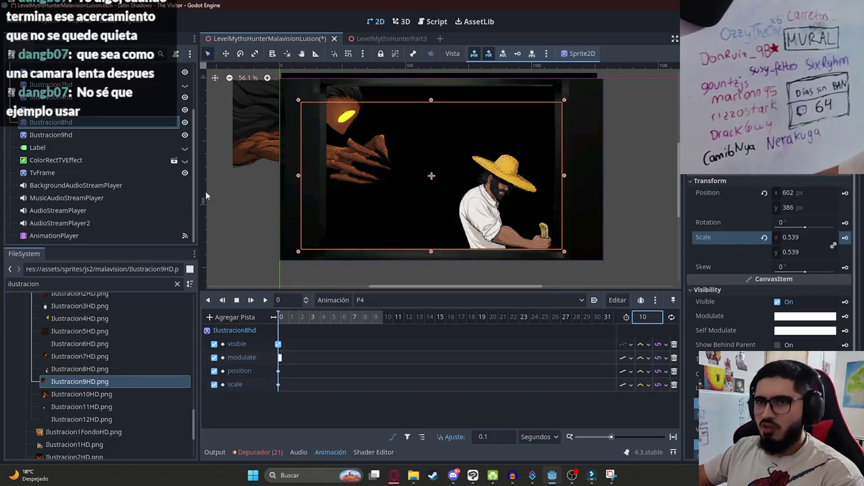
pyautogui.click(79, 137)
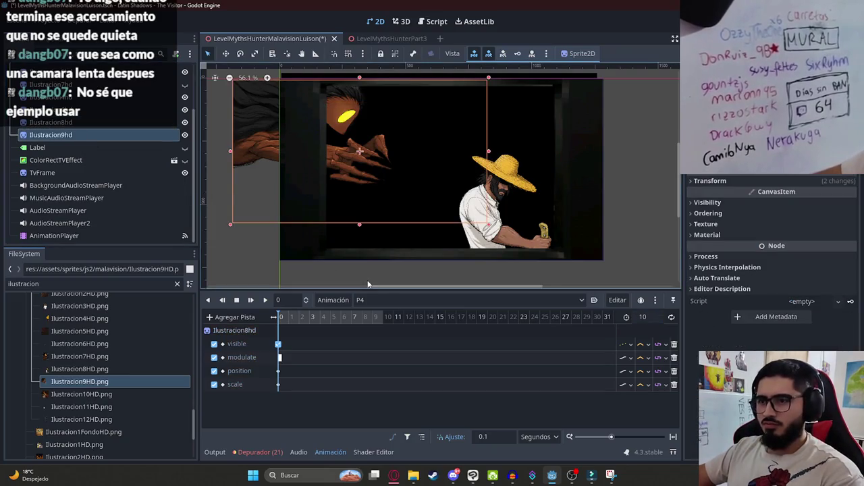
# Step: Key Ilustracion9hd's Visible property at 0 s in P4
pyautogui.click(711, 181)
pyautogui.click(710, 181)
pyautogui.click(708, 202)
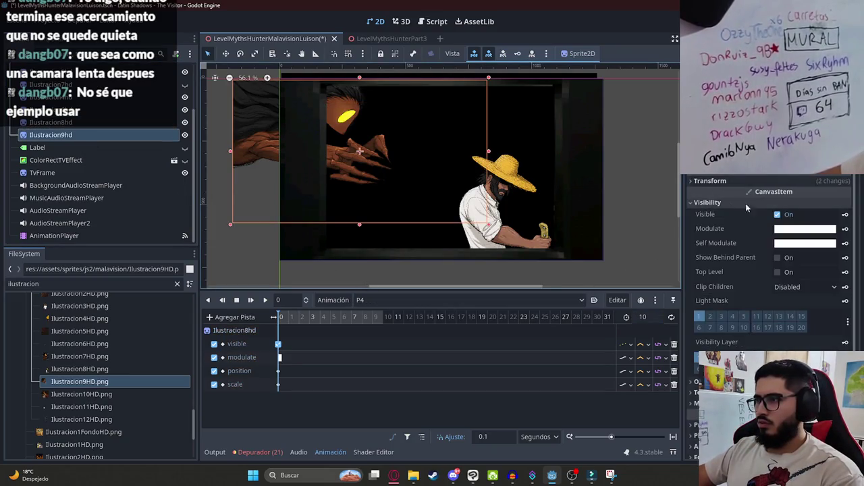
pyautogui.click(777, 215)
pyautogui.click(845, 214)
pyautogui.click(387, 266)
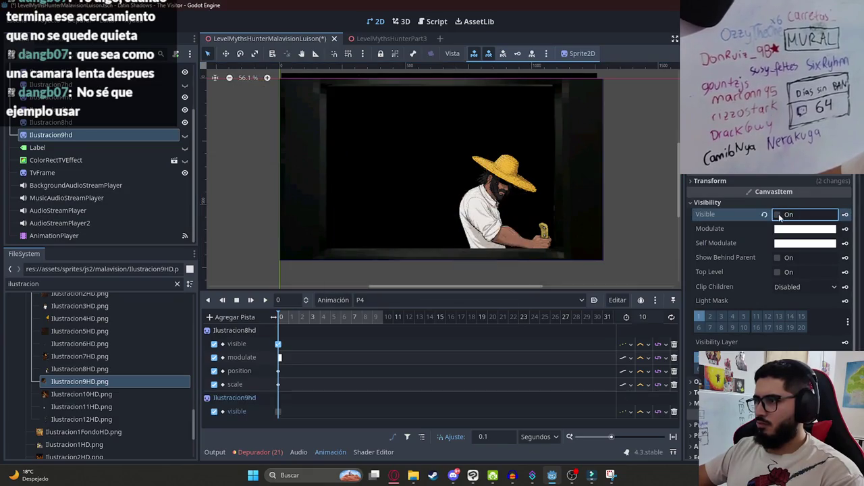
pyautogui.click(837, 215)
pyautogui.click(844, 215)
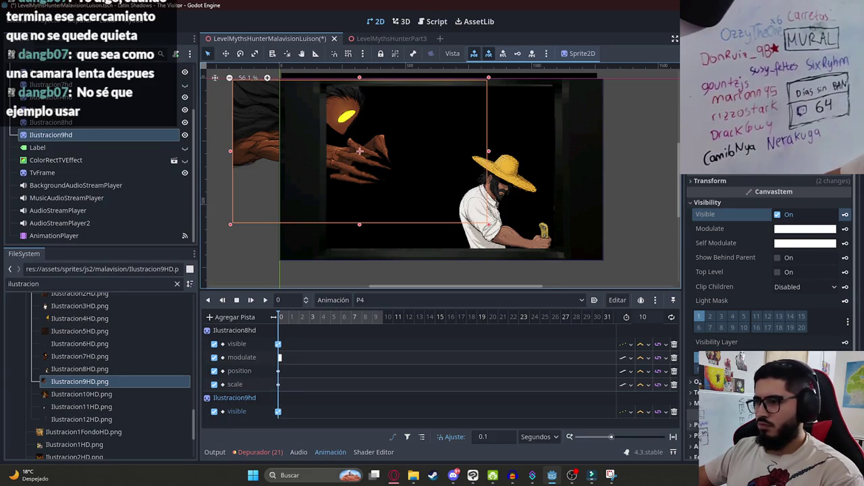
# Step: Key Ilustracion9hd's position and scale, sliding it from 318,289 at 0 s to 633,309 at 1 s
pyautogui.click(715, 181)
pyautogui.click(844, 236)
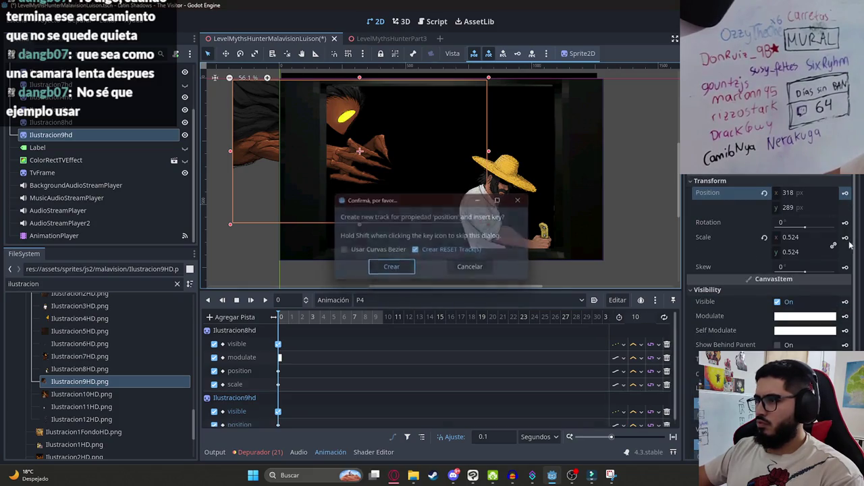
pyautogui.press('Return')
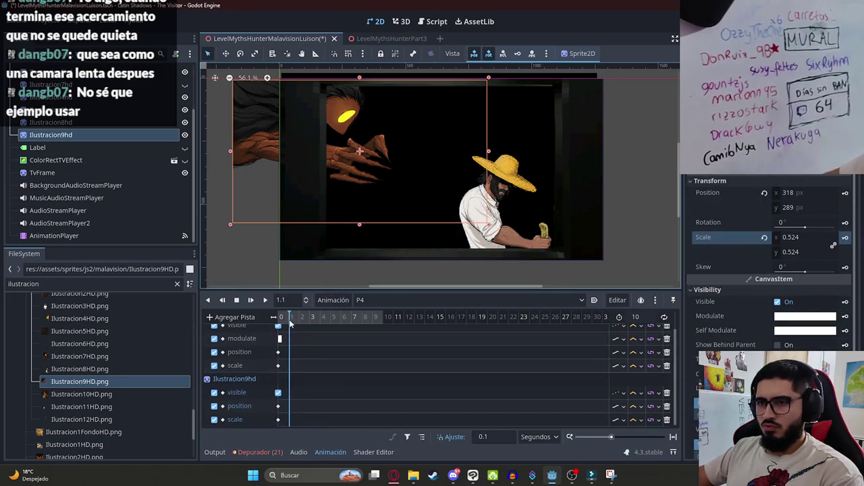
pyautogui.moveTo(357, 166)
pyautogui.mouseDown()
pyautogui.moveTo(395, 172)
pyautogui.moveTo(233, 113)
pyautogui.moveTo(304, 121)
pyautogui.moveTo(320, 113)
pyautogui.mouseUp()
pyautogui.click(845, 192)
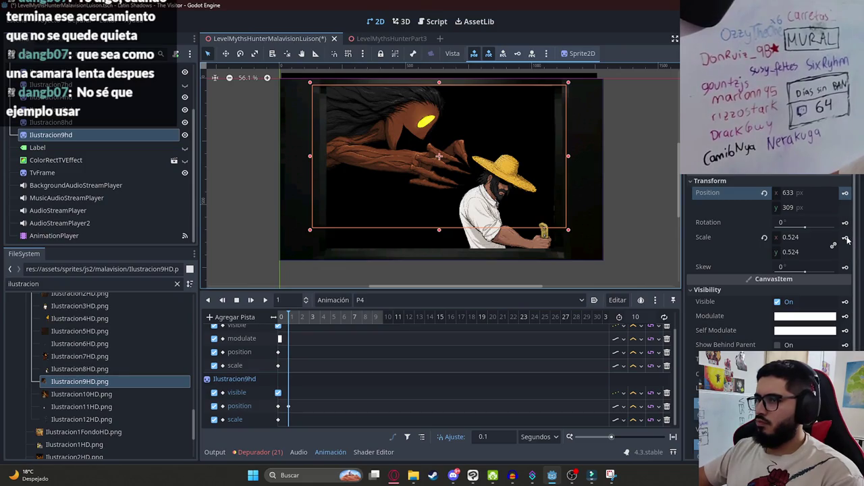
pyautogui.click(846, 240)
# Step: Preview the P4 animation from the start
pyautogui.click(264, 299)
pyautogui.click(263, 304)
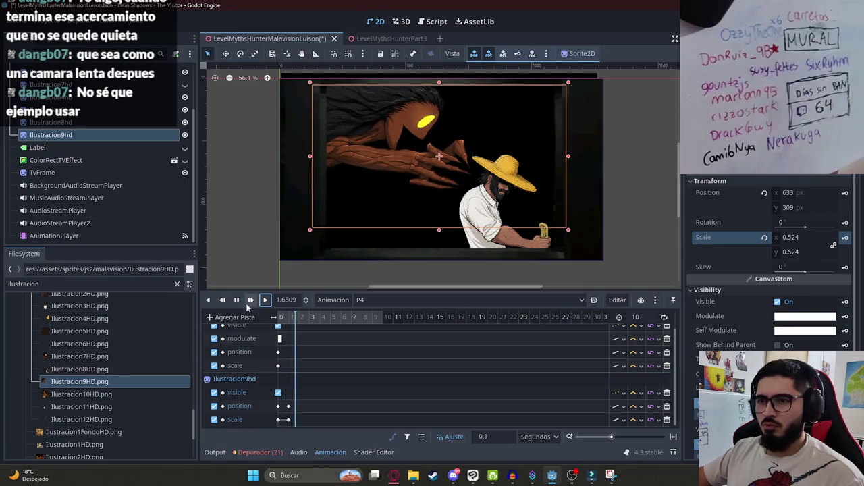
pyautogui.click(237, 300)
pyautogui.keyDown('ctrl'); pyautogui.scroll(3, 305, 373); pyautogui.keyUp('ctrl')
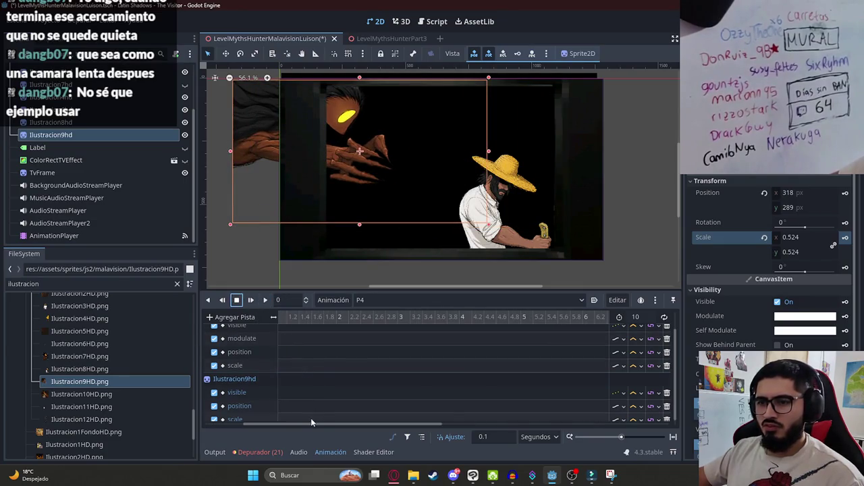
pyautogui.moveTo(311, 422); pyautogui.dragTo(222, 424)
pyautogui.scroll(-1, 381, 366)
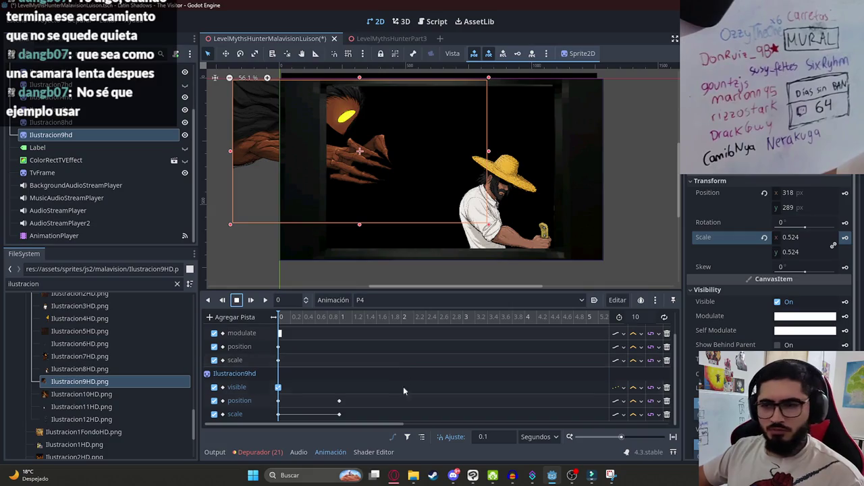
pyautogui.click(334, 389)
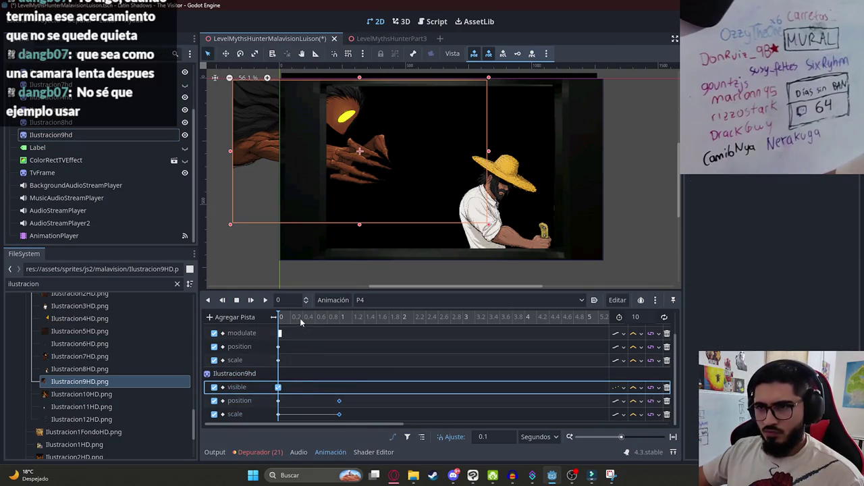
pyautogui.click(302, 318)
pyautogui.moveTo(358, 420)
pyautogui.mouseDown()
pyautogui.moveTo(331, 395)
pyautogui.moveTo(302, 403)
pyautogui.mouseUp()
pyautogui.moveTo(282, 318); pyautogui.dragTo(242, 320)
pyautogui.click(266, 301)
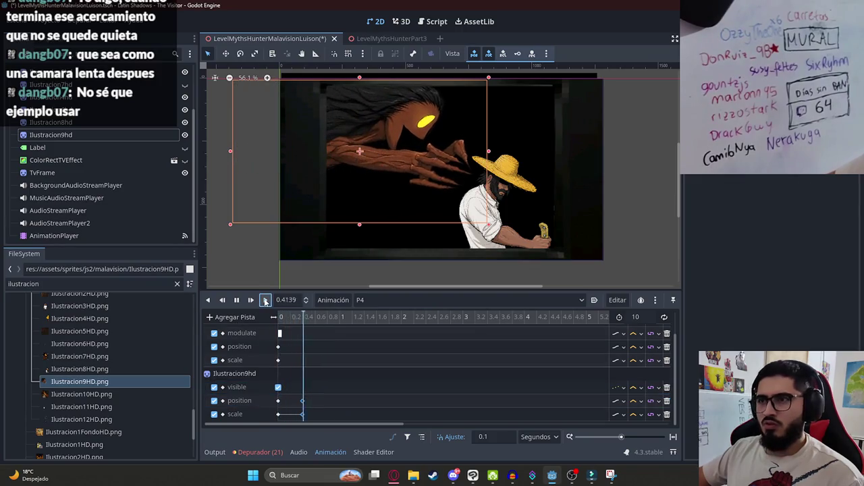
pyautogui.click(238, 300)
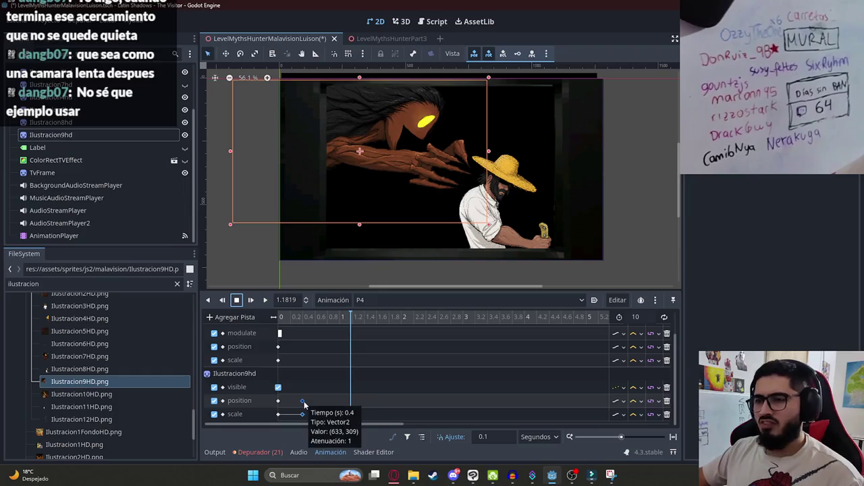
pyautogui.moveTo(304, 402); pyautogui.dragTo(340, 401)
pyautogui.click(265, 300)
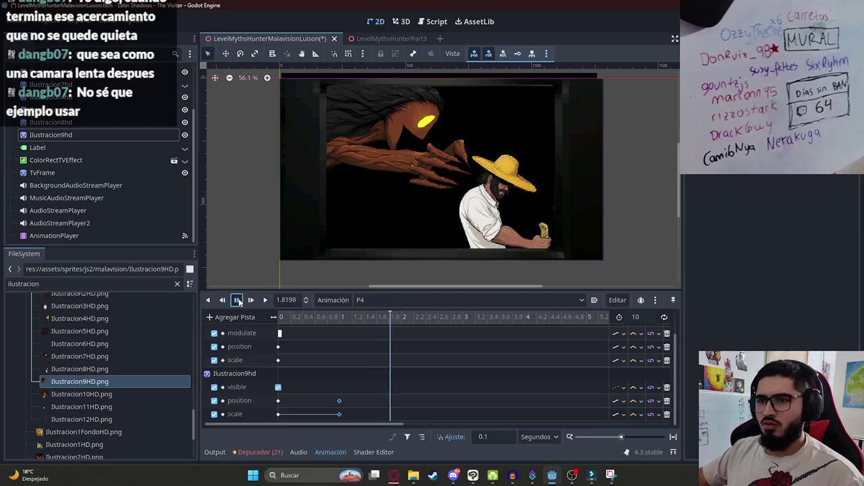
pyautogui.click(236, 300)
pyautogui.click(283, 316)
pyautogui.moveTo(283, 316); pyautogui.dragTo(279, 316)
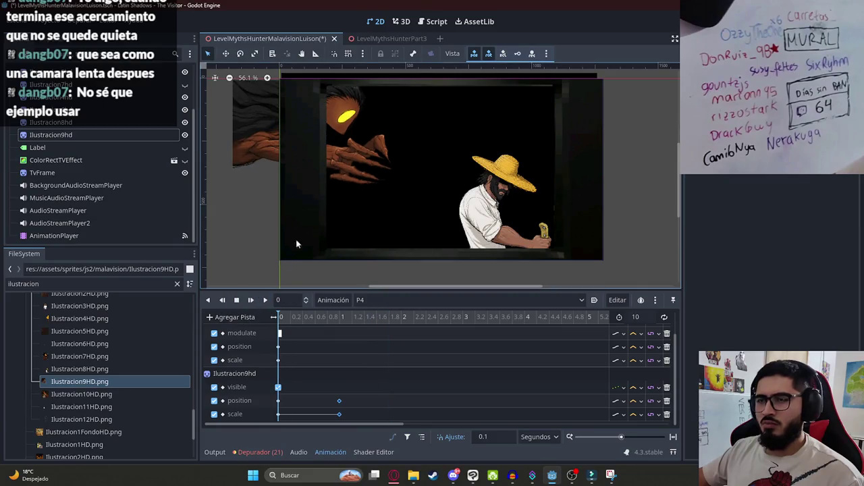
pyautogui.click(254, 135)
pyautogui.scroll(2, 397, 134)
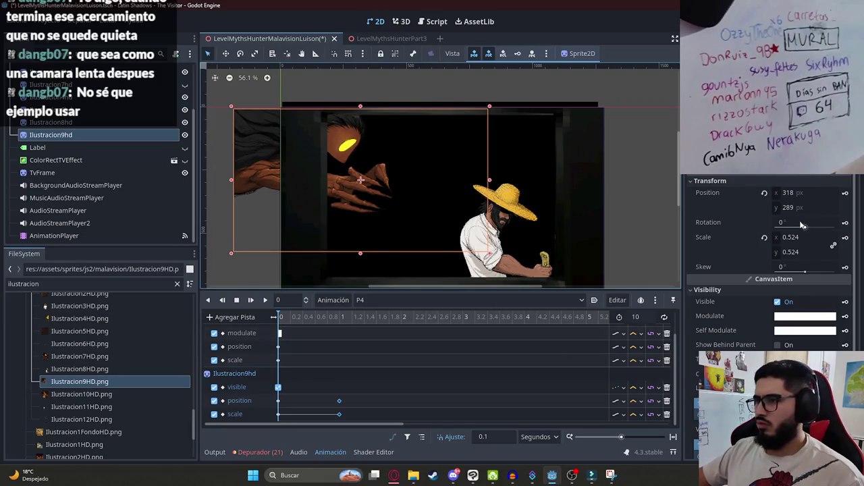
# Step: Add a rotation track for Ilustracion9hd and, at 1 s, tilt it about 9.4° and nudge it
pyautogui.click(844, 222)
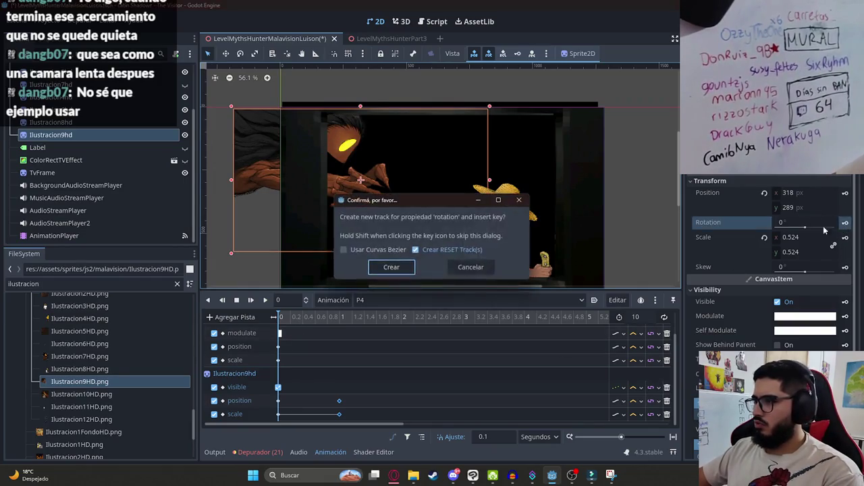
pyautogui.click(389, 266)
pyautogui.moveTo(329, 319); pyautogui.dragTo(341, 326)
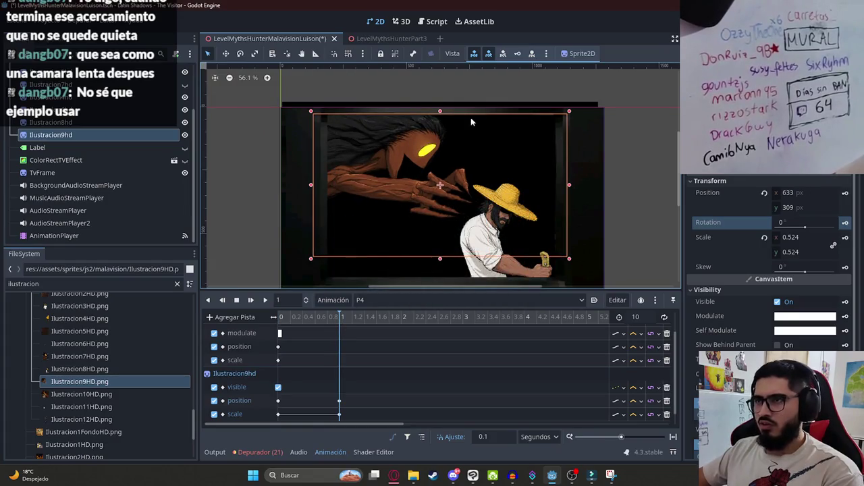
pyautogui.click(241, 54)
pyautogui.moveTo(362, 72); pyautogui.dragTo(389, 76)
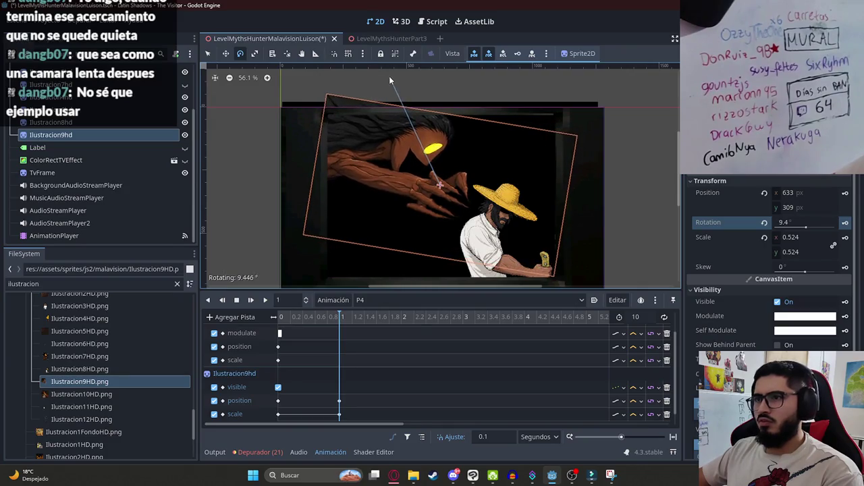
pyautogui.click(225, 54)
pyautogui.moveTo(411, 153)
pyautogui.mouseDown()
pyautogui.moveTo(398, 156)
pyautogui.moveTo(409, 164)
pyautogui.mouseUp()
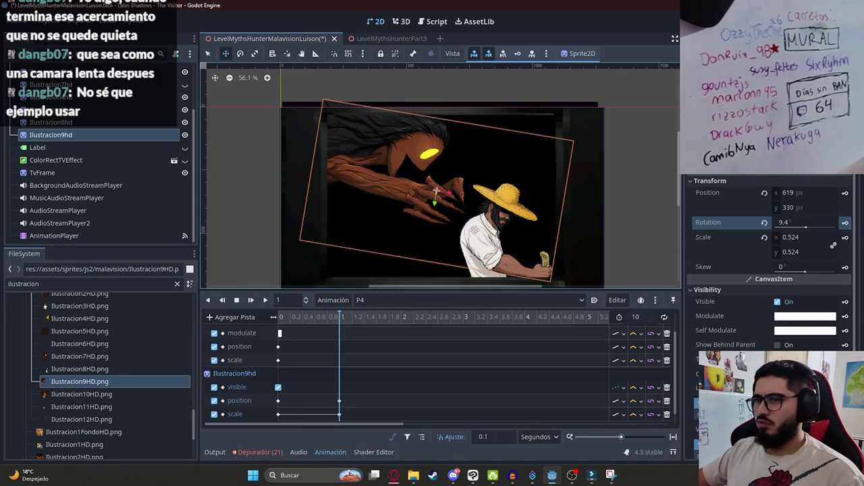
# Step: Scale the creature to 0.59 at 579,331 and key its position, scale and rotation at 1 s
pyautogui.click(208, 53)
pyautogui.scroll(-1, 427, 170)
pyautogui.moveTo(532, 264); pyautogui.dragTo(532, 263)
pyautogui.moveTo(441, 204); pyautogui.dragTo(405, 185)
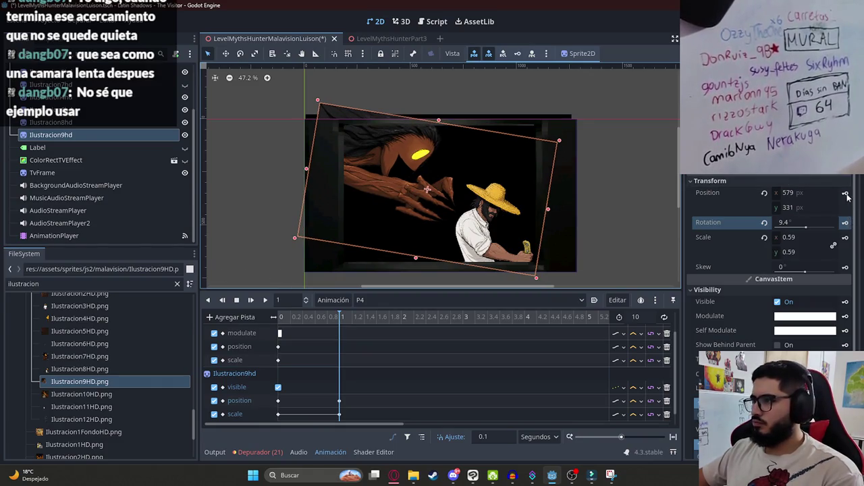
pyautogui.click(846, 194)
pyautogui.click(846, 237)
pyautogui.click(846, 223)
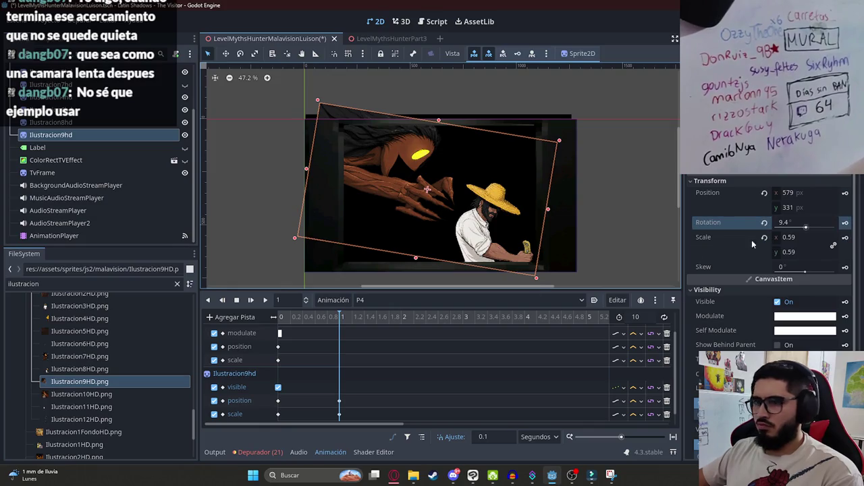
# Step: Scrub P4 from 0 s to review the creature's new tilt
pyautogui.click(279, 317)
pyautogui.moveTo(295, 319); pyautogui.dragTo(342, 317)
pyautogui.click(220, 241)
pyautogui.scroll(1, 220, 241)
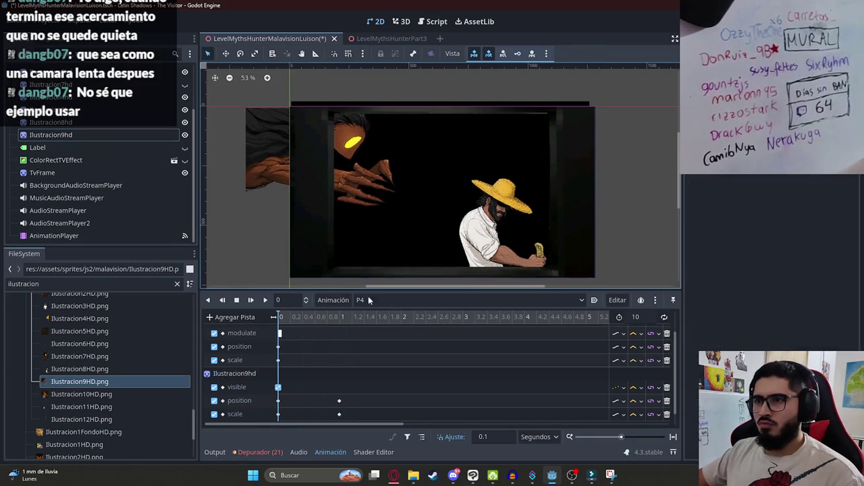
# Step: Play P4 and scrub through the creature's approach around 0.4 s
pyautogui.click(265, 299)
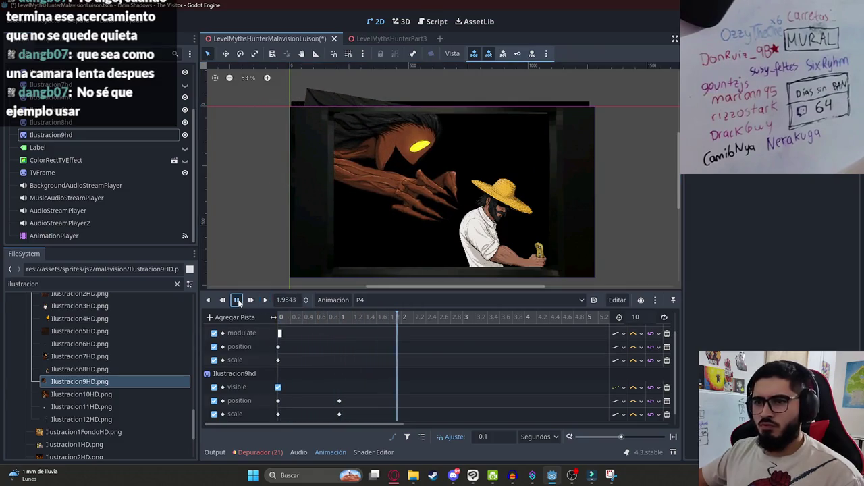
pyautogui.click(236, 300)
pyautogui.click(303, 317)
pyautogui.moveTo(304, 320)
pyautogui.mouseDown()
pyautogui.moveTo(342, 320)
pyautogui.moveTo(279, 322)
pyautogui.mouseUp()
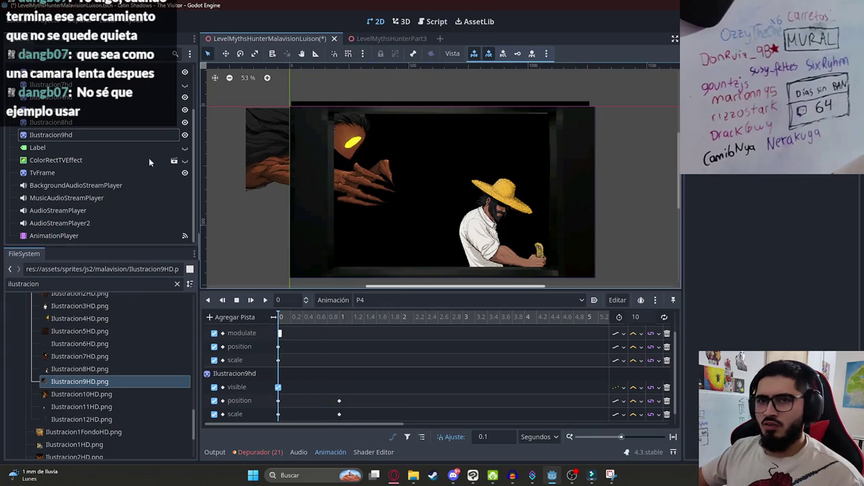
# Step: Add an Ilustracion4hd scale track keyed at 0.628 and undo an accidental vertical squash at 1 s
pyautogui.click(500, 236)
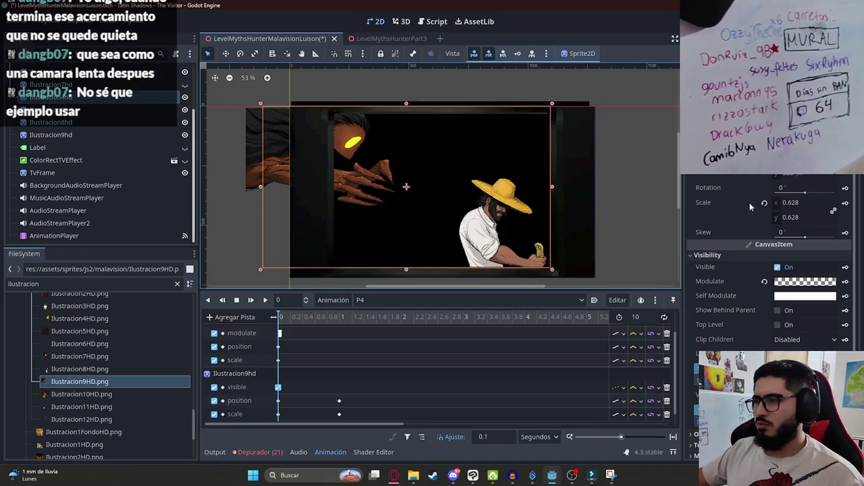
pyautogui.click(844, 202)
pyautogui.press('Return')
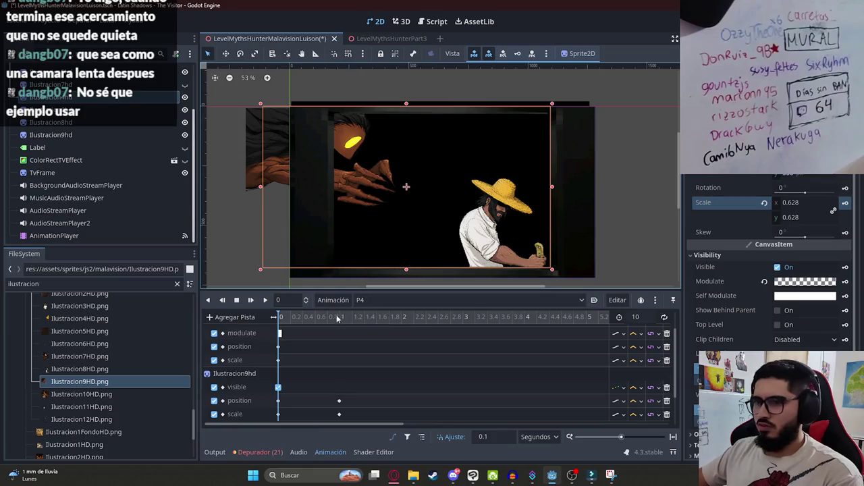
pyautogui.click(339, 319)
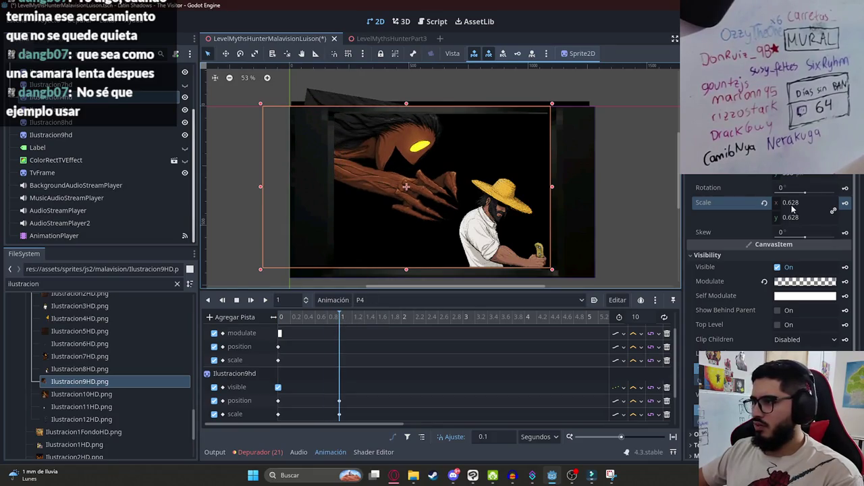
pyautogui.moveTo(406, 103); pyautogui.dragTo(405, 254)
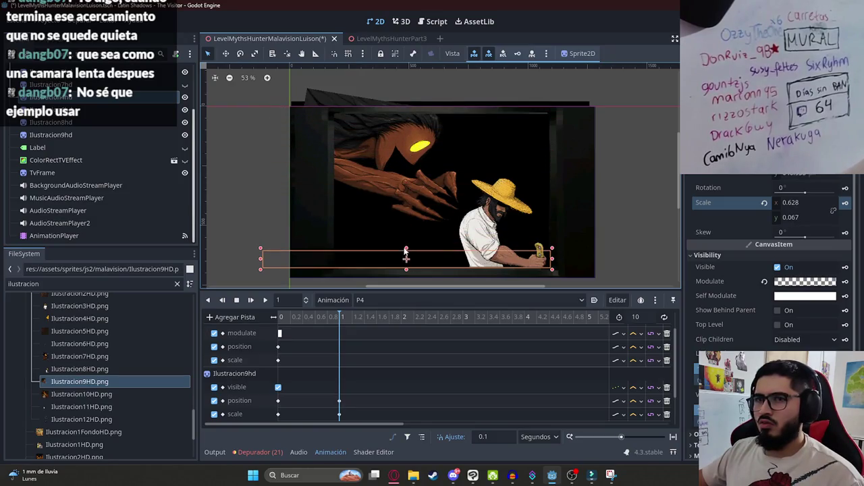
pyautogui.hotkey('ctrl', 'z')
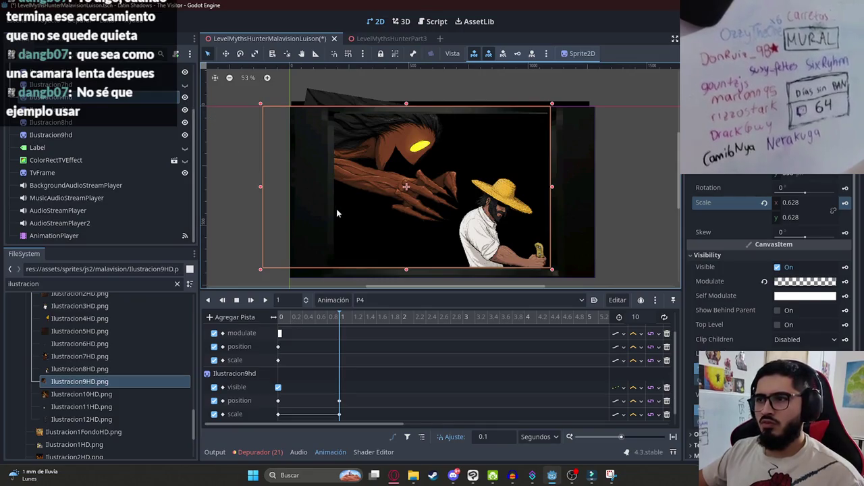
pyautogui.scroll(-1, 378, 390)
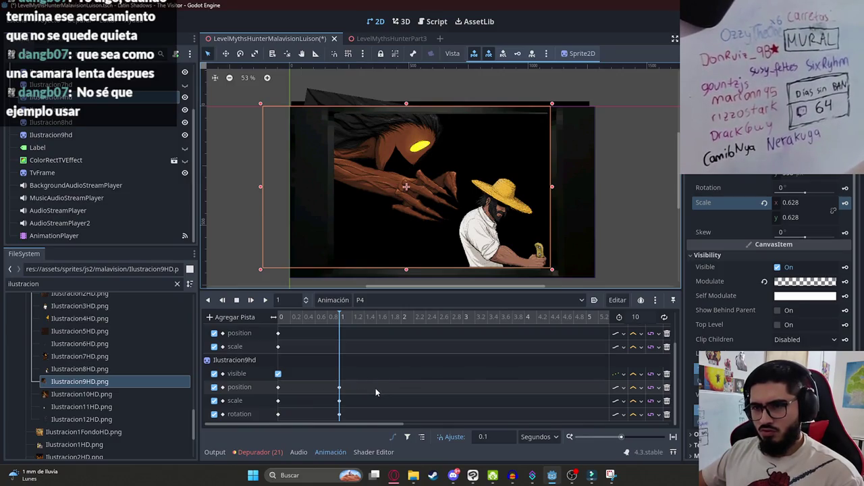
pyautogui.scroll(-2, 376, 387)
pyautogui.scroll(2, 370, 395)
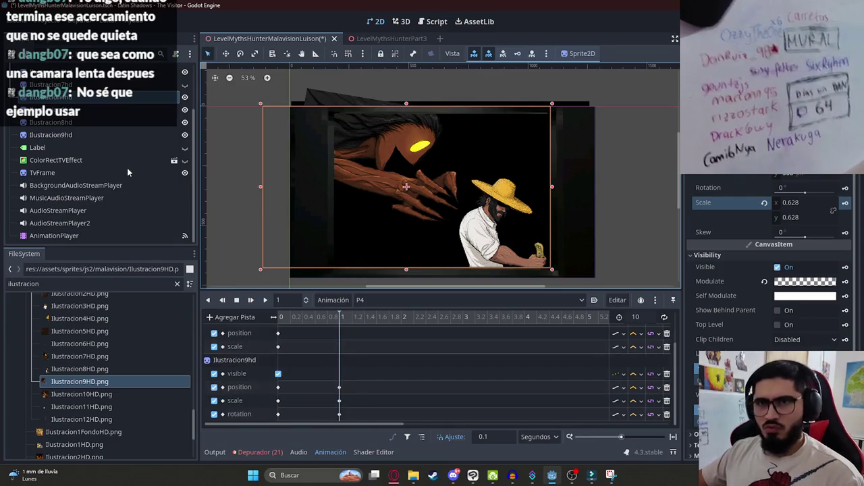
# Step: Shrink Ilustracion8hd slightly from its top, then nudge it down at the 1 s mark of P4
pyautogui.click(83, 135)
pyautogui.click(158, 125)
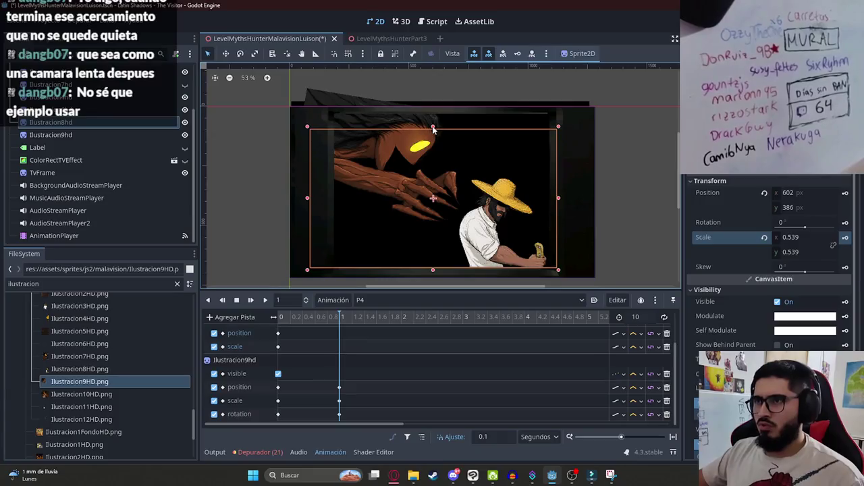
pyautogui.moveTo(433, 134); pyautogui.dragTo(432, 136)
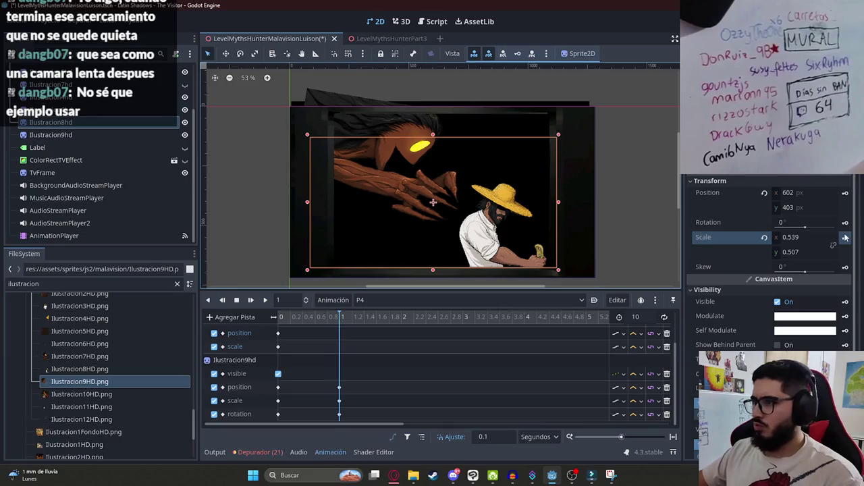
pyautogui.click(266, 302)
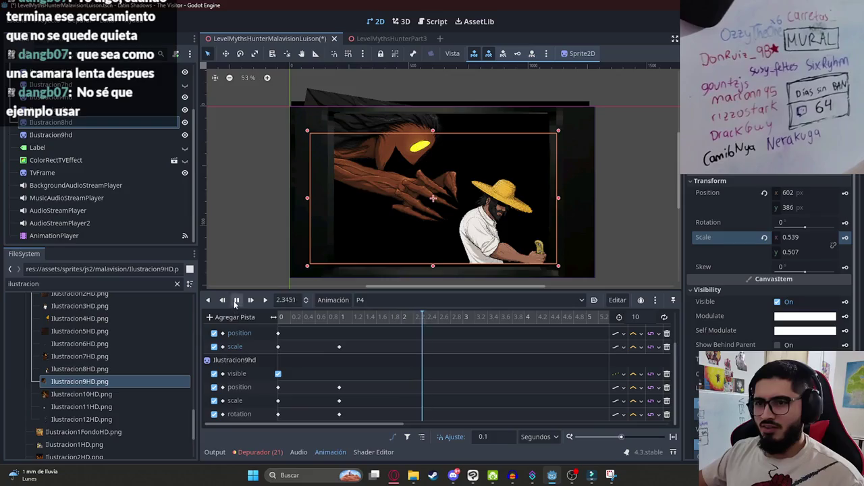
pyautogui.click(236, 301)
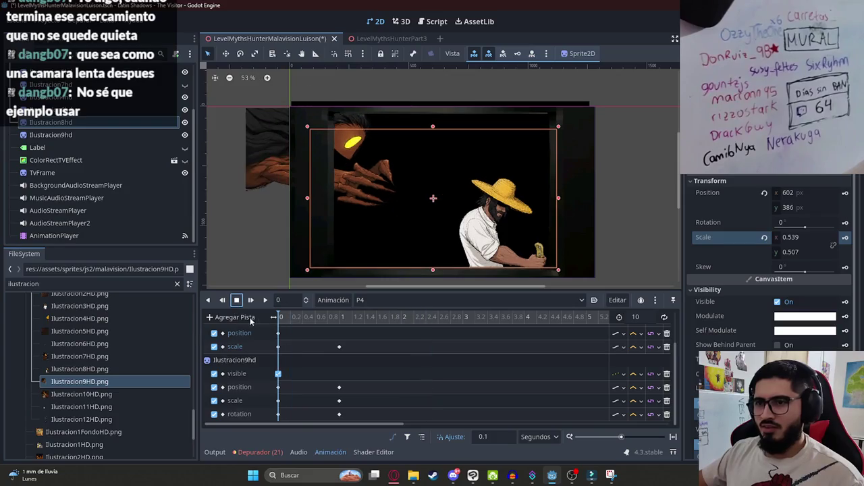
pyautogui.click(841, 200)
pyautogui.click(341, 321)
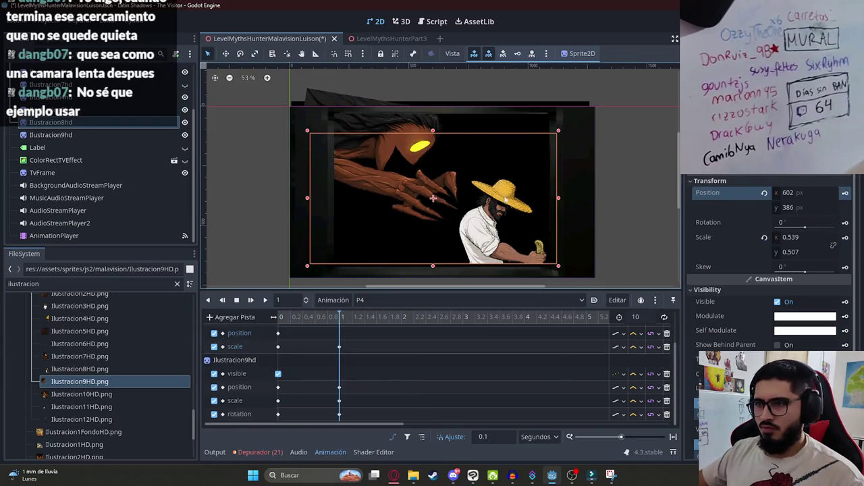
pyautogui.moveTo(487, 228); pyautogui.dragTo(487, 233)
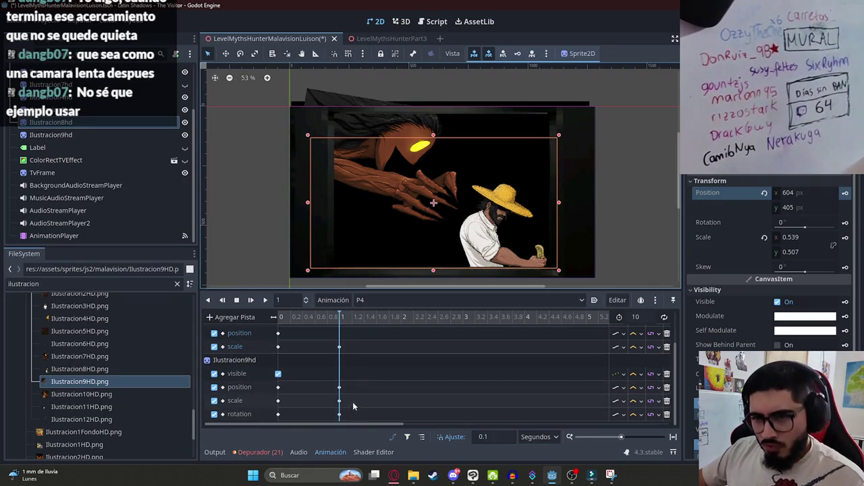
# Step: Squash Ilustracion8hd slightly from its top edge and key its position and scale at 1 s
pyautogui.moveTo(320, 368); pyautogui.dragTo(353, 414)
pyautogui.click(313, 361)
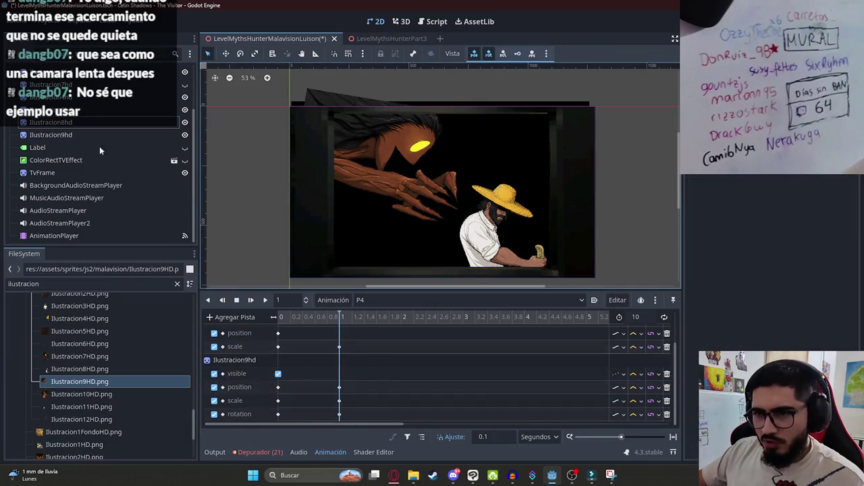
pyautogui.scroll(2, 314, 360)
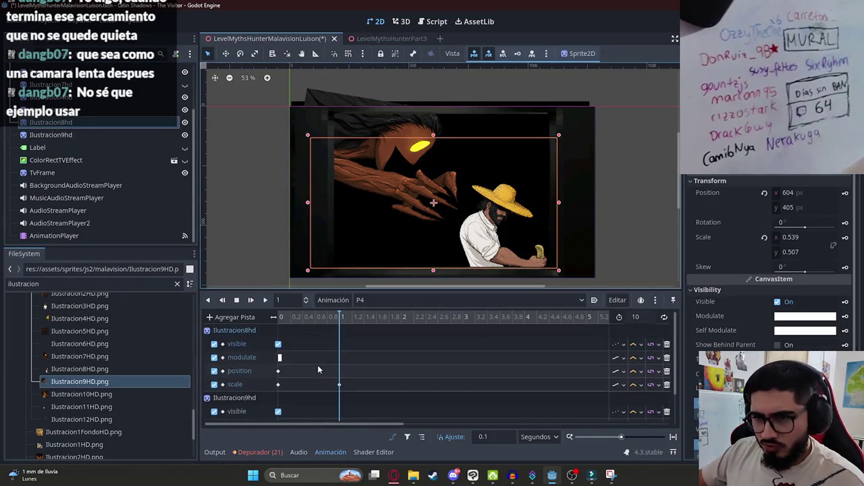
pyautogui.click(347, 384)
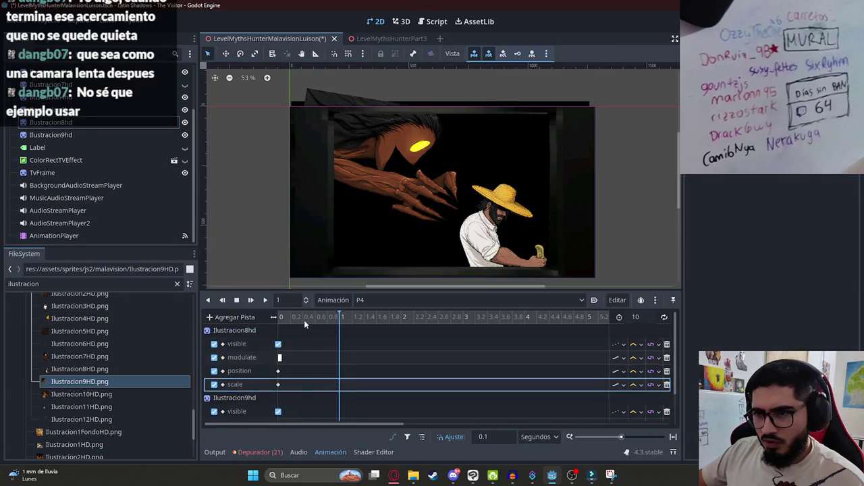
pyautogui.click(443, 123)
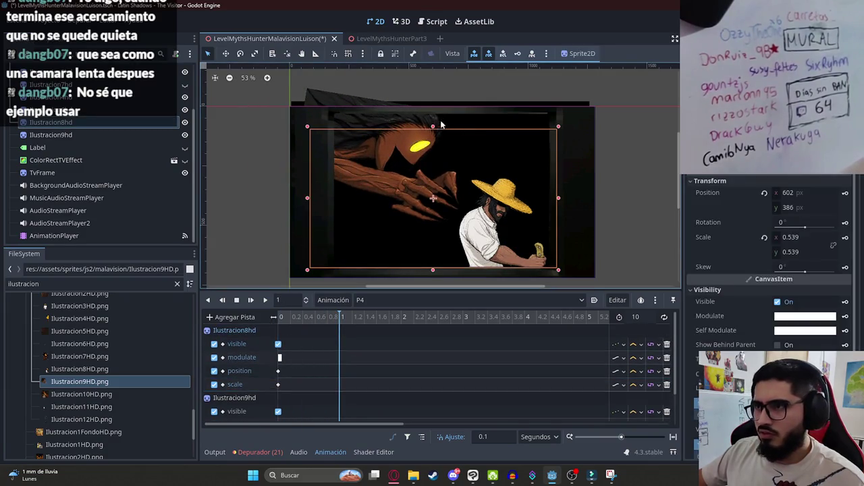
pyautogui.moveTo(433, 126); pyautogui.dragTo(433, 135)
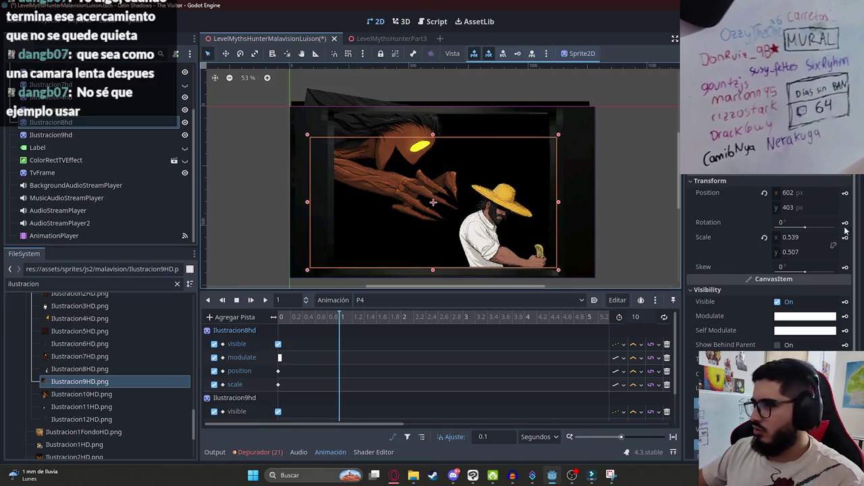
pyautogui.click(845, 193)
pyautogui.click(845, 237)
# Step: Preview P4 from the start and scrub through it up to 0.9 s
pyautogui.click(280, 317)
pyautogui.click(264, 300)
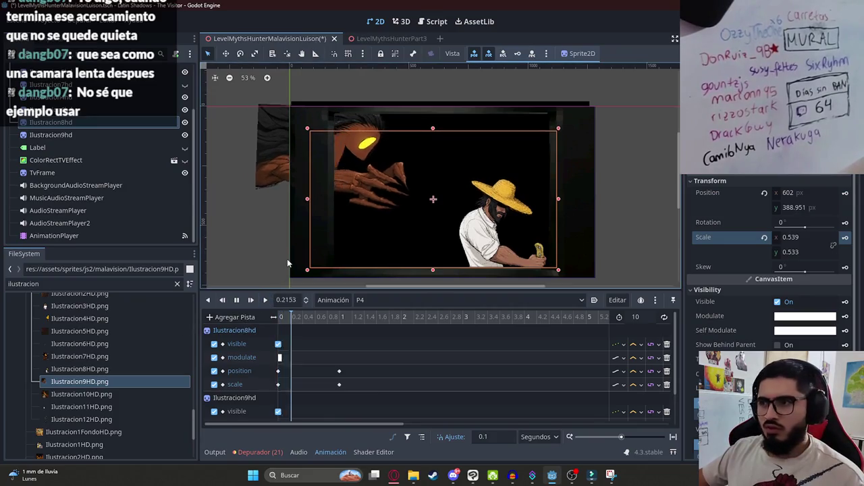
pyautogui.click(236, 300)
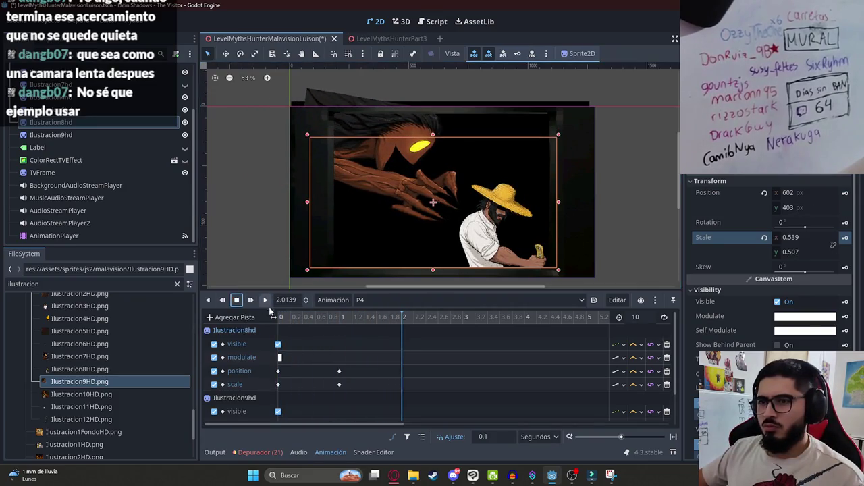
pyautogui.scroll(2, 362, 222)
pyautogui.scroll(-1, 361, 221)
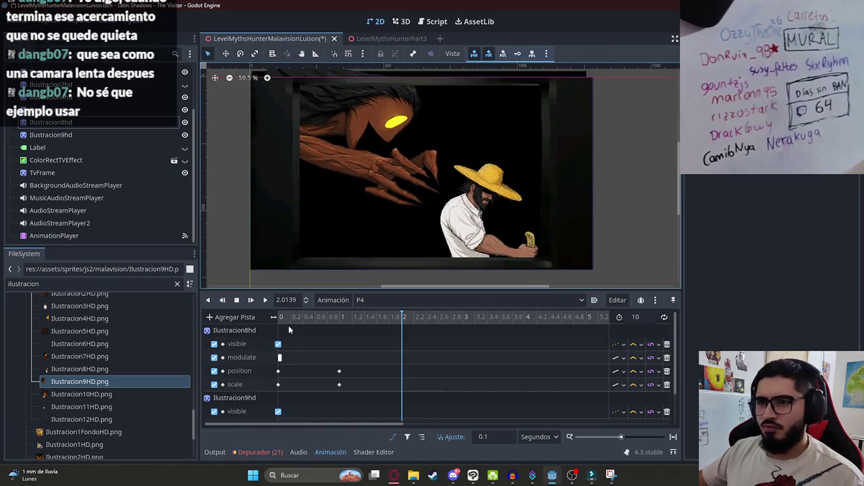
pyautogui.click(264, 300)
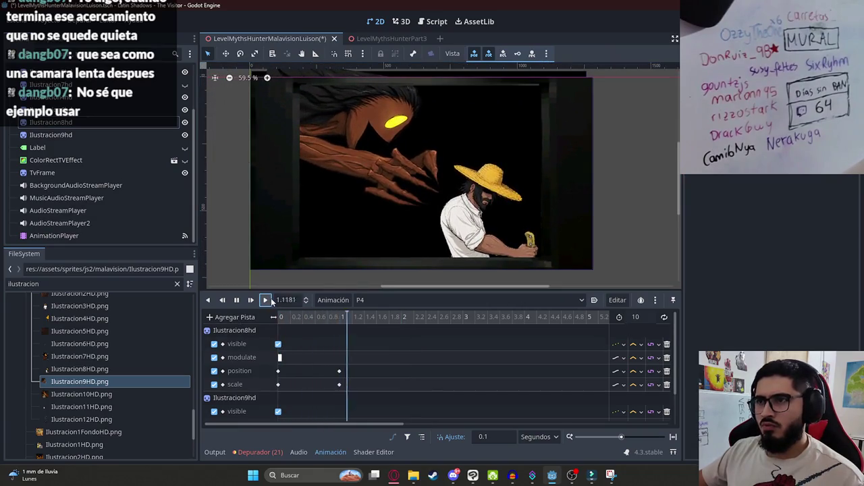
pyautogui.click(236, 299)
pyautogui.moveTo(280, 317)
pyautogui.mouseDown()
pyautogui.moveTo(347, 325)
pyautogui.moveTo(279, 319)
pyautogui.mouseUp()
# Step: Set P4's length to 1 s, save the scene, and minimize the chat window
pyautogui.doubleClick(636, 317)
pyautogui.write('1')
pyautogui.press('Return')
pyautogui.hotkey('ctrl', 's')
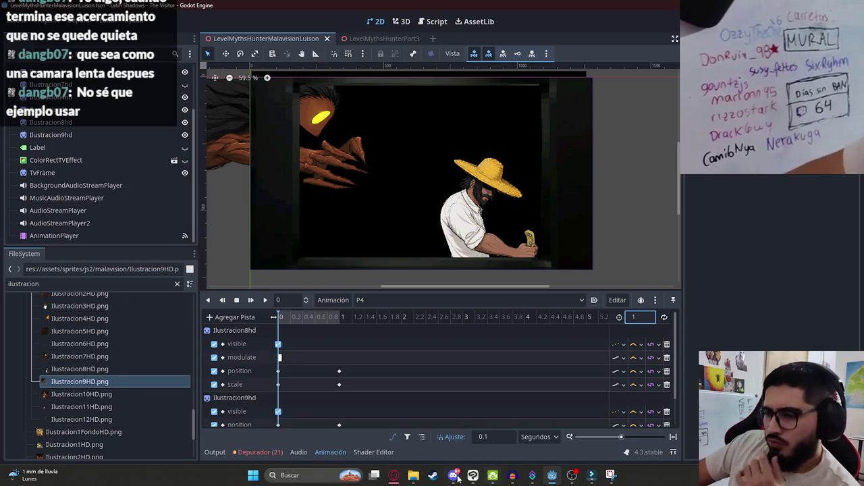
pyautogui.click(453, 476)
pyautogui.click(453, 476)
# Step: Collapse and hide folder 6, then show and expand folder 4 with the reaching creature
pyautogui.click(473, 475)
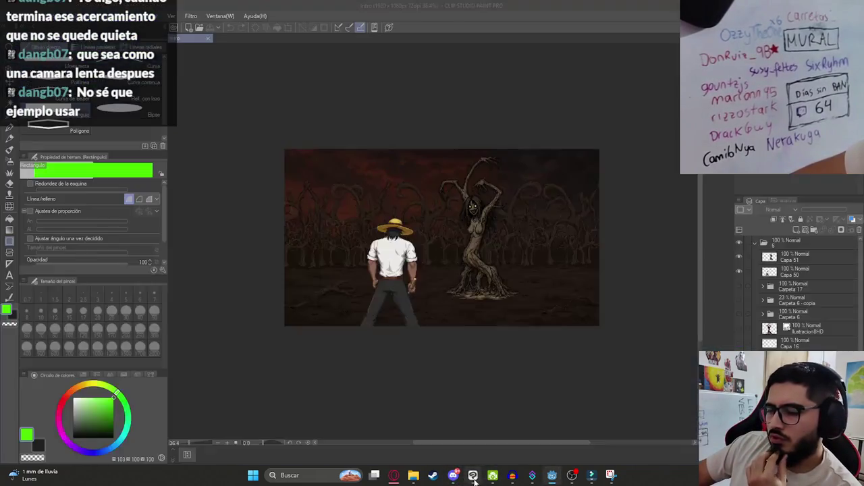
pyautogui.click(754, 242)
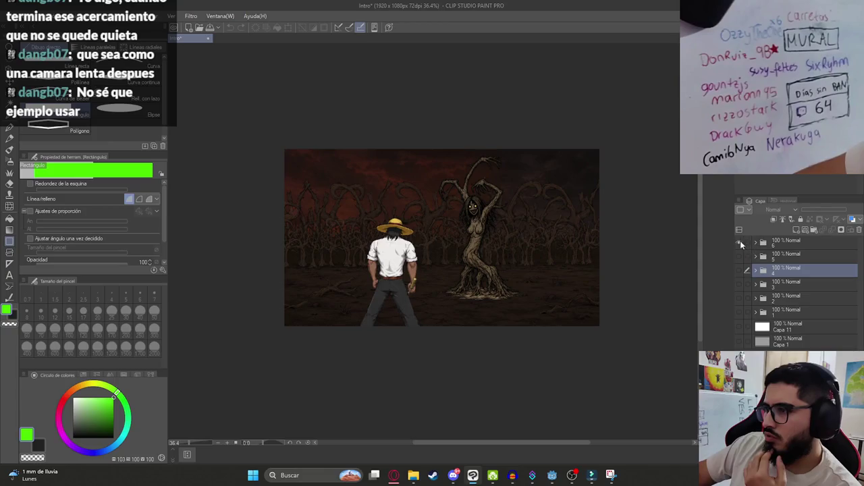
pyautogui.click(741, 241)
pyautogui.click(741, 270)
pyautogui.click(740, 270)
pyautogui.click(740, 271)
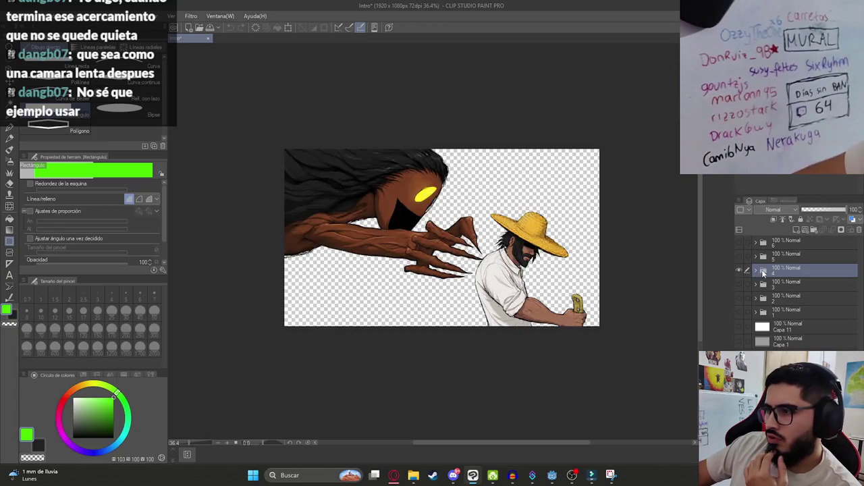
pyautogui.click(756, 270)
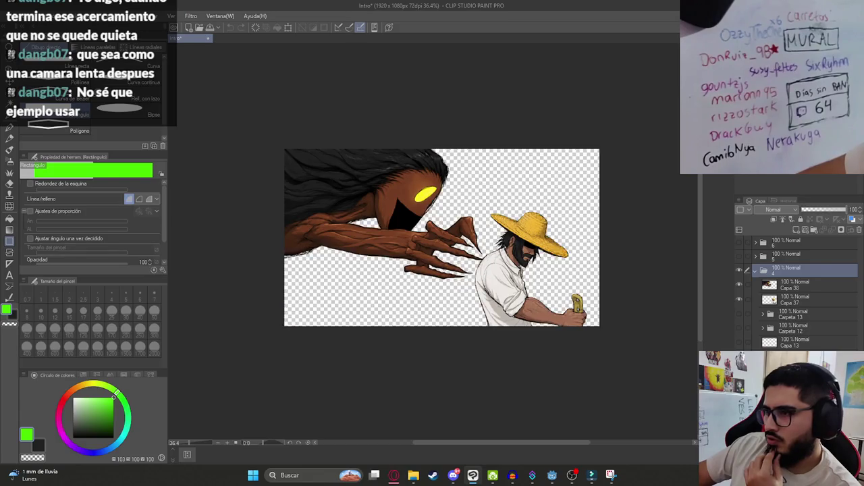
pyautogui.hotkey('alt', 'Tab')
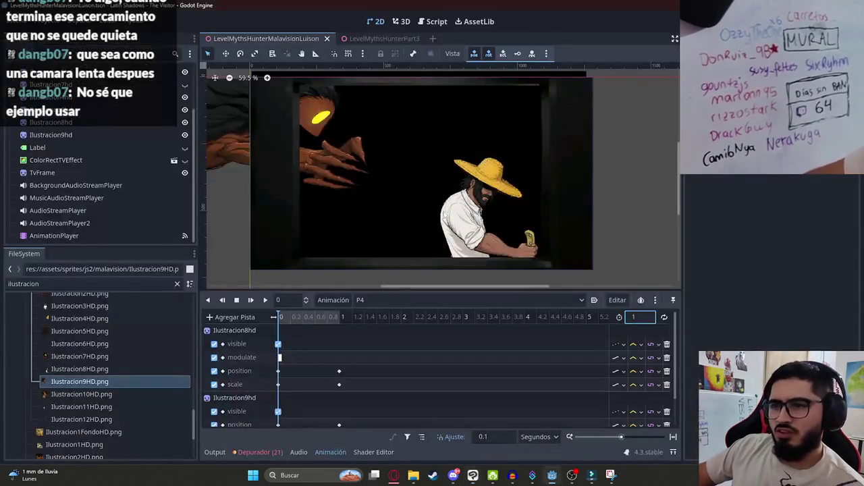
# Step: Add Ilustracion5HD.png to the scene as a sprite, then delete the extra Ilustracion5hd2 node
pyautogui.click(117, 107)
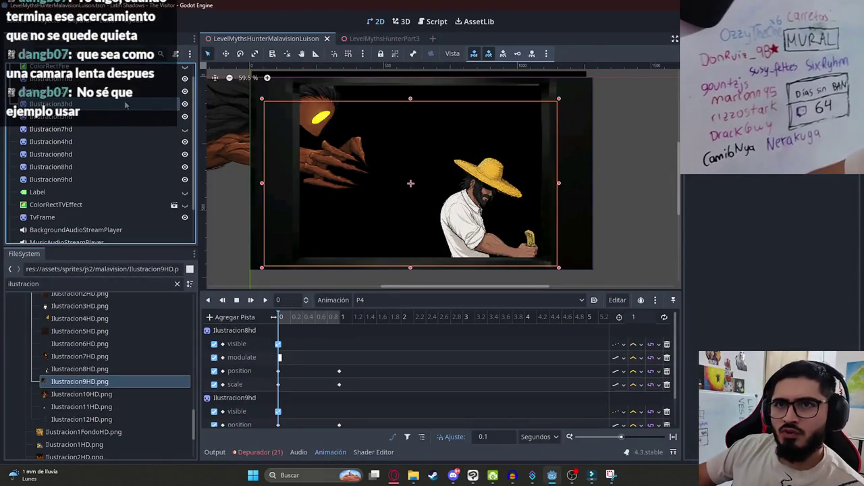
pyautogui.click(185, 104)
pyautogui.click(185, 104)
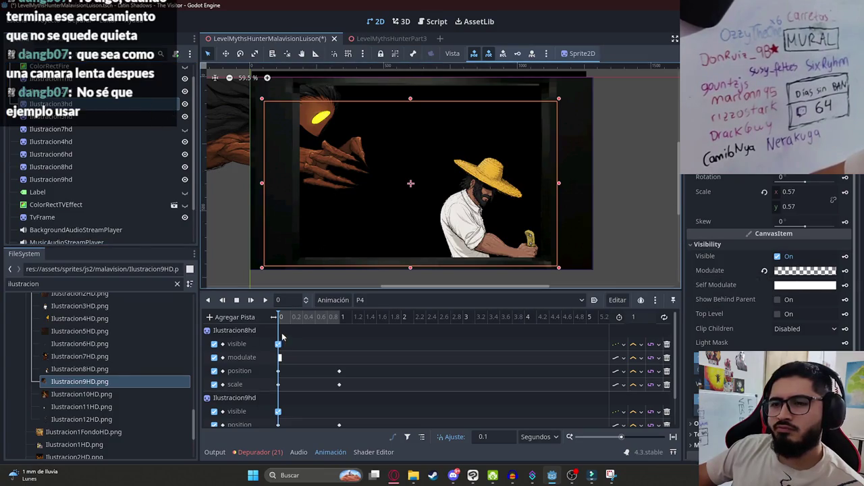
pyautogui.click(113, 282)
pyautogui.scroll(5, 135, 337)
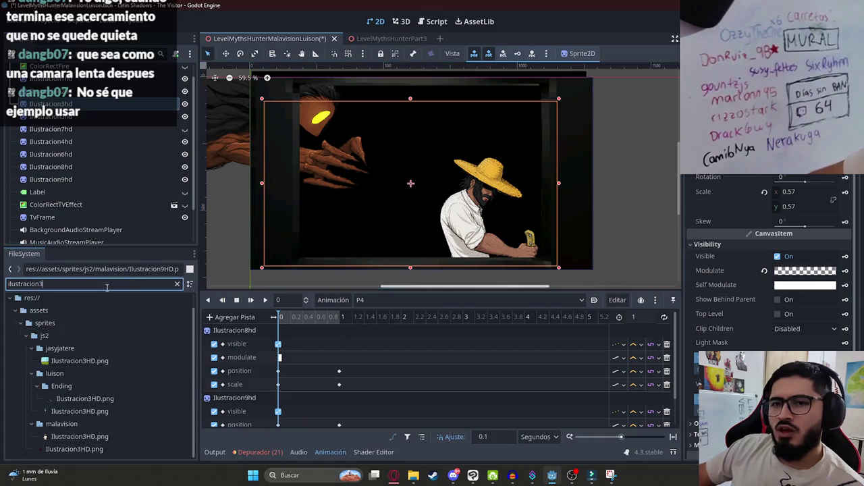
pyautogui.scroll(-5, 126, 368)
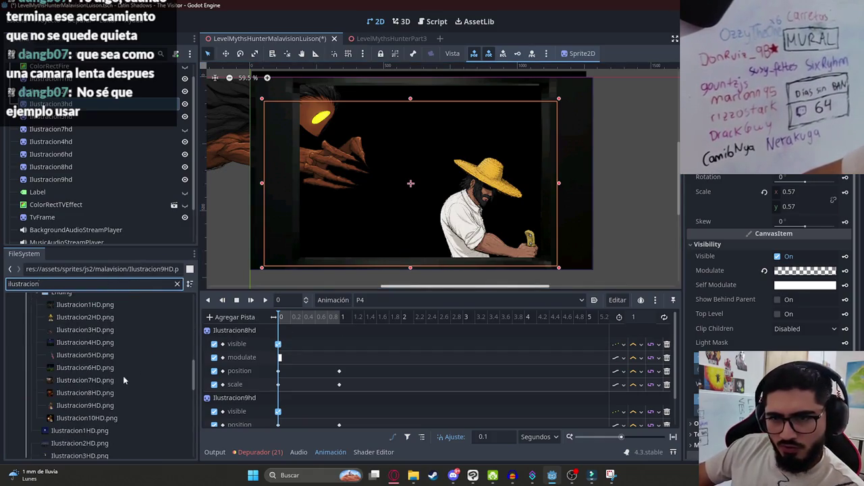
pyautogui.scroll(1, 109, 371)
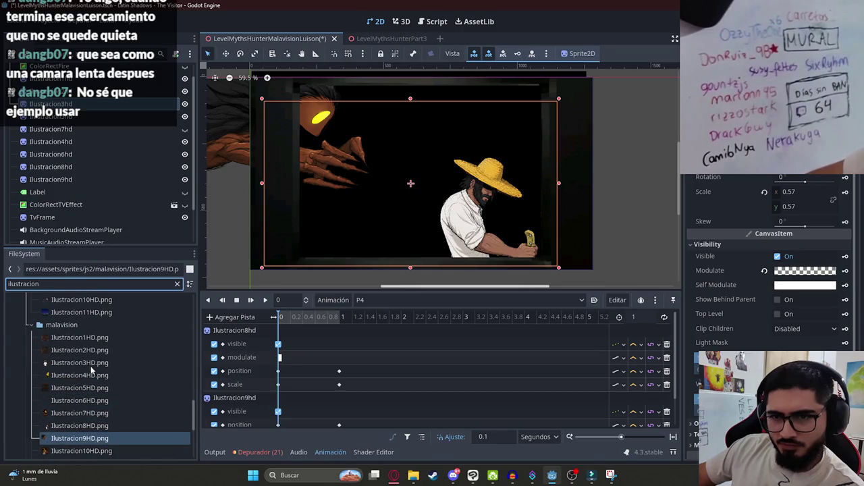
pyautogui.click(98, 389)
pyautogui.moveTo(90, 392); pyautogui.dragTo(438, 180)
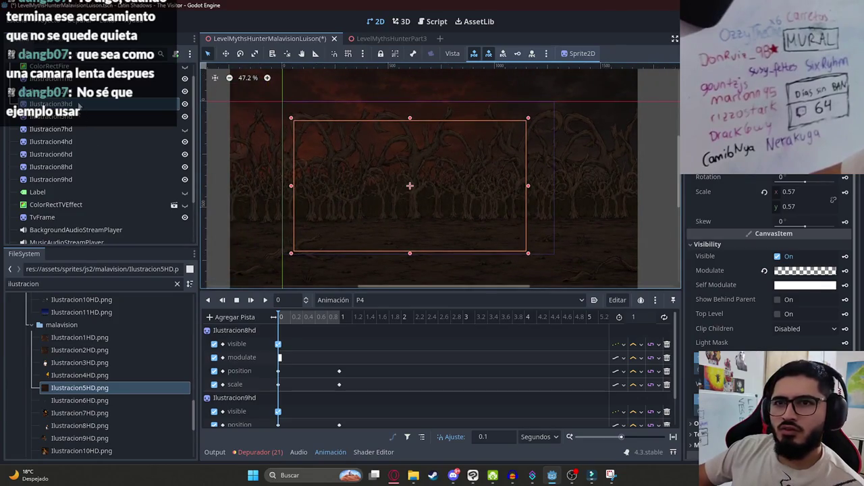
pyautogui.scroll(-3, 103, 194)
pyautogui.click(86, 233)
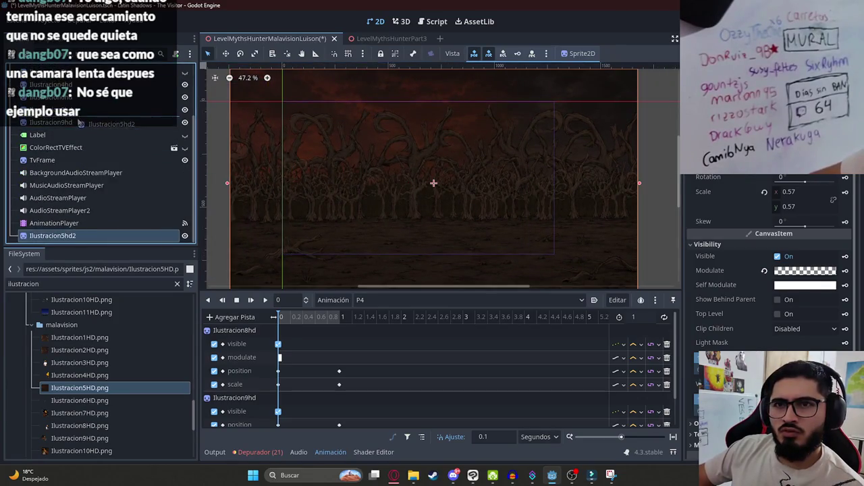
pyautogui.press('Delete')
# Step: Reposition the forest background and squash it vertically
pyautogui.scroll(-2, 339, 190)
pyautogui.moveTo(404, 254)
pyautogui.mouseDown()
pyautogui.moveTo(453, 275)
pyautogui.moveTo(412, 247)
pyautogui.moveTo(399, 215)
pyautogui.mouseUp()
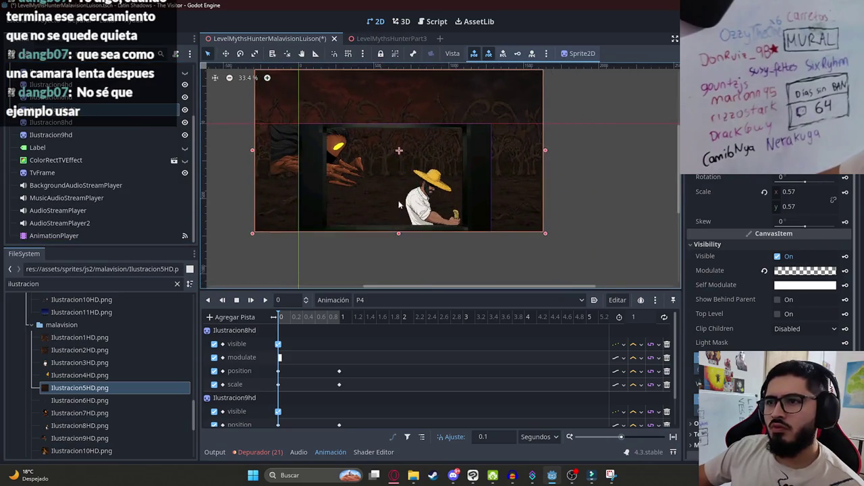
pyautogui.scroll(1, 391, 162)
pyautogui.moveTo(389, 103); pyautogui.dragTo(378, 145)
pyautogui.scroll(2, 349, 211)
pyautogui.scroll(1, 349, 211)
pyautogui.moveTo(349, 211)
pyautogui.mouseDown()
pyautogui.moveTo(419, 206)
pyautogui.moveTo(388, 173)
pyautogui.moveTo(405, 167)
pyautogui.moveTo(389, 168)
pyautogui.mouseUp()
pyautogui.scroll(-1, 389, 168)
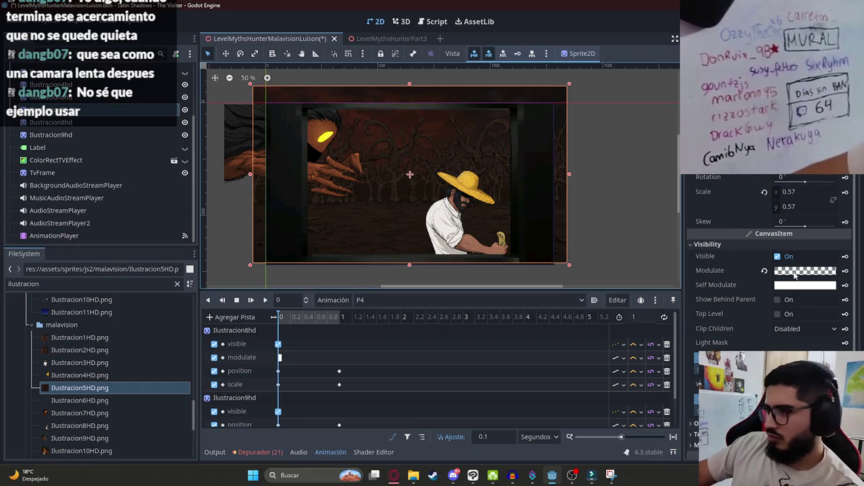
# Step: Insert visibility keys for the sprites, creating a visibility track, and replay the animation
pyautogui.click(778, 257)
pyautogui.click(844, 256)
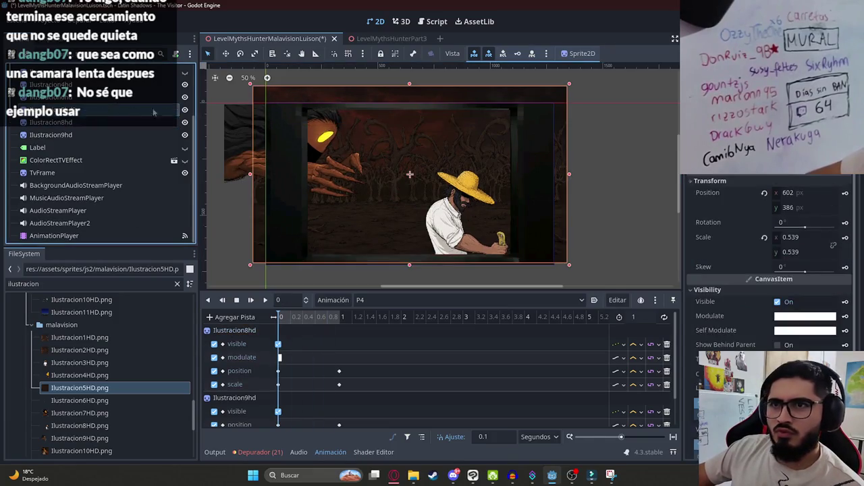
pyautogui.click(184, 109)
pyautogui.click(184, 110)
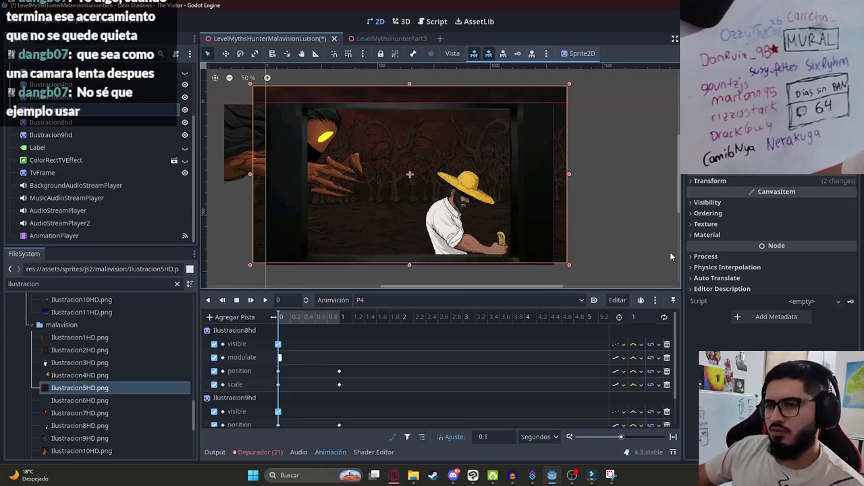
pyautogui.click(733, 201)
pyautogui.click(777, 214)
pyautogui.click(845, 215)
pyautogui.press('Return')
pyautogui.click(777, 214)
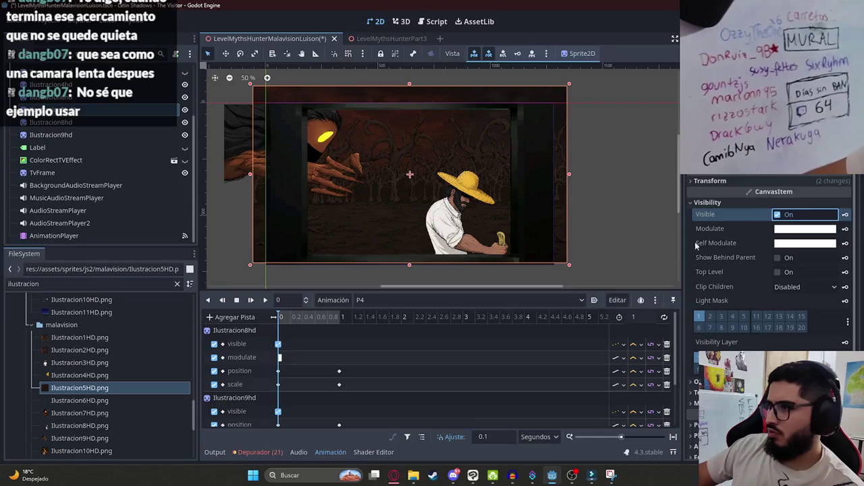
pyautogui.click(250, 300)
pyautogui.click(616, 206)
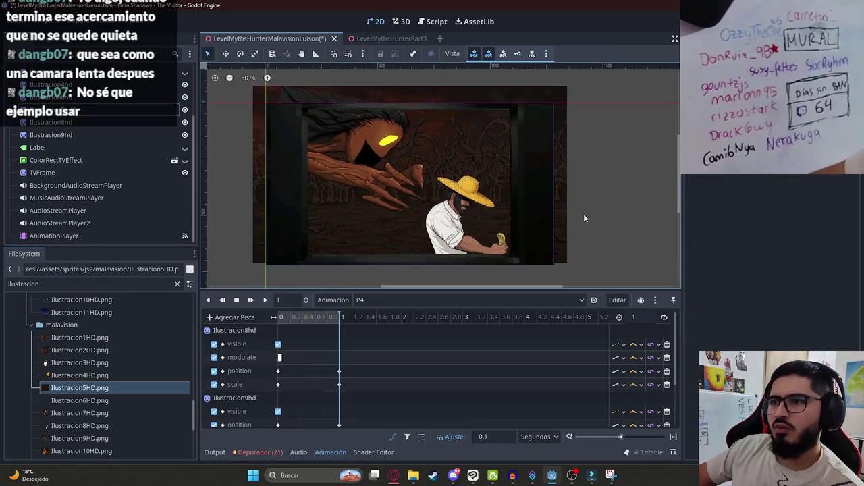
pyautogui.click(251, 301)
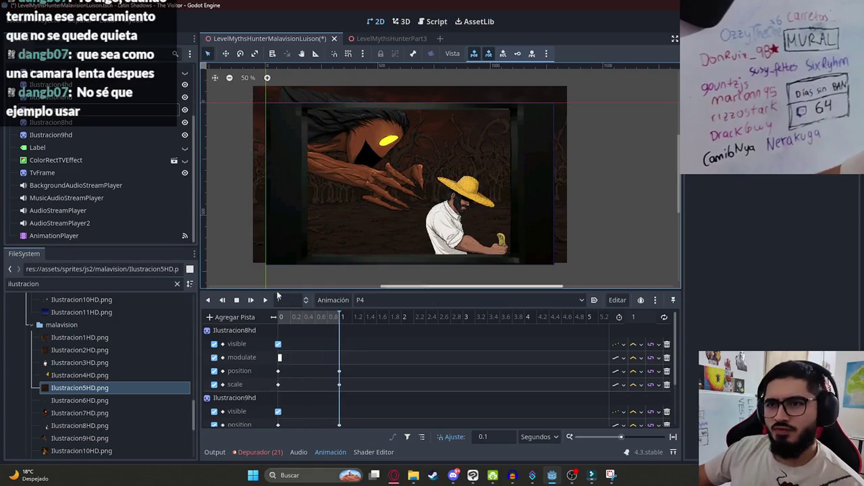
# Step: Load the RESET animation, save the scene, and open level_myths_hunter_malavision_luison.gd
pyautogui.click(383, 300)
pyautogui.click(382, 362)
pyautogui.hotkey('ctrl', 's')
pyautogui.scroll(3, 154, 79)
pyautogui.click(180, 72)
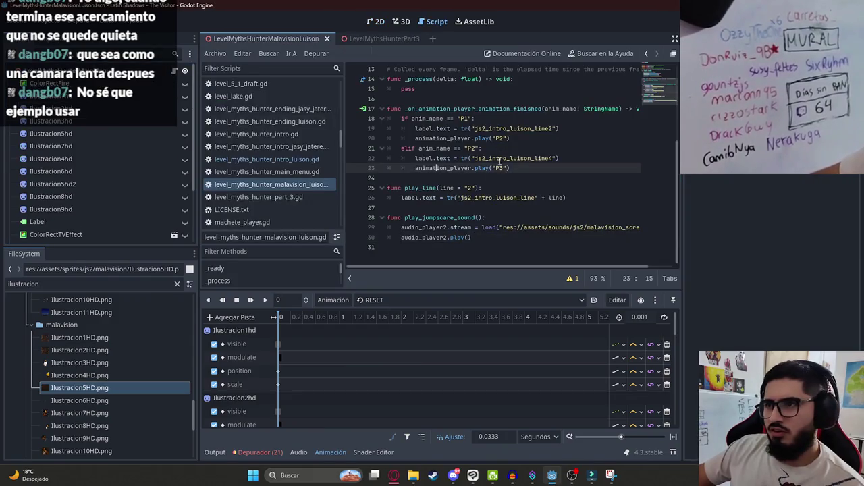
# Step: Duplicate the elif "P2" block so that "P4" plays when "P3" finishes
pyautogui.moveTo(517, 167)
pyautogui.mouseDown()
pyautogui.moveTo(402, 156)
pyautogui.moveTo(395, 147)
pyautogui.mouseUp()
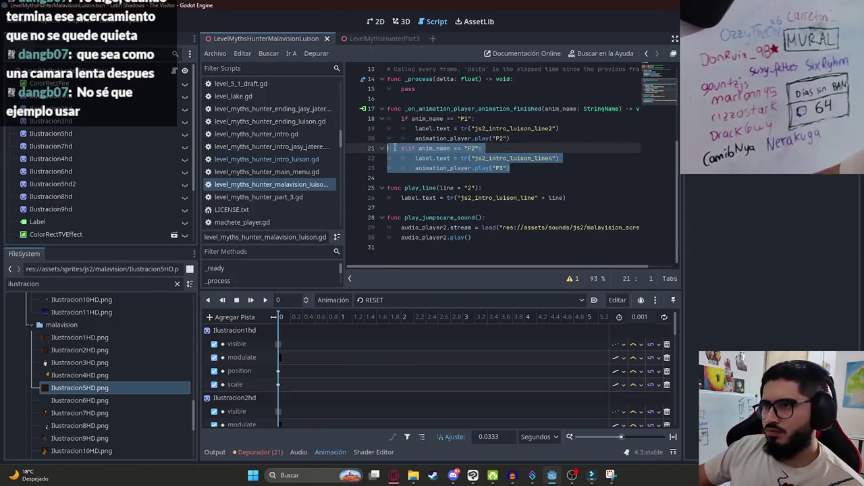
pyautogui.hotkey('ctrl', 'c')
pyautogui.click(512, 167)
pyautogui.press('Return')
pyautogui.hotkey('ctrl', 'v')
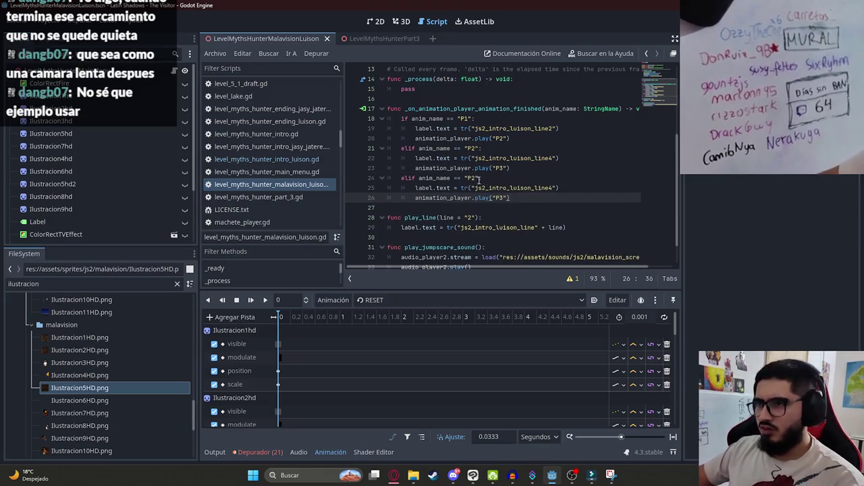
pyautogui.click(479, 178)
pyautogui.press('BackSpace')
pyautogui.click(506, 198)
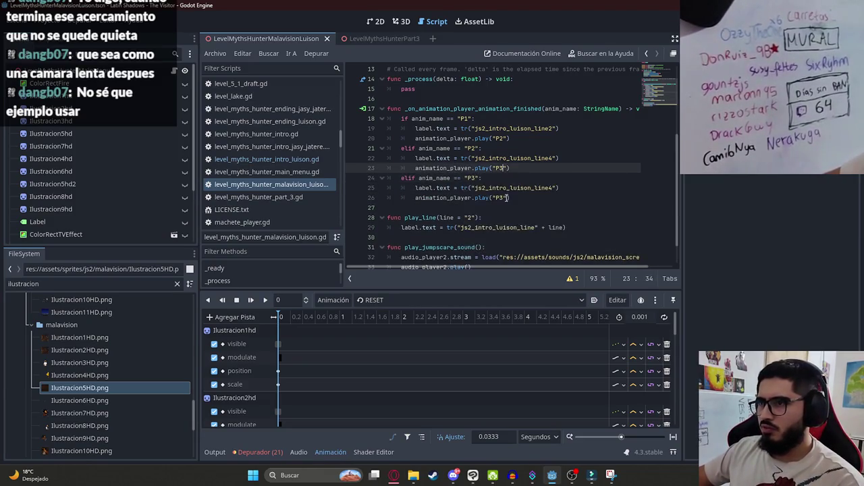
pyautogui.press('BackSpace')
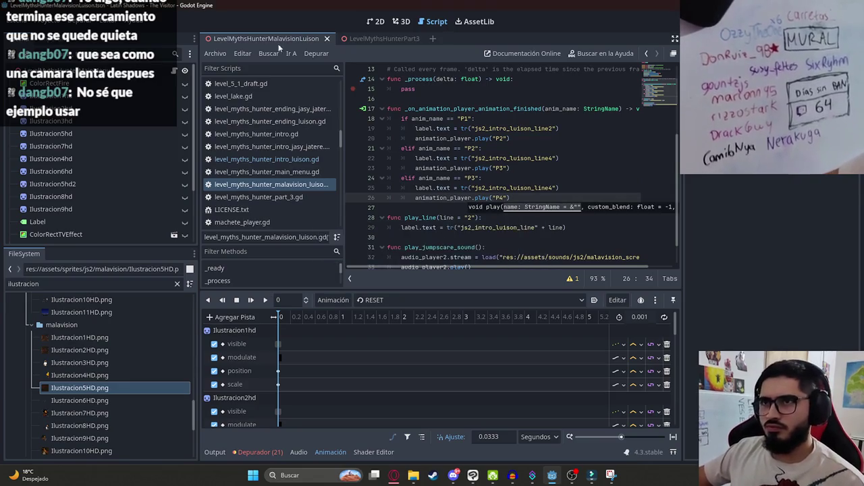
# Step: Test-run the current scene, then close the game window
pyautogui.scroll(-3, 147, 213)
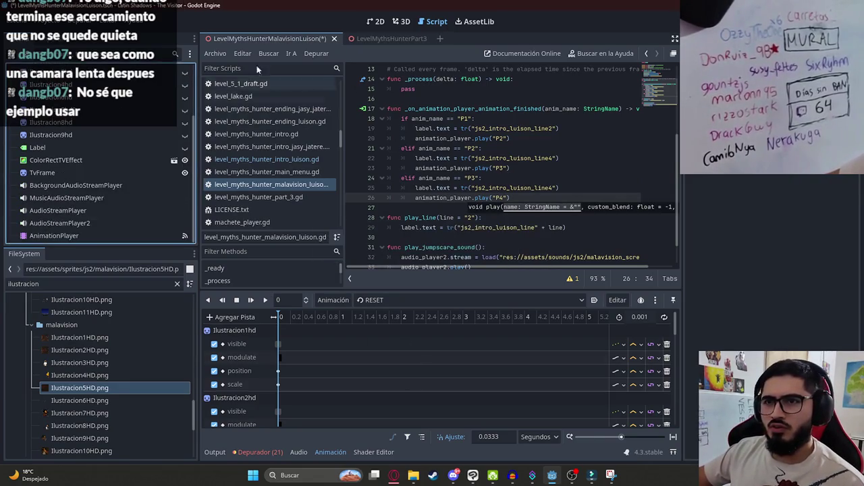
pyautogui.rightClick(272, 40)
pyautogui.click(365, 115)
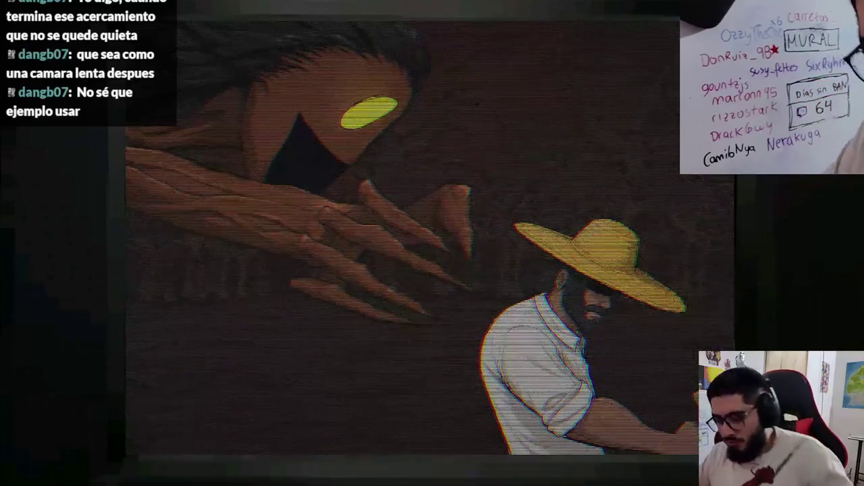
pyautogui.hotkey('alt', 'F4')
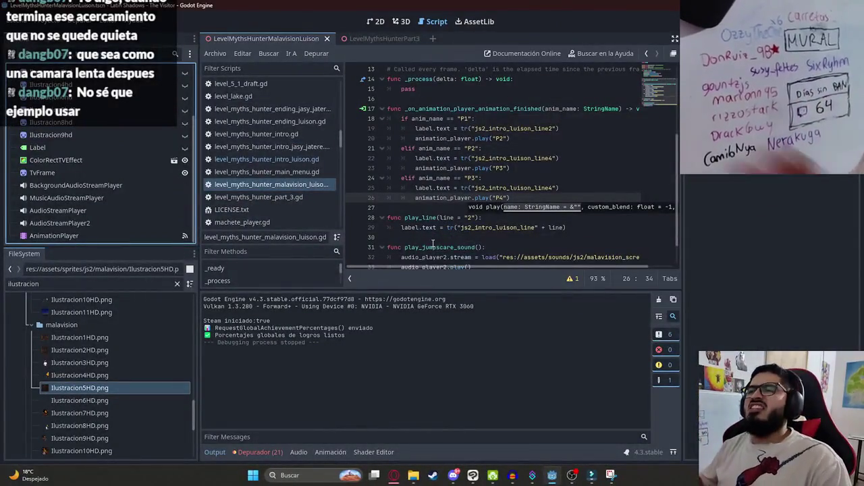
# Step: Load P3 in AnimationPlayer and delete Ilustracion7hd's middle position keyframe
pyautogui.click(376, 22)
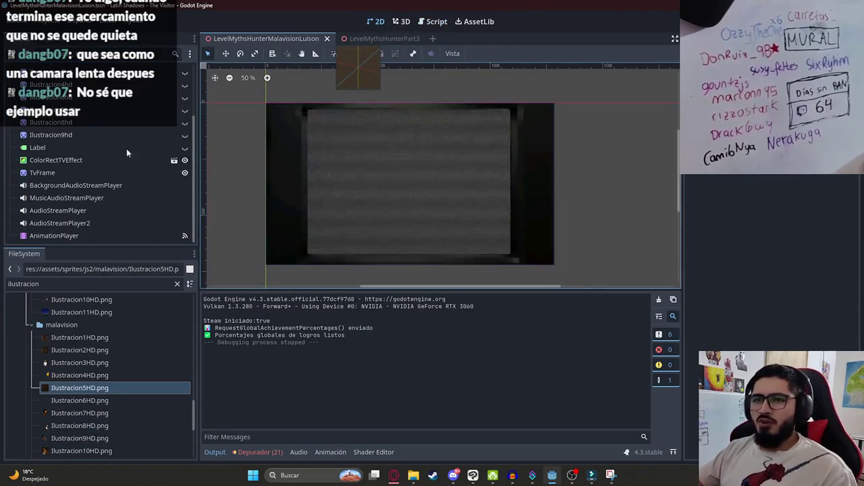
pyautogui.click(74, 236)
pyautogui.click(390, 300)
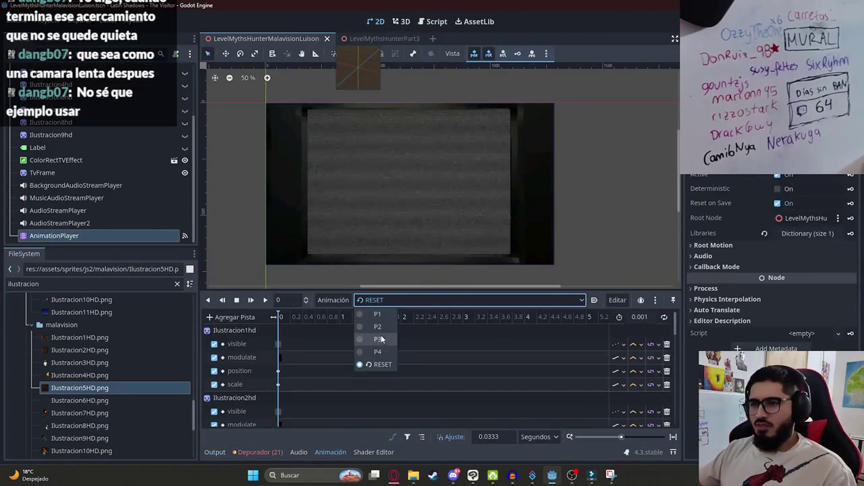
pyautogui.click(382, 341)
pyautogui.moveTo(282, 320); pyautogui.dragTo(553, 328)
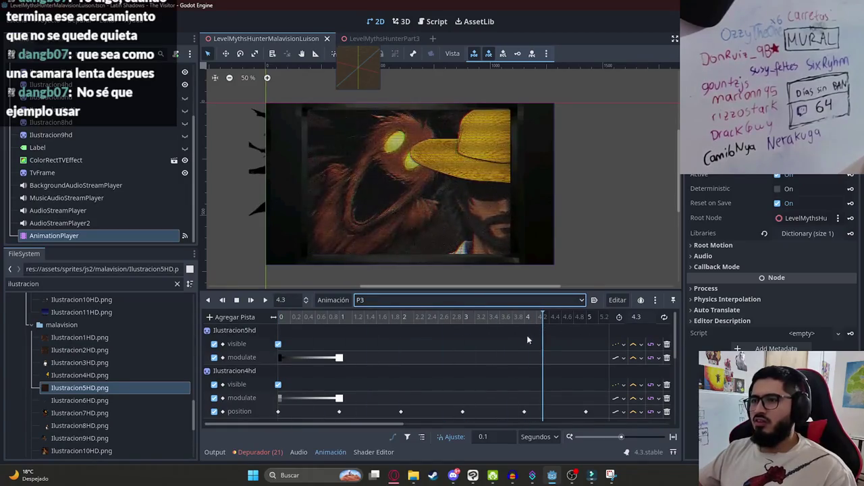
pyautogui.scroll(-5, 533, 340)
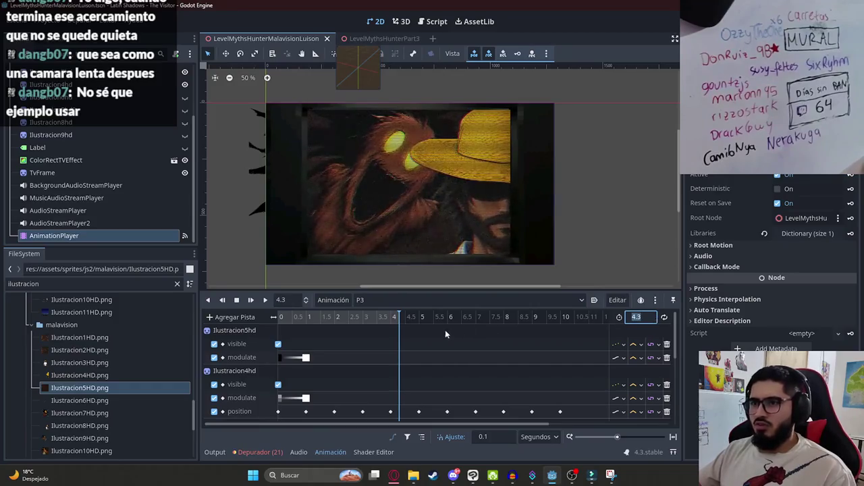
pyautogui.scroll(-3, 409, 368)
pyautogui.scroll(-3, 408, 372)
pyautogui.keyDown('ctrl'); pyautogui.scroll(3, 408, 382); pyautogui.keyUp('ctrl')
pyautogui.click(384, 360)
pyautogui.press('Delete')
# Step: Extend P3 to 4.6 s, move the position and scale keys to 4.6, and preview the ending
pyautogui.keyDown('ctrl'); pyautogui.scroll(3, 319, 343); pyautogui.keyUp('ctrl')
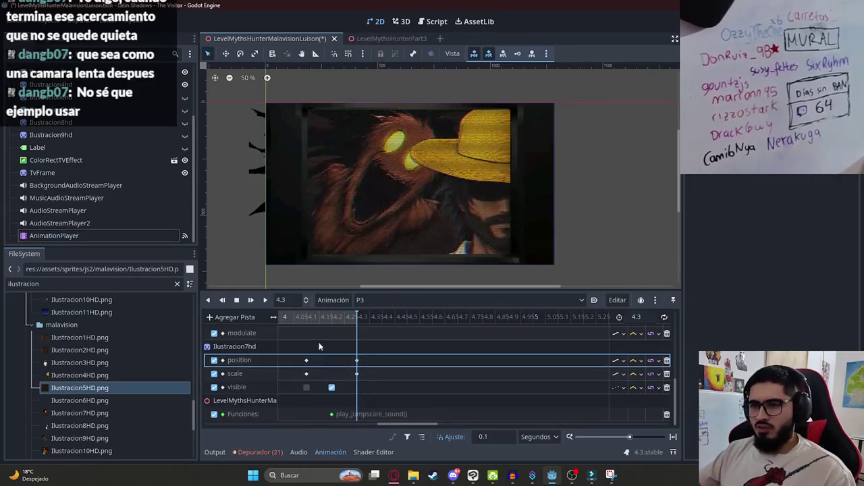
pyautogui.click(306, 317)
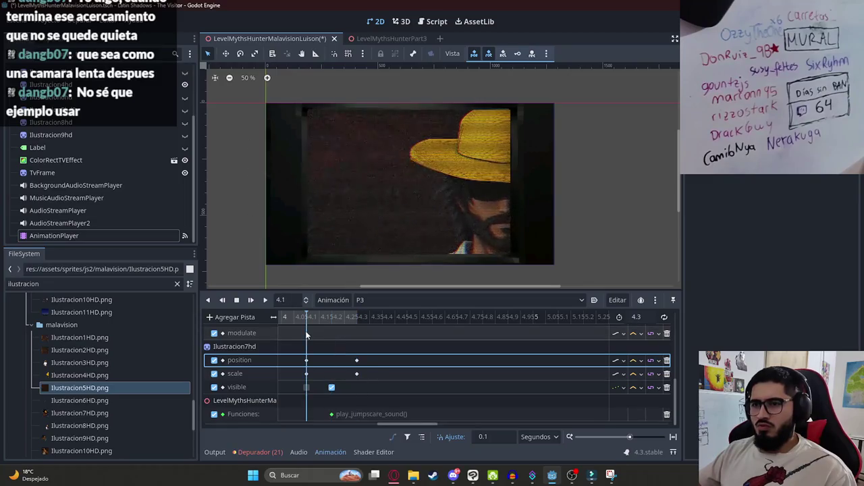
pyautogui.click(357, 317)
pyautogui.click(645, 322)
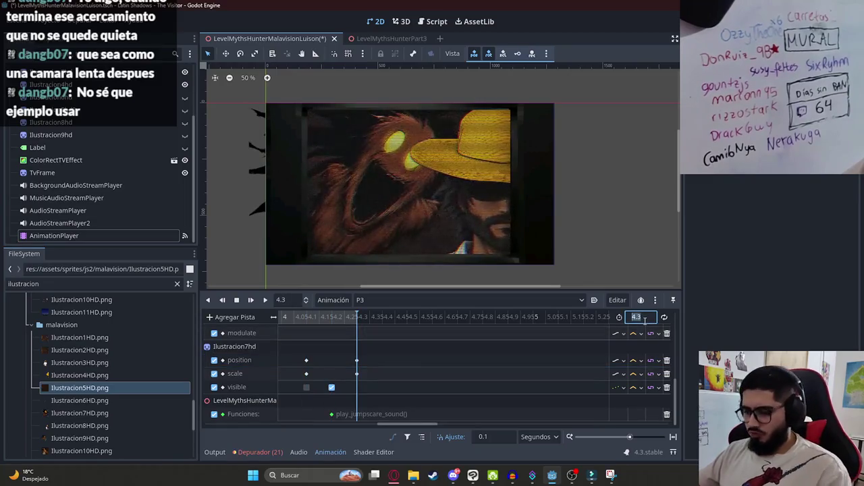
pyautogui.write('4.6')
pyautogui.press('Return')
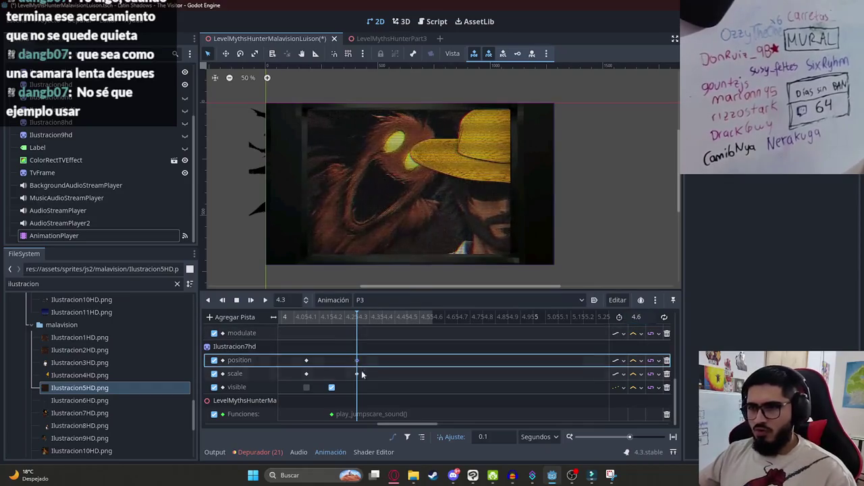
pyautogui.click(382, 363)
pyautogui.moveTo(356, 374); pyautogui.dragTo(432, 373)
pyautogui.click(277, 314)
pyautogui.click(266, 301)
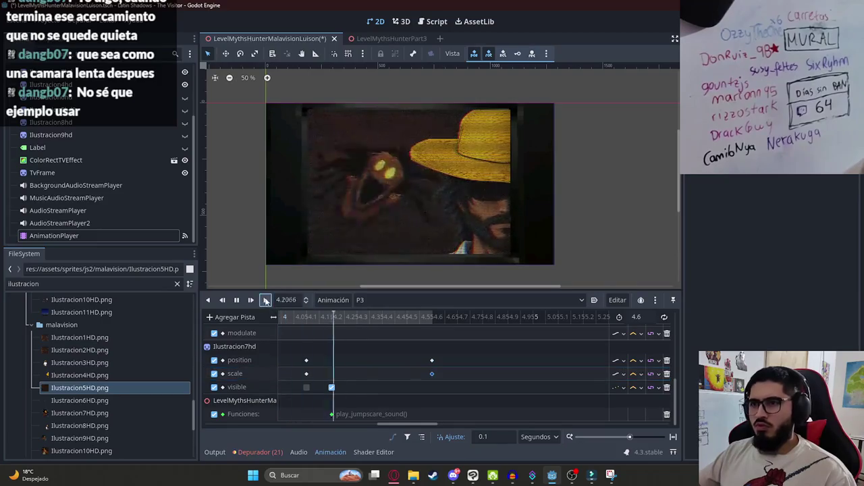
pyautogui.click(237, 301)
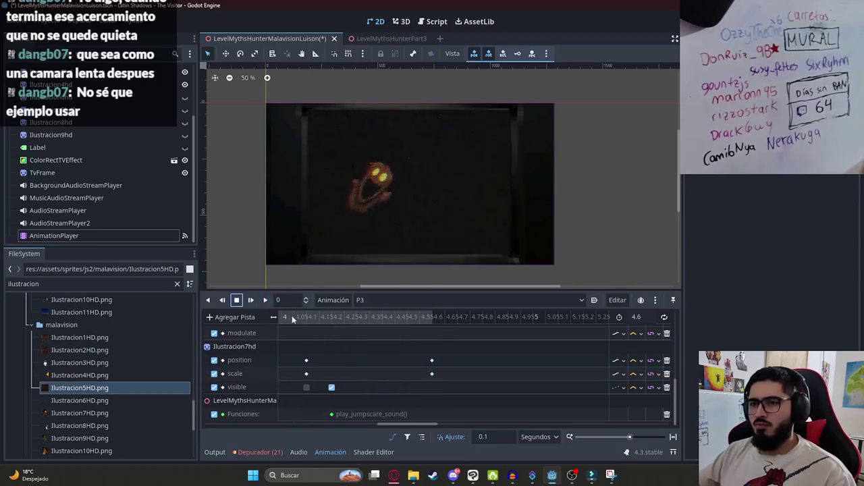
# Step: Replay P3 from the start, checking the creature's entrance around 4 s
pyautogui.scroll(-2, 300, 321)
pyautogui.click(300, 317)
pyautogui.moveTo(289, 320); pyautogui.dragTo(227, 320)
pyautogui.scroll(-3, 227, 320)
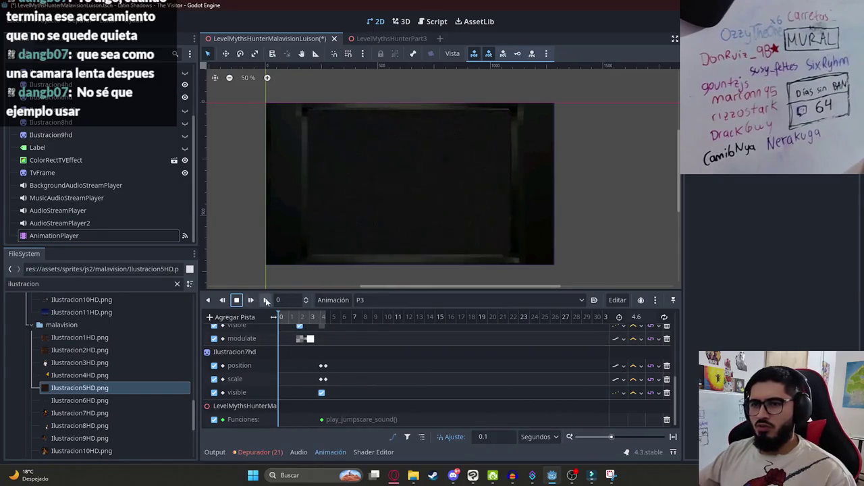
pyautogui.click(267, 301)
pyautogui.scroll(1, 318, 238)
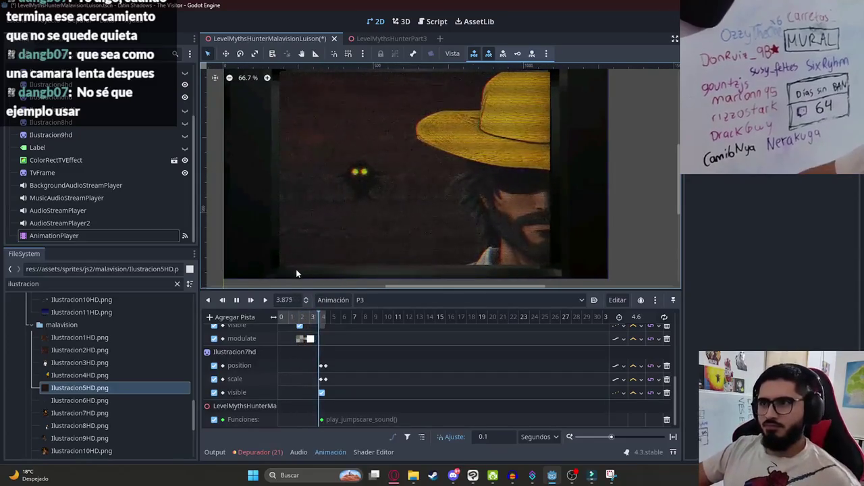
pyautogui.moveTo(316, 322)
pyautogui.mouseDown()
pyautogui.moveTo(326, 324)
pyautogui.moveTo(319, 320)
pyautogui.mouseUp()
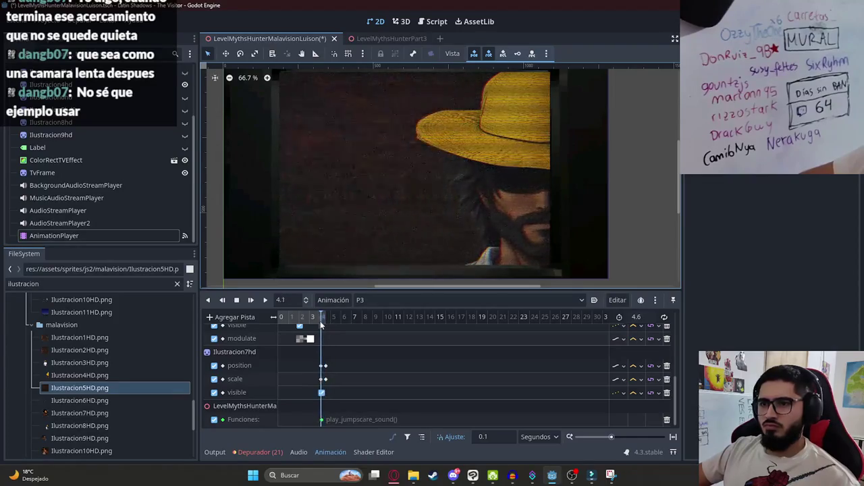
pyautogui.click(265, 300)
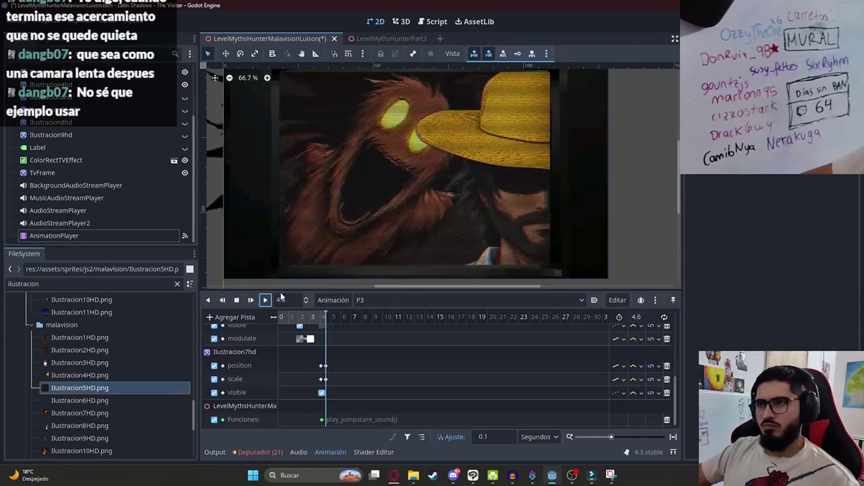
pyautogui.scroll(5, 337, 366)
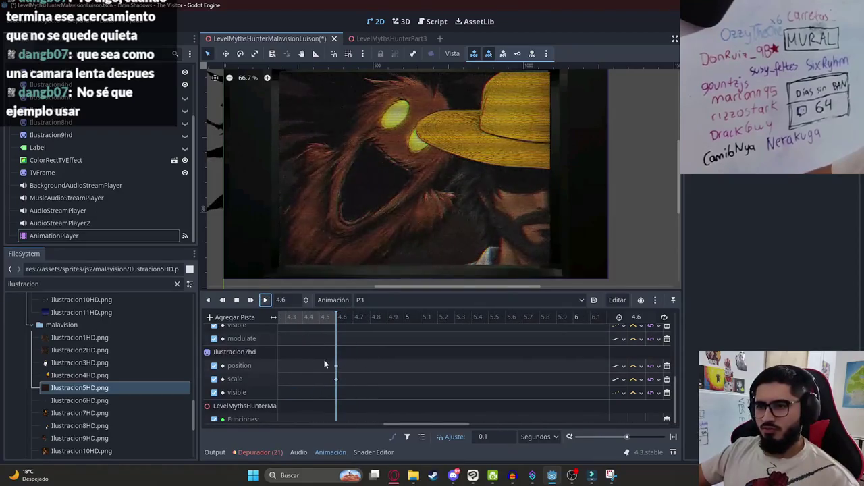
pyautogui.scroll(-1, 334, 365)
pyautogui.click(333, 366)
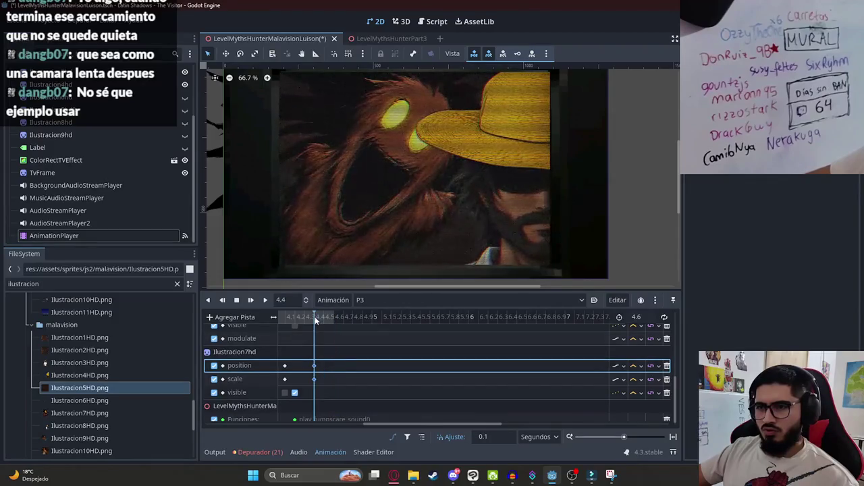
# Step: Shorten P3 to 4.4 s and scrub to its new final frame
pyautogui.click(644, 316)
pyautogui.write('.4')
pyautogui.press('Return')
pyautogui.click(282, 316)
pyautogui.click(266, 300)
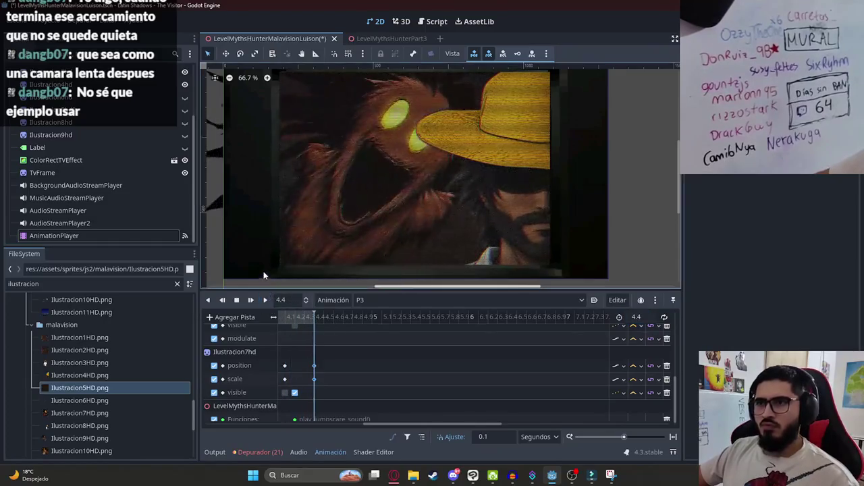
pyautogui.click(293, 319)
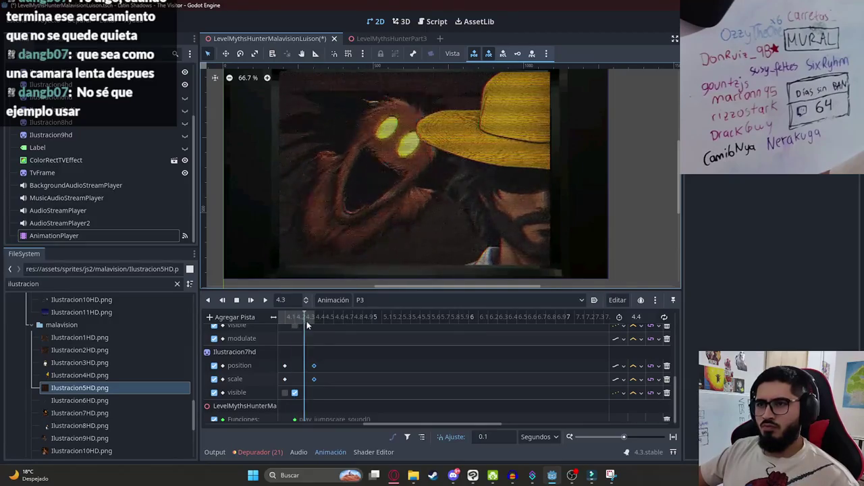
pyautogui.moveTo(285, 322); pyautogui.dragTo(315, 323)
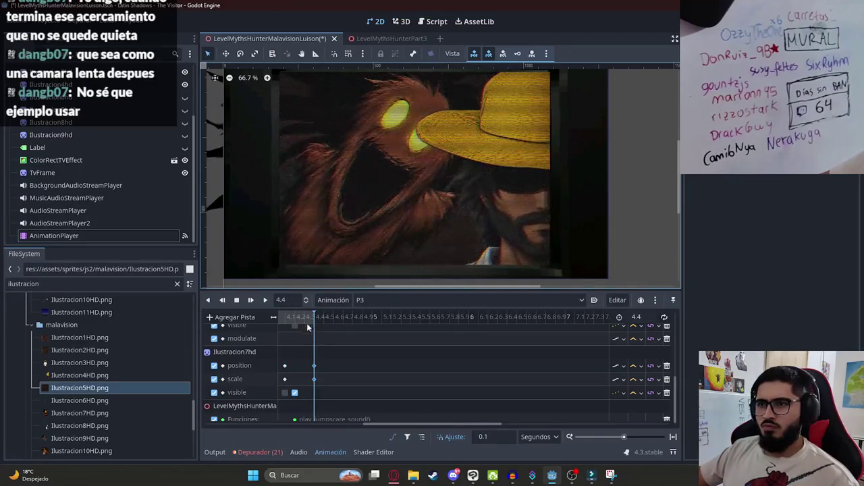
pyautogui.keyDown('ctrl'); pyautogui.scroll(-2, 309, 326); pyautogui.keyUp('ctrl')
pyautogui.moveTo(370, 428); pyautogui.dragTo(222, 427)
# Step: Save the scene and run it to preview the cutscene
pyautogui.hotkey('ctrl', 's')
pyautogui.rightClick(265, 38)
pyautogui.click(310, 110)
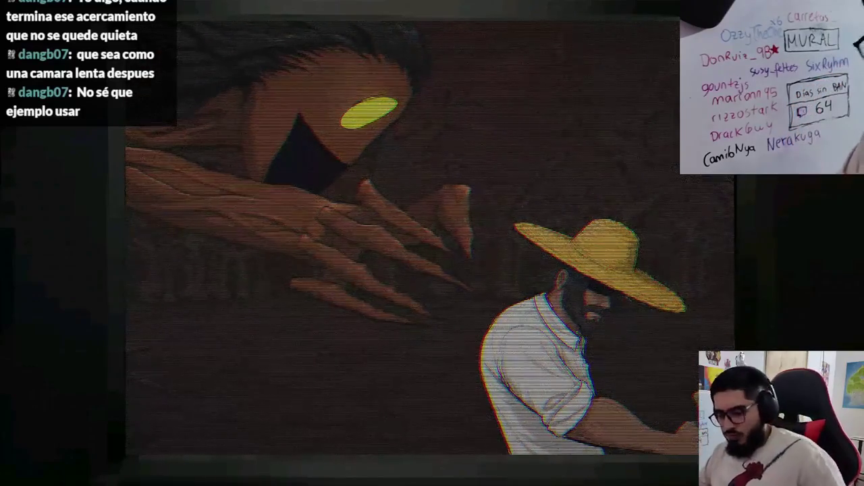
# Step: Stop the running cutscene with F8 after viewing the opening illustration
pyautogui.press('F8')
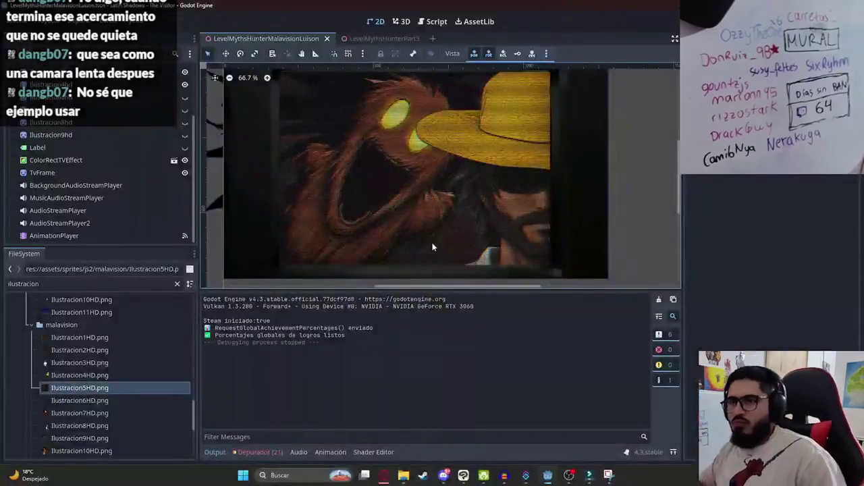
# Step: Select the cutscene AnimationPlayer, switch to P4 and set its length to 2 seconds
pyautogui.click(64, 236)
pyautogui.click(385, 300)
pyautogui.click(369, 352)
pyautogui.click(295, 327)
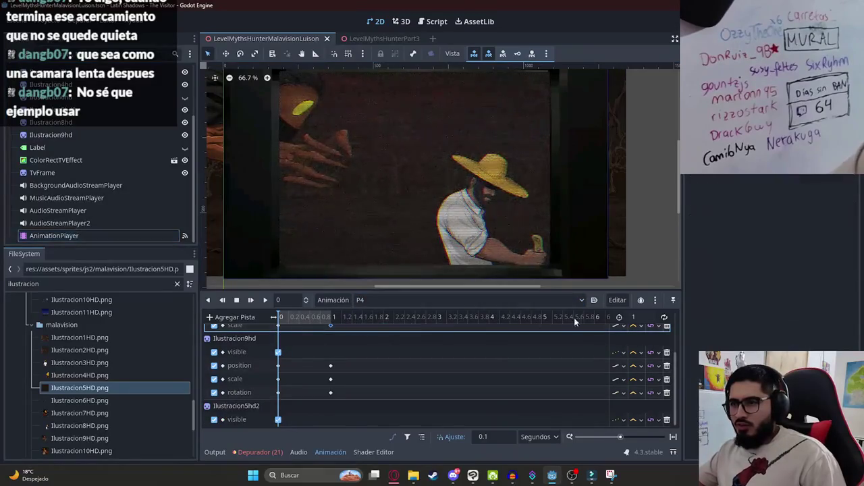
pyautogui.write('2')
pyautogui.press('Return')
# Step: Move Ilustracion9hd's position, scale and rotation keys from 0.8 s to 1.8 s, then preview P4
pyautogui.scroll(3, 348, 391)
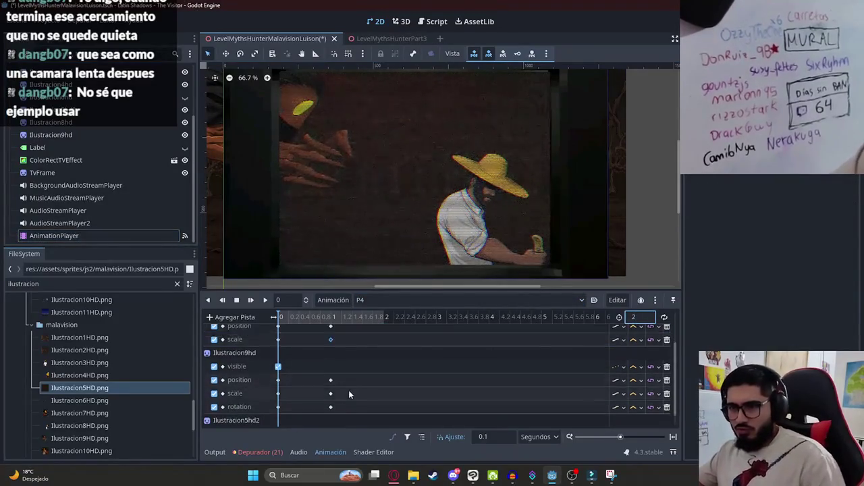
pyautogui.moveTo(343, 399); pyautogui.dragTo(327, 365)
pyautogui.scroll(-3, 322, 339)
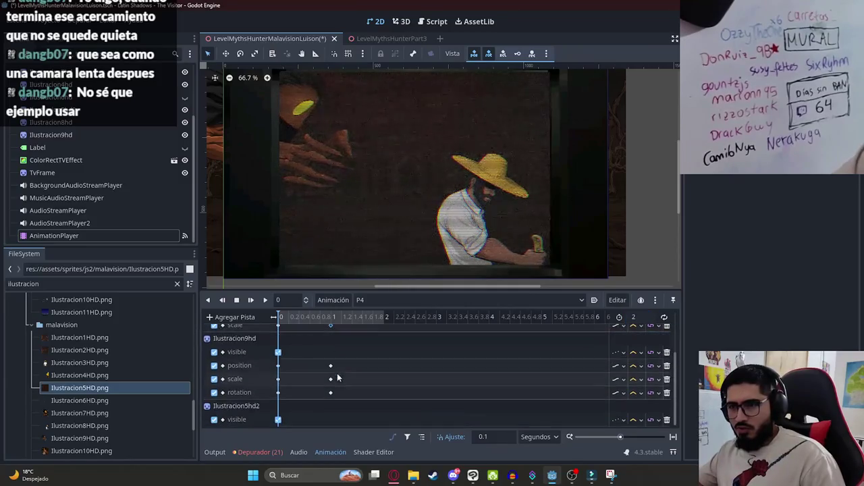
pyautogui.click(331, 365)
pyautogui.keyDown('shift'); pyautogui.click(331, 379); pyautogui.keyUp('shift')
pyautogui.keyDown('shift'); pyautogui.click(331, 392); pyautogui.keyUp('shift')
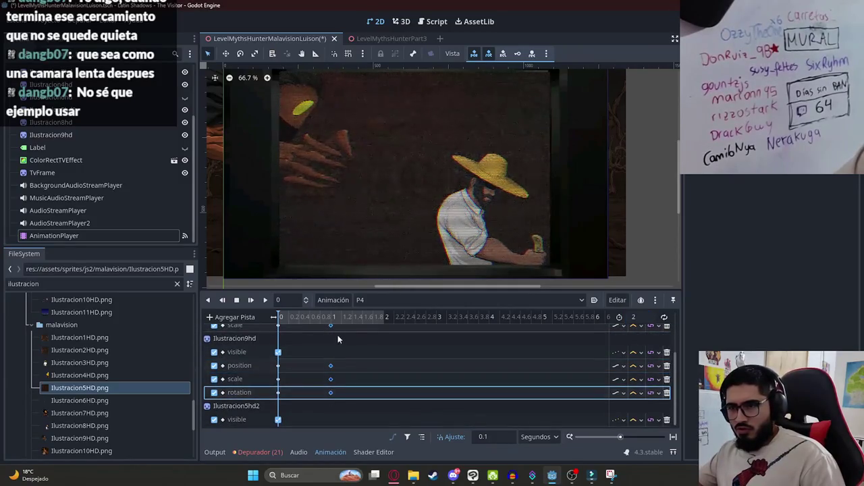
pyautogui.moveTo(331, 378); pyautogui.dragTo(377, 383)
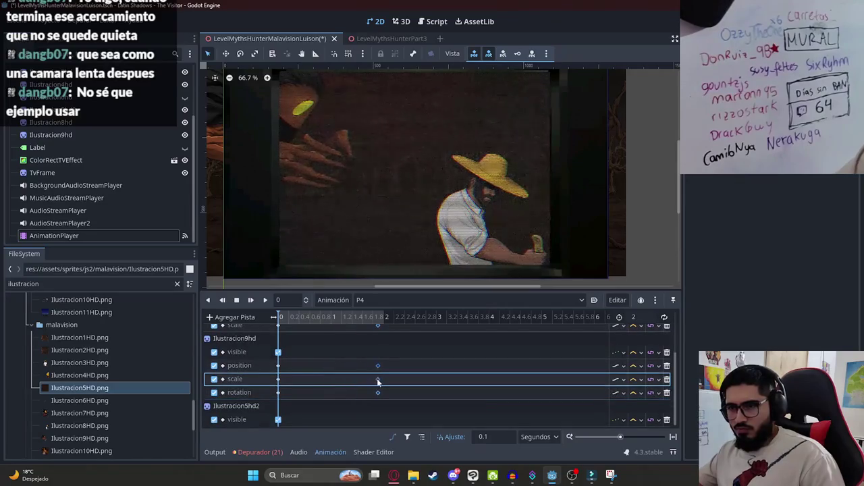
pyautogui.click(265, 300)
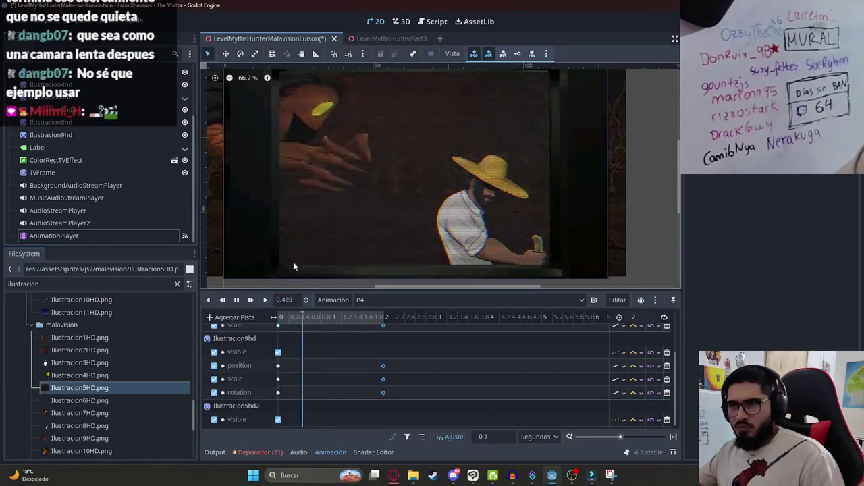
pyautogui.click(237, 300)
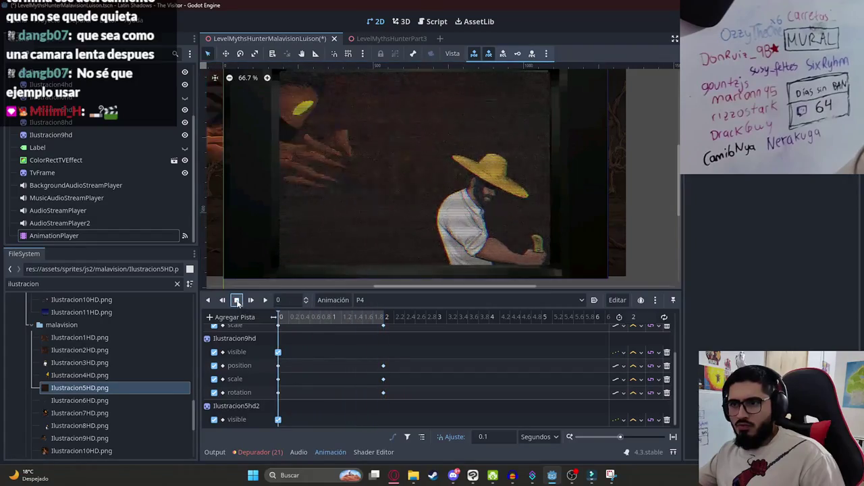
pyautogui.click(335, 302)
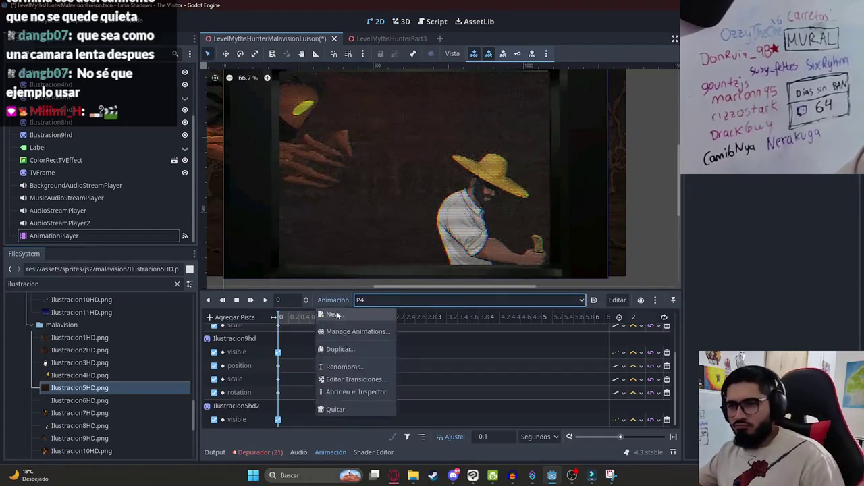
# Step: Create a new animation named P5
pyautogui.click(337, 315)
pyautogui.write('P5')
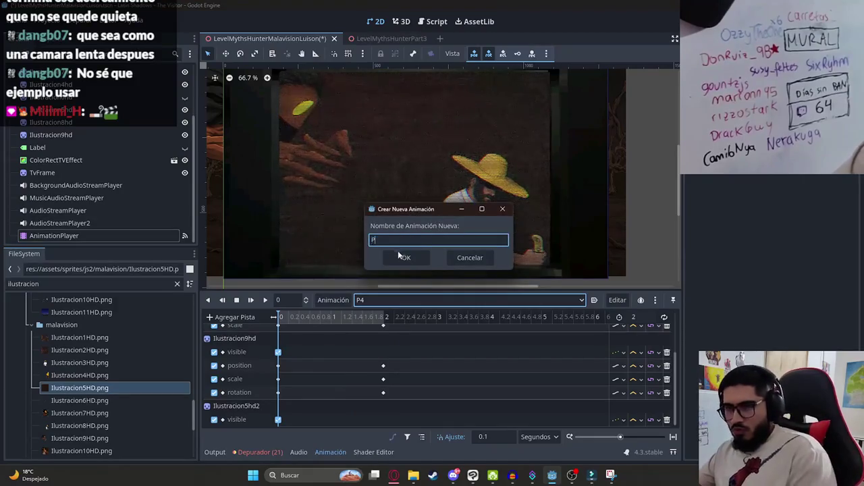
pyautogui.click(412, 258)
pyautogui.scroll(-1, 365, 206)
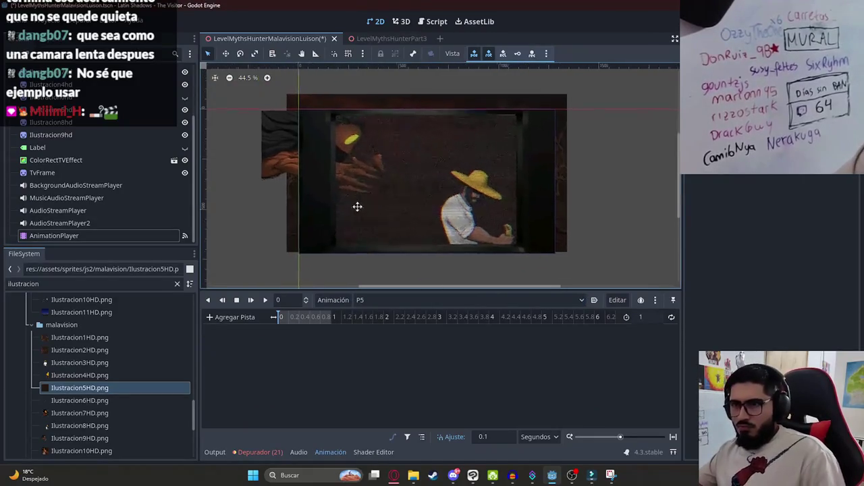
pyautogui.hscroll(1, 365, 206)
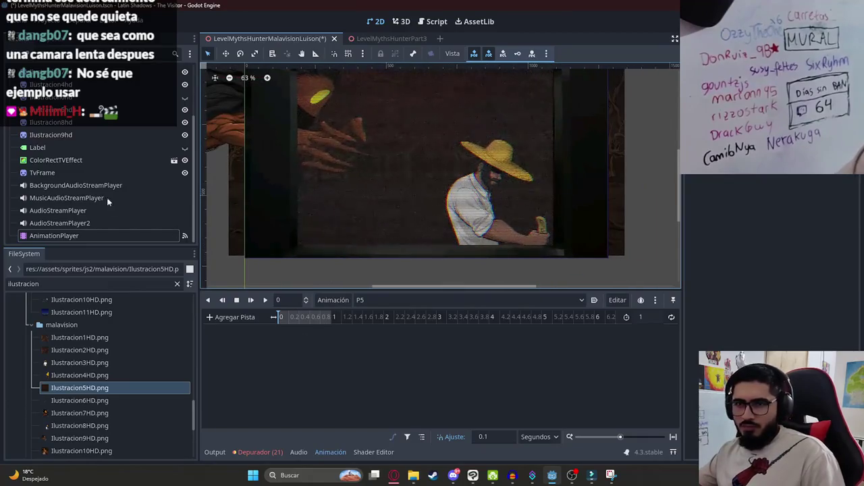
# Step: Add Ilustracion10HD.png as a sprite above Label and scale it to fill the frame
pyautogui.click(95, 401)
pyautogui.scroll(-1, 92, 410)
pyautogui.scroll(-1, 100, 411)
pyautogui.moveTo(100, 414)
pyautogui.mouseDown()
pyautogui.moveTo(399, 270)
pyautogui.moveTo(438, 146)
pyautogui.mouseUp()
pyautogui.scroll(-5, 370, 161)
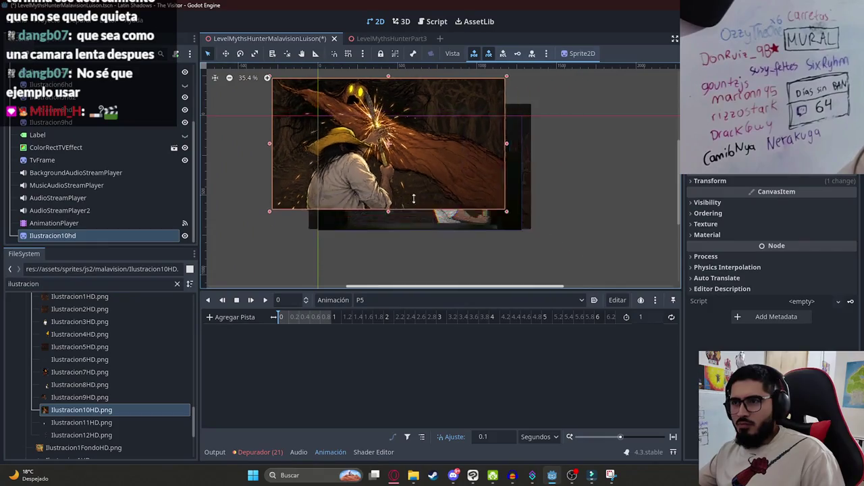
pyautogui.moveTo(369, 161)
pyautogui.mouseDown()
pyautogui.moveTo(431, 197)
pyautogui.moveTo(429, 207)
pyautogui.mouseUp()
pyautogui.moveTo(135, 233)
pyautogui.mouseDown()
pyautogui.moveTo(95, 127)
pyautogui.moveTo(91, 134)
pyautogui.mouseUp()
pyautogui.scroll(4, 378, 203)
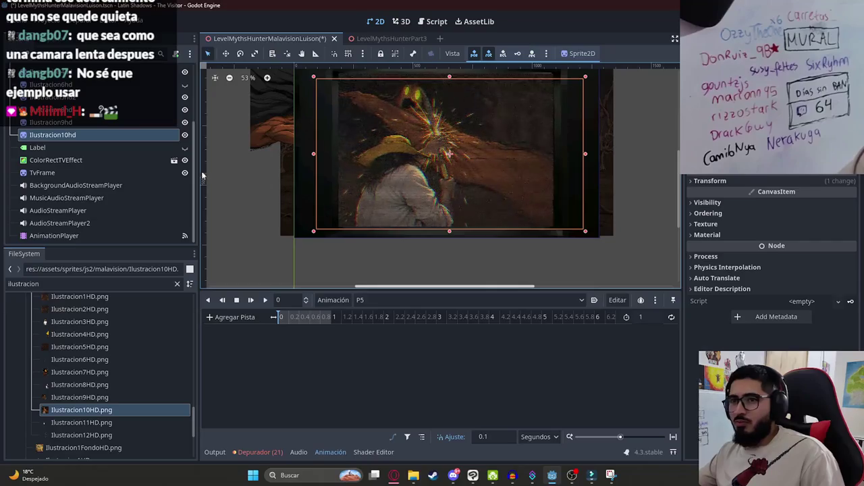
pyautogui.moveTo(417, 167)
pyautogui.mouseDown()
pyautogui.moveTo(435, 188)
pyautogui.moveTo(417, 154)
pyautogui.mouseUp()
pyautogui.moveTo(451, 223); pyautogui.dragTo(451, 232)
pyautogui.moveTo(461, 209); pyautogui.dragTo(463, 213)
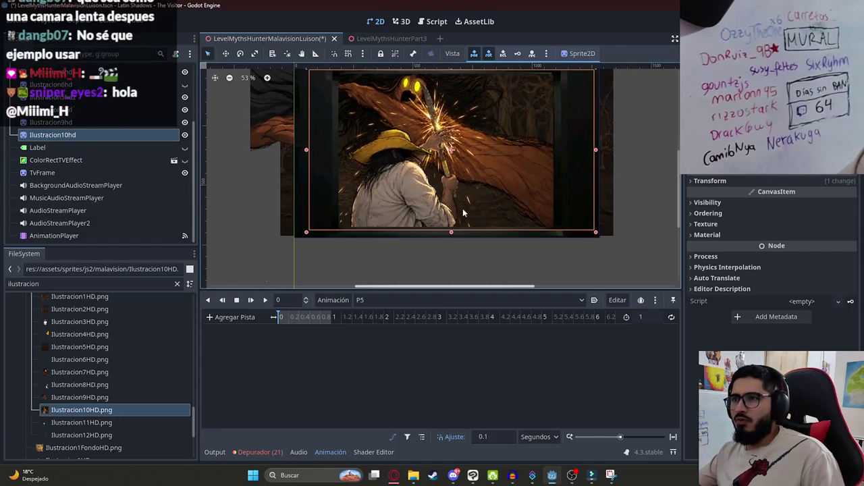
pyautogui.scroll(5, 427, 171)
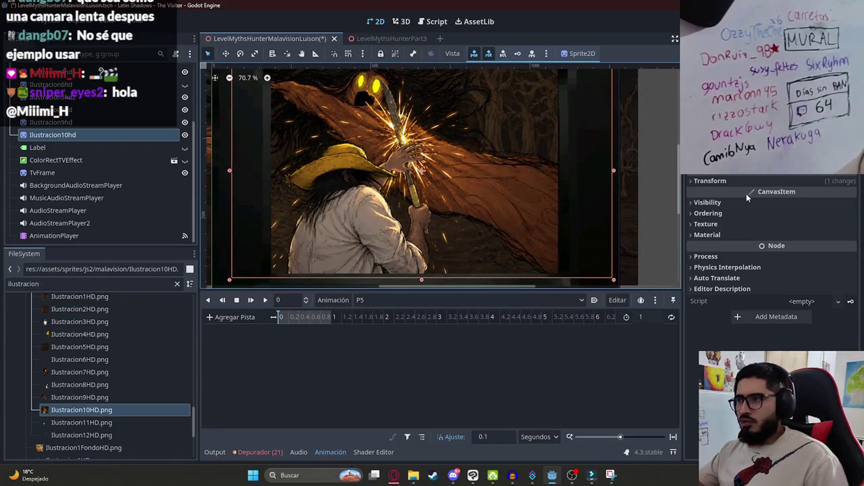
# Step: Key Ilustracion10hd's Visible property into P5 as a new visibility track
pyautogui.click(749, 201)
pyautogui.click(836, 214)
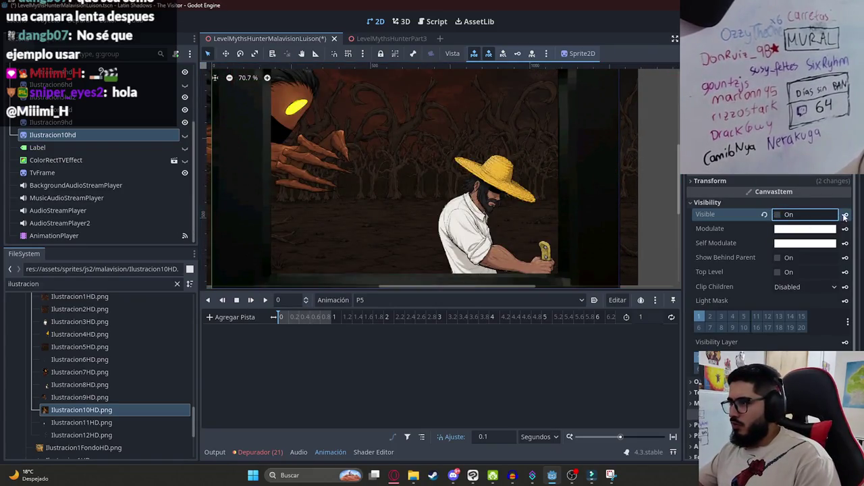
pyautogui.click(844, 215)
pyautogui.press('Return')
pyautogui.click(827, 216)
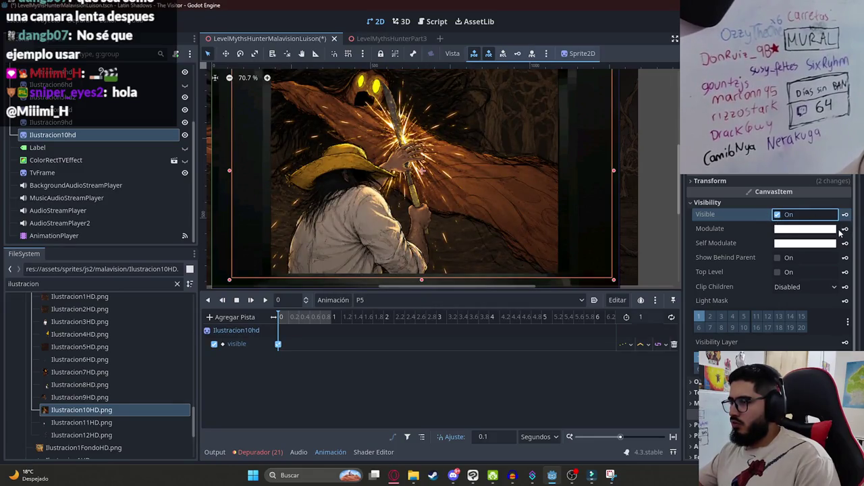
pyautogui.click(824, 229)
pyautogui.click(577, 368)
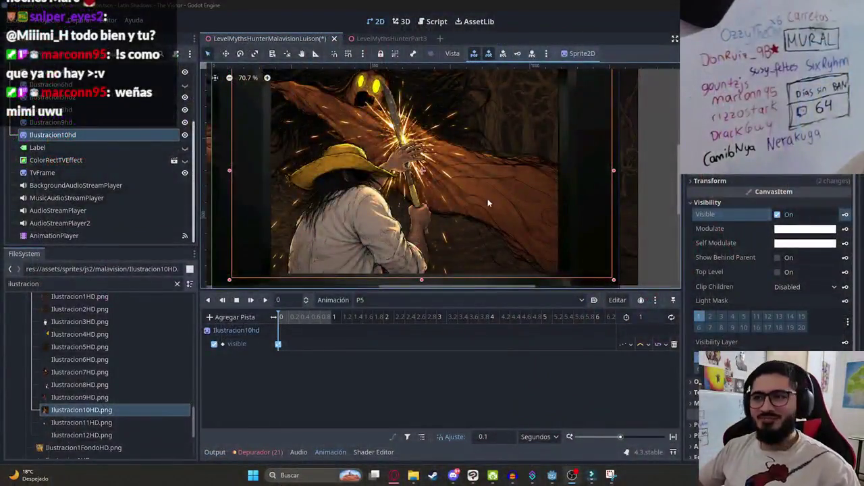
pyautogui.scroll(-1, 488, 202)
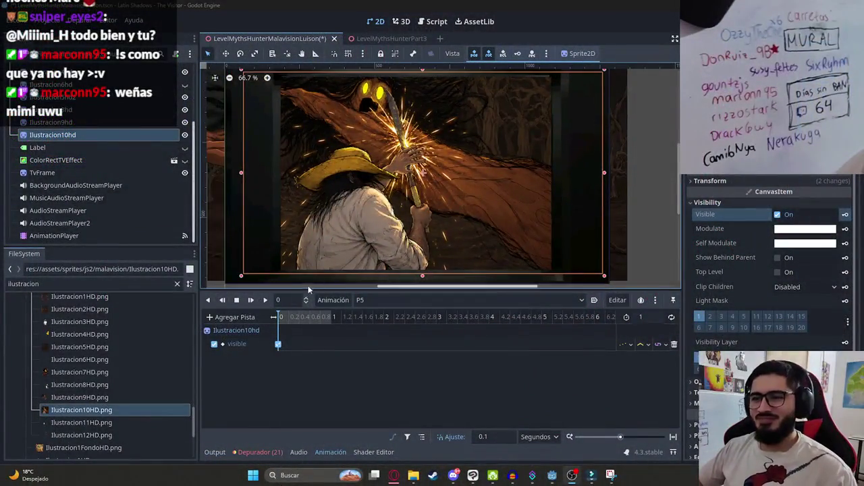
# Step: Key a dark modulate tint on Ilustracion10hd into P5, then reset the tint to white
pyautogui.click(804, 228)
pyautogui.moveTo(857, 312)
pyautogui.mouseDown()
pyautogui.moveTo(855, 230)
pyautogui.moveTo(862, 283)
pyautogui.mouseUp()
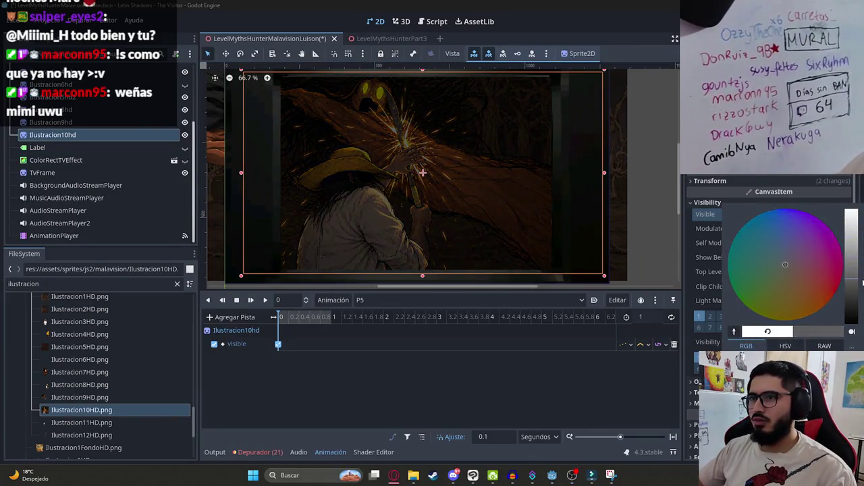
pyautogui.click(578, 371)
pyautogui.click(845, 229)
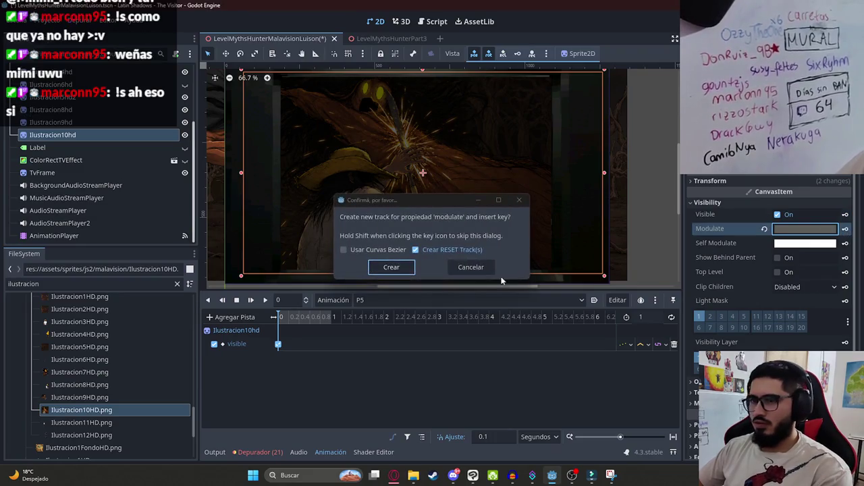
pyautogui.press('Return')
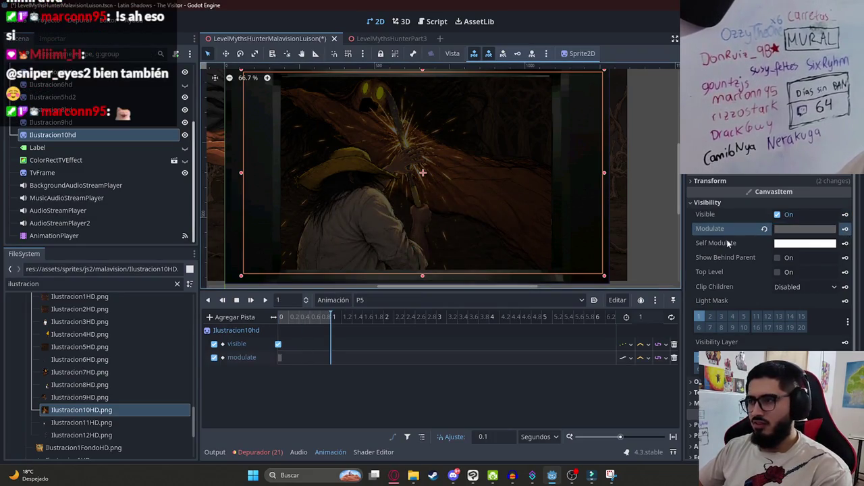
pyautogui.click(763, 229)
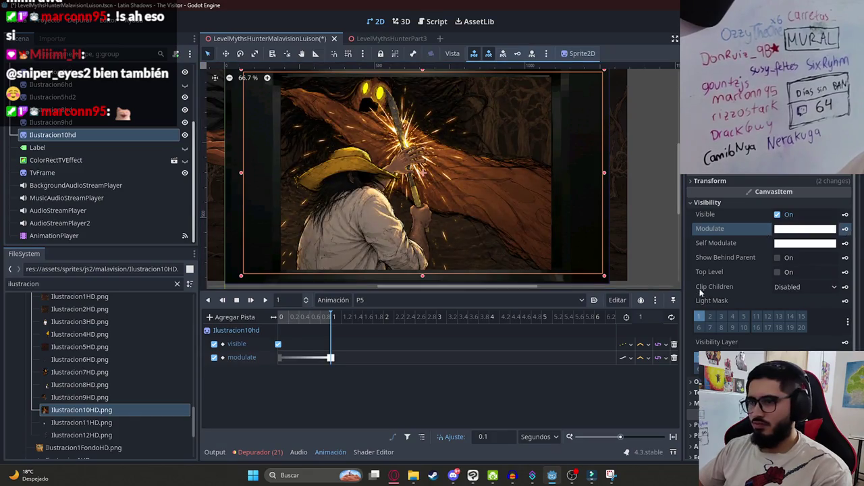
# Step: Lengthen P5 to 2 seconds and insert a white modulate key at 2 s
pyautogui.write('2')
pyautogui.press('Return')
pyautogui.click(362, 317)
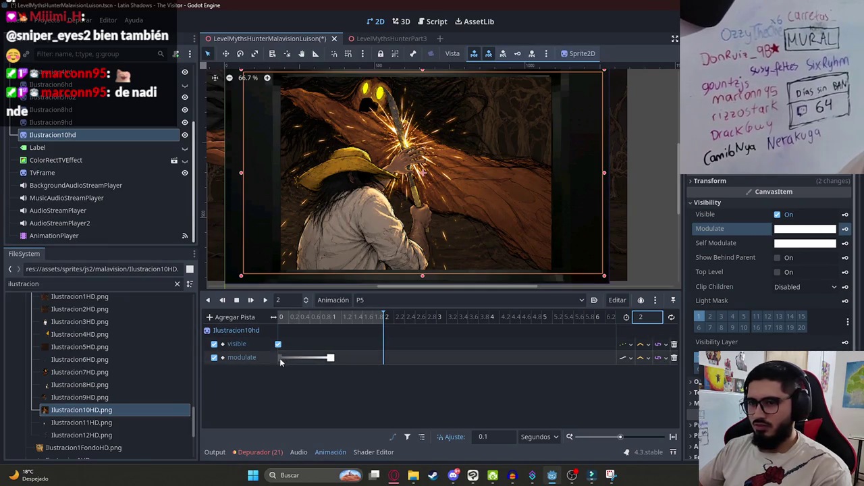
pyautogui.rightClick(395, 357)
pyautogui.click(405, 362)
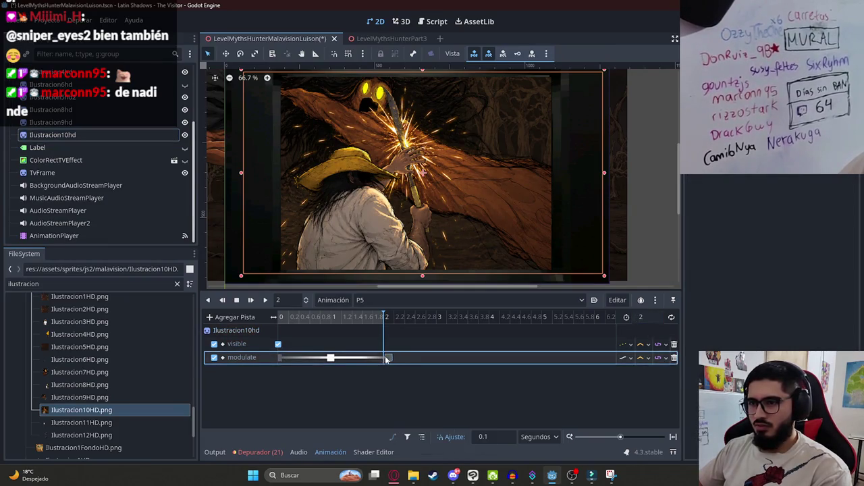
# Step: Retime the modulate keys to 0.5 s and 1 s, shorten P5 to 1 second, and preview the fade-in
pyautogui.click(237, 300)
pyautogui.click(265, 300)
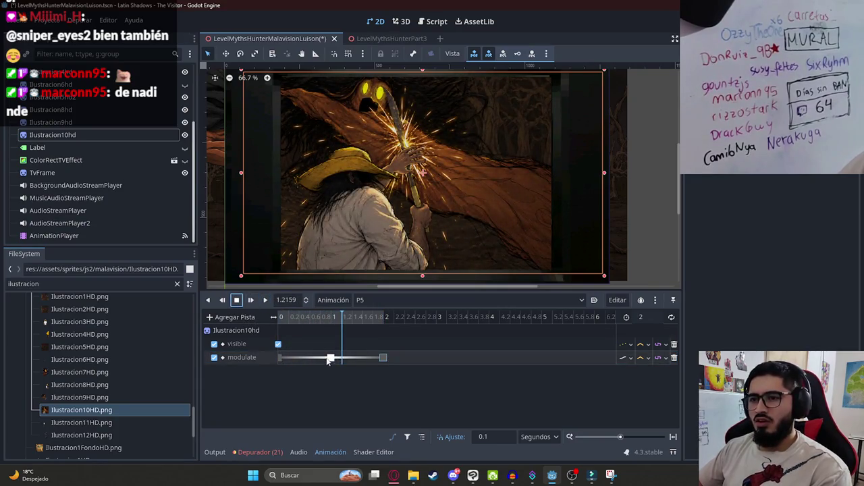
pyautogui.moveTo(280, 317)
pyautogui.mouseDown()
pyautogui.moveTo(299, 317)
pyautogui.moveTo(289, 316)
pyautogui.moveTo(303, 319)
pyautogui.moveTo(304, 329)
pyautogui.mouseUp()
pyautogui.moveTo(330, 358)
pyautogui.mouseDown()
pyautogui.moveTo(311, 360)
pyautogui.moveTo(332, 357)
pyautogui.mouseUp()
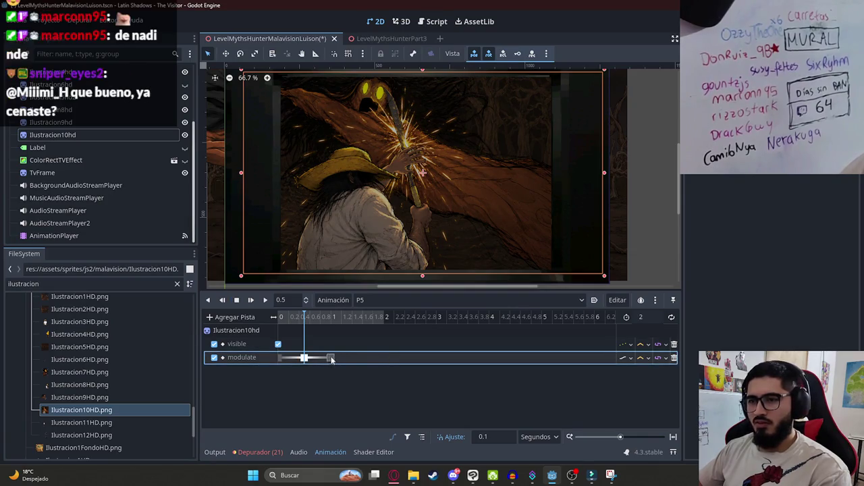
pyautogui.click(330, 358)
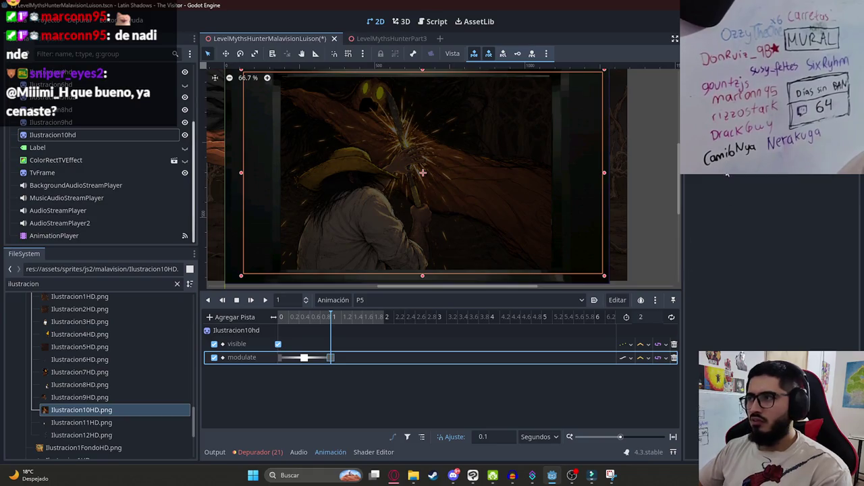
pyautogui.click(647, 317)
pyautogui.write('1')
pyautogui.press('Return')
pyautogui.click(250, 300)
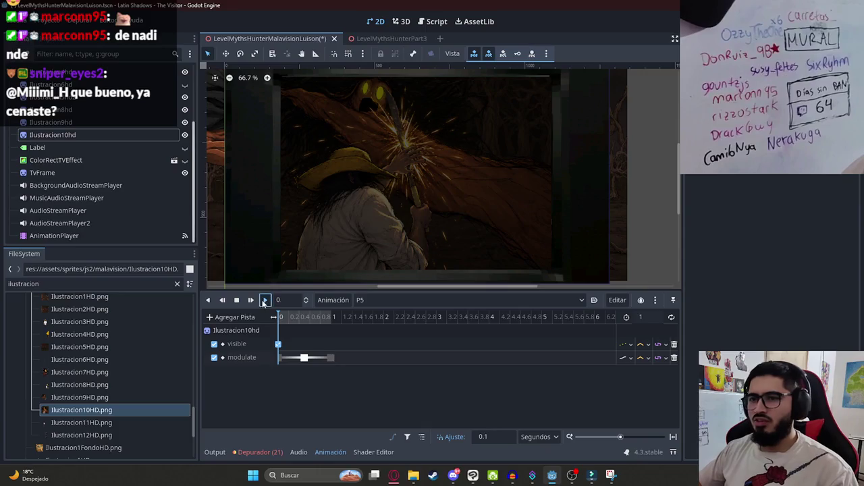
pyautogui.click(265, 300)
# Step: Save the scene and begin adding an Audio Playback Track to P5
pyautogui.hotkey('ctrl', 's')
pyautogui.click(236, 300)
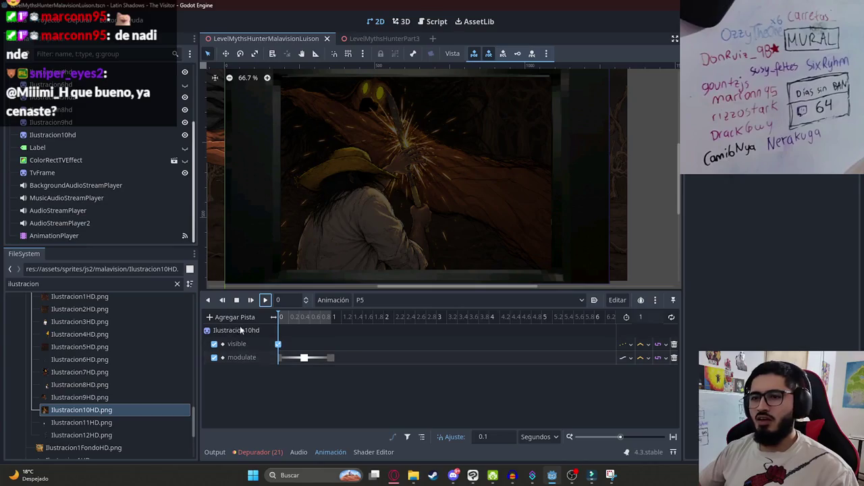
pyautogui.click(233, 317)
pyautogui.click(297, 419)
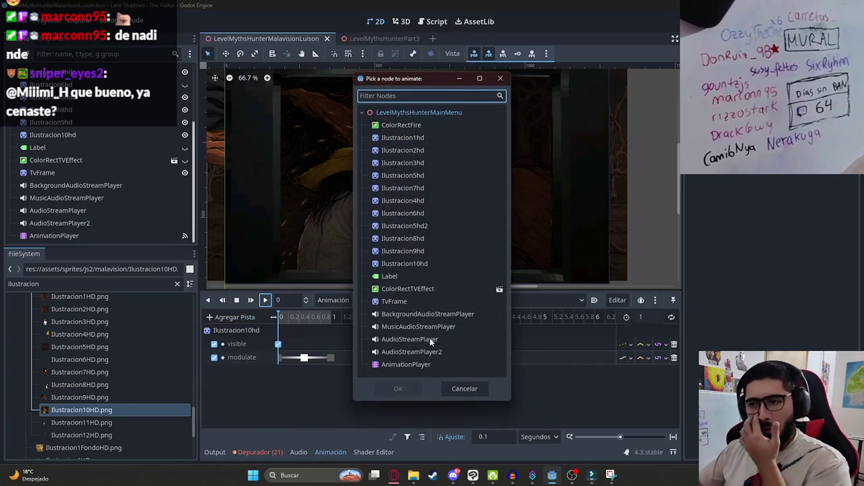
# Step: Assign AudioStreamPlayer to the new audio track, save, play P5, and open the level script
pyautogui.click(409, 340)
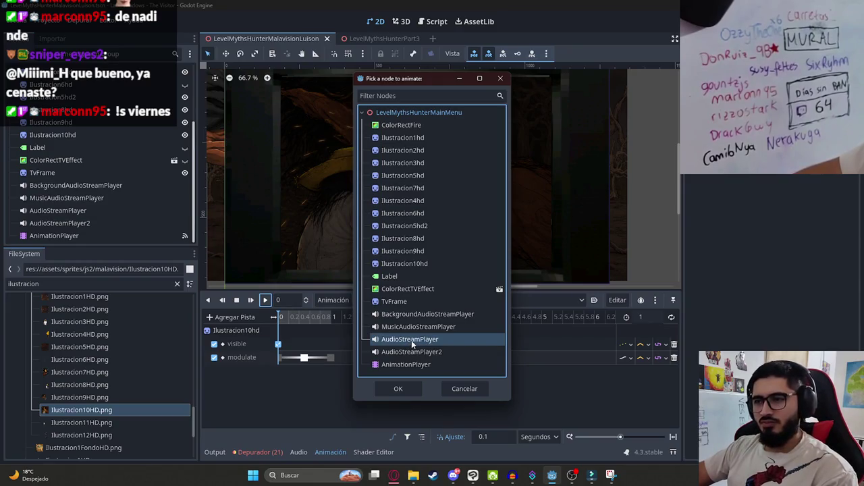
pyautogui.doubleClick(411, 340)
pyautogui.hotkey('ctrl', 's')
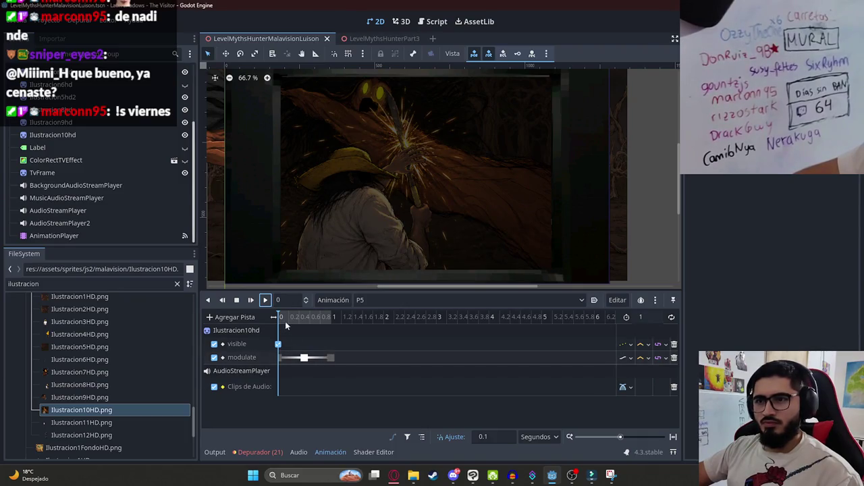
pyautogui.click(263, 302)
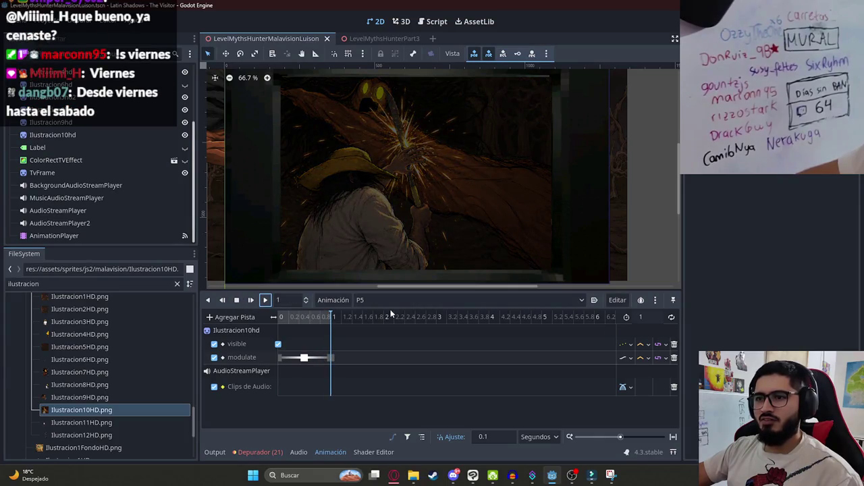
pyautogui.scroll(3, 172, 96)
pyautogui.hotkey('ctrl', 'F3')
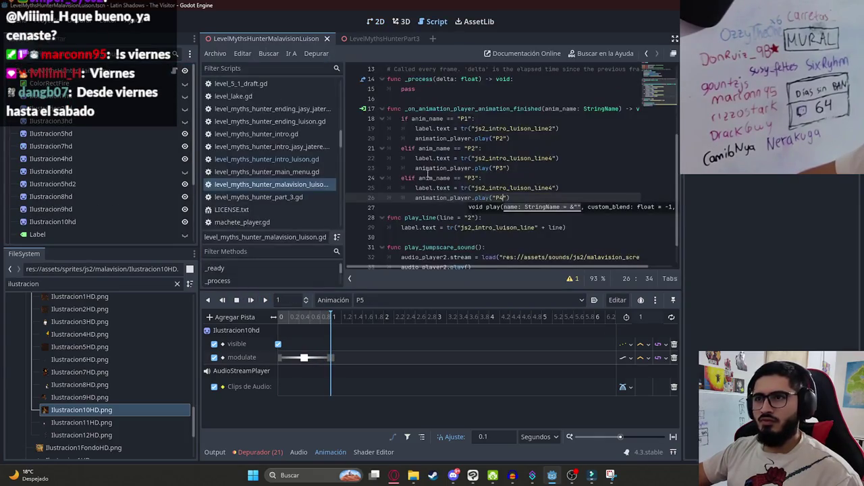
# Step: Duplicate the P3 elif branch and edit the copy so a finished P4 plays P5
pyautogui.moveTo(517, 198)
pyautogui.mouseDown()
pyautogui.moveTo(362, 175)
pyautogui.moveTo(398, 177)
pyautogui.mouseUp()
pyautogui.hotkey('ctrl', 'c')
pyautogui.click(538, 199)
pyautogui.press('Return')
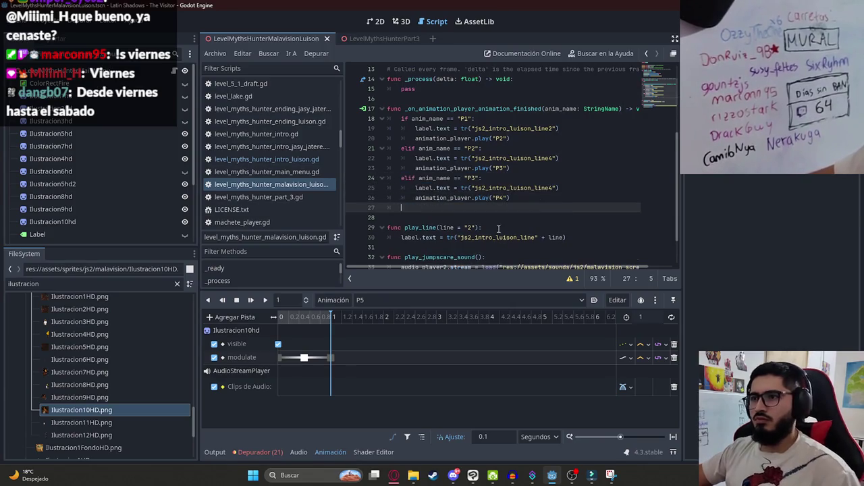
pyautogui.hotkey('ctrl', 'v')
pyautogui.click(475, 207)
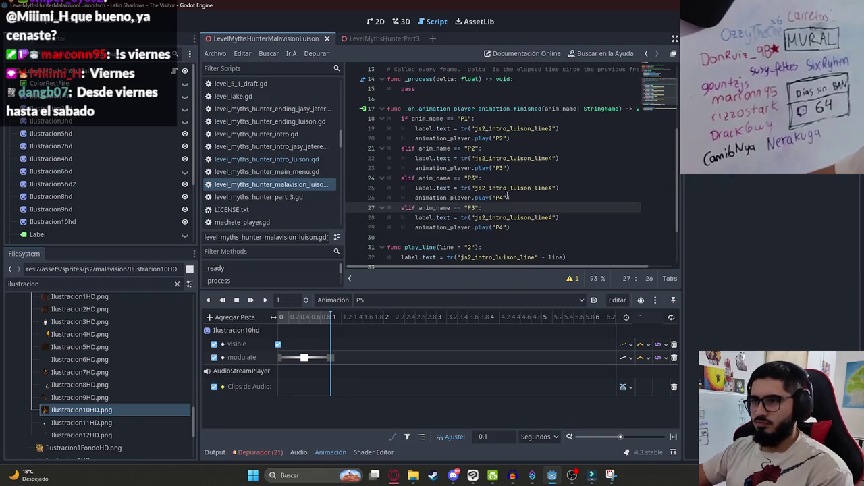
pyautogui.press('BackSpace')
pyautogui.write('4')
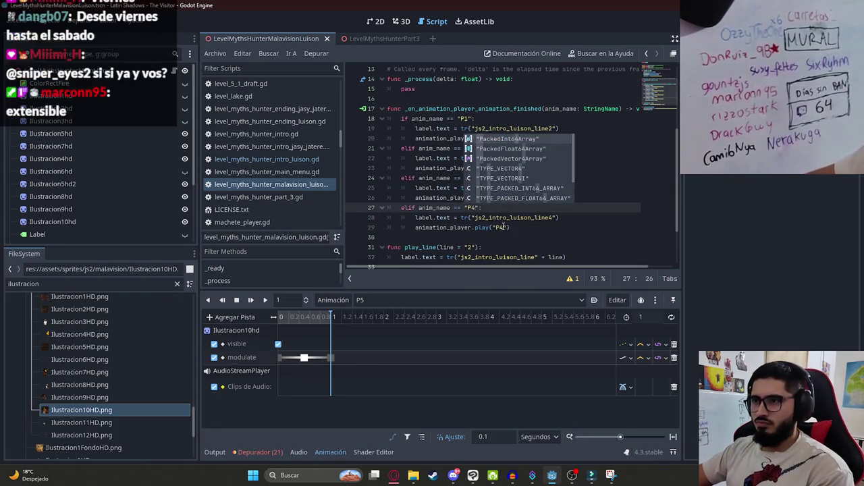
pyautogui.click(503, 227)
pyautogui.press('BackSpace')
pyautogui.write('5')
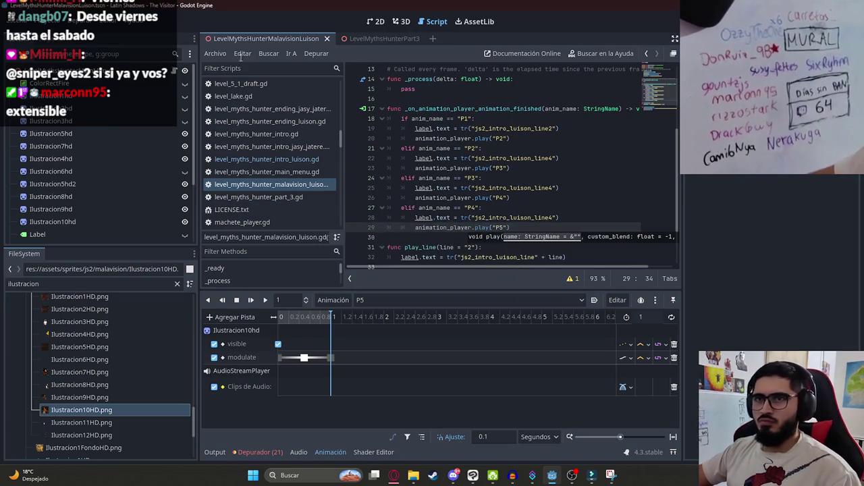
pyautogui.click(383, 22)
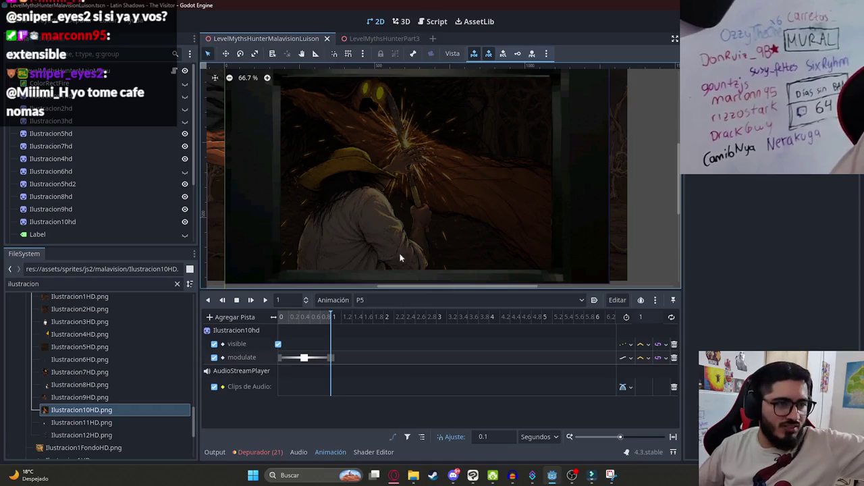
# Step: Play P5's fade-in from 0, stop at 0.5 s to inspect it, then switch to Opera
pyautogui.hotkey('alt', 'Tab')
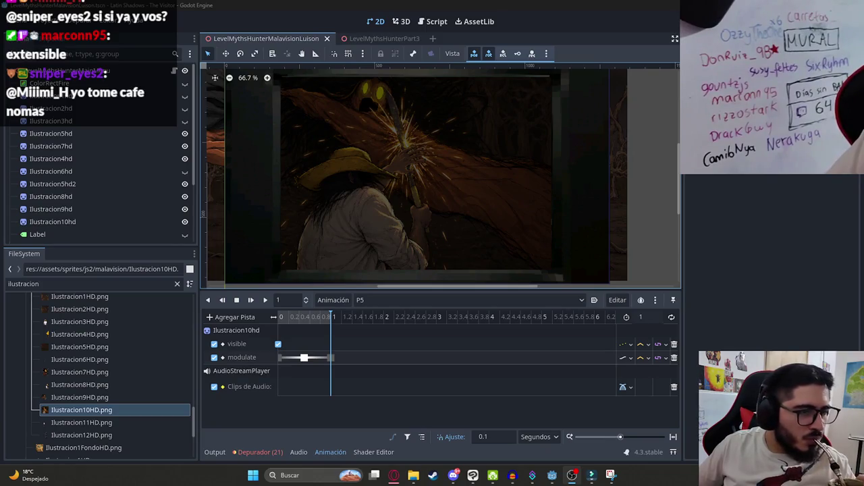
pyautogui.moveTo(353, 315); pyautogui.dragTo(264, 320)
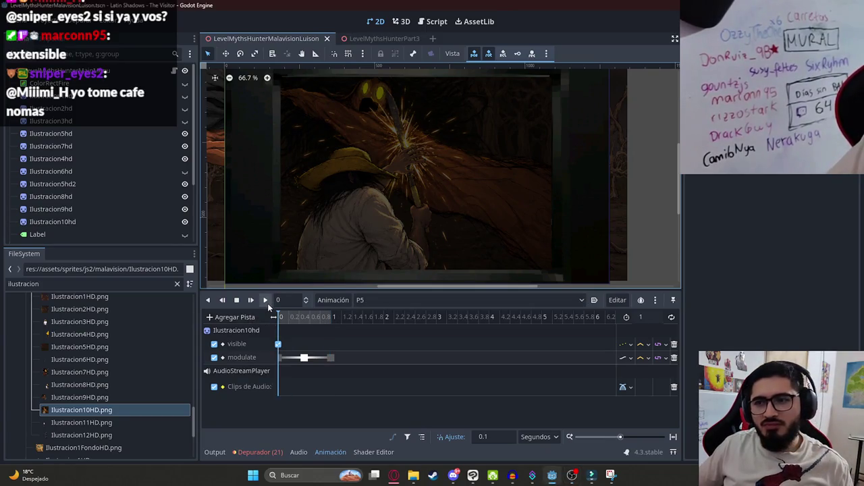
pyautogui.click(266, 301)
pyautogui.click(236, 301)
pyautogui.click(303, 317)
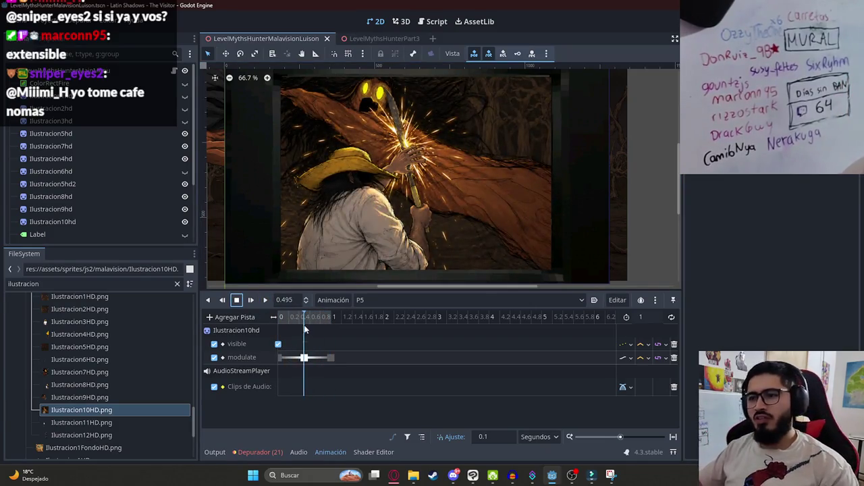
pyautogui.click(396, 477)
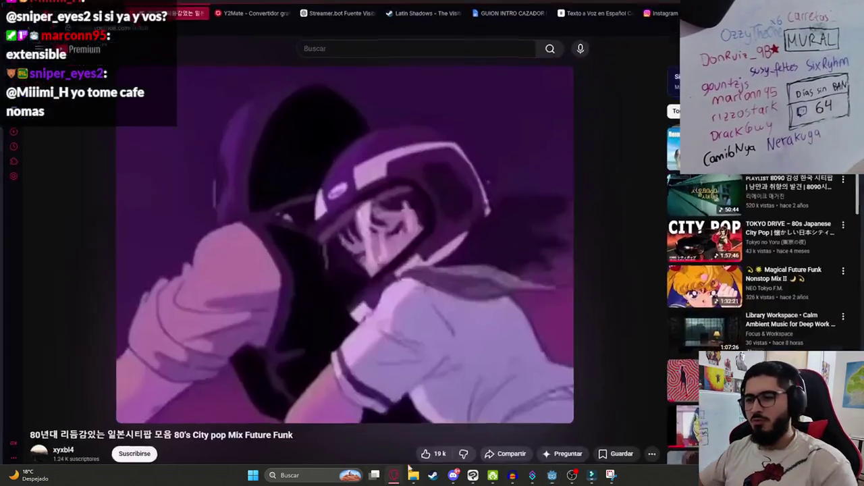
# Step: In a new tab, go to Pixabay's sound effects and search for 'chispas'
pyautogui.hotkey('ctrl', 't')
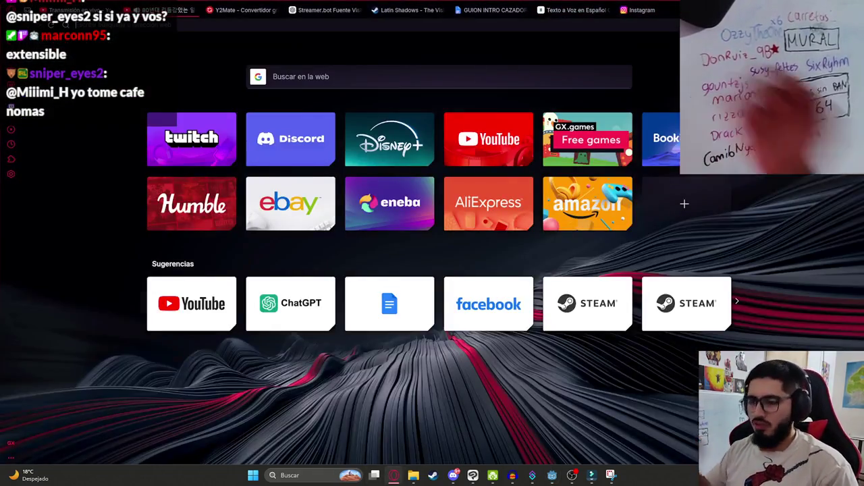
pyautogui.write('pixabay')
pyautogui.press('Return')
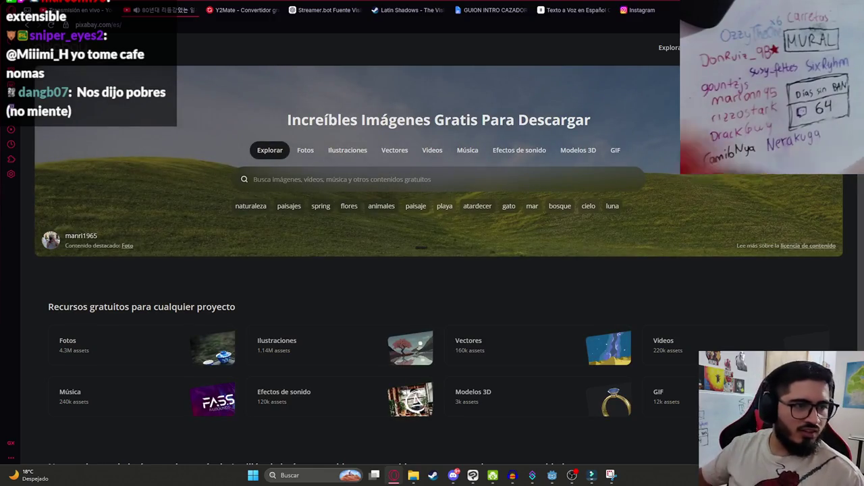
pyautogui.click(502, 150)
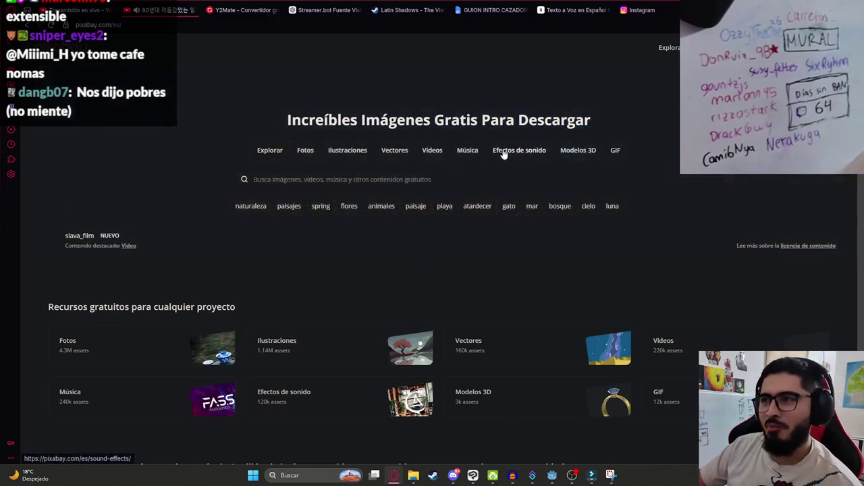
pyautogui.click(316, 179)
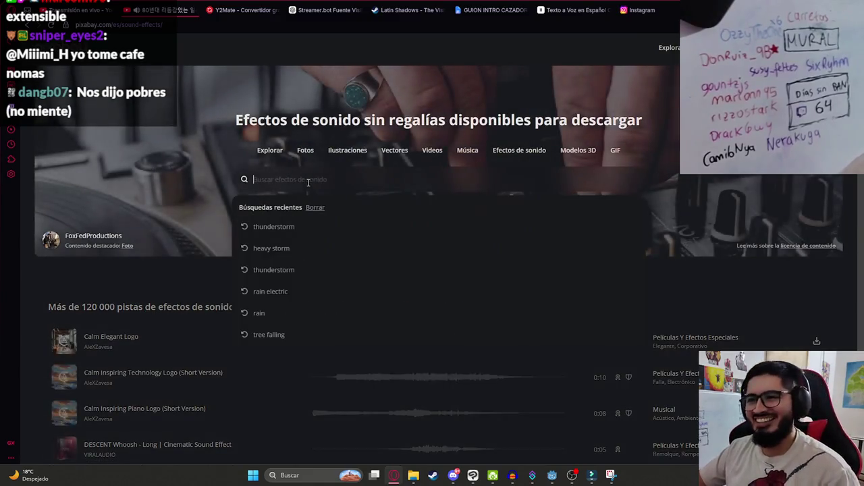
pyautogui.write('chispas')
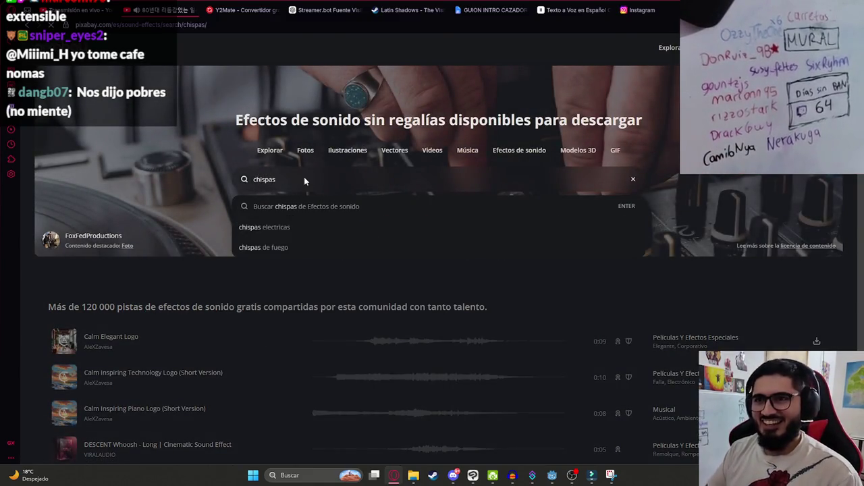
pyautogui.press('Return')
# Step: Preview four chispas results ending with Match Sizzle 02, then enter 'sword with sword' as a new search
pyautogui.click(66, 231)
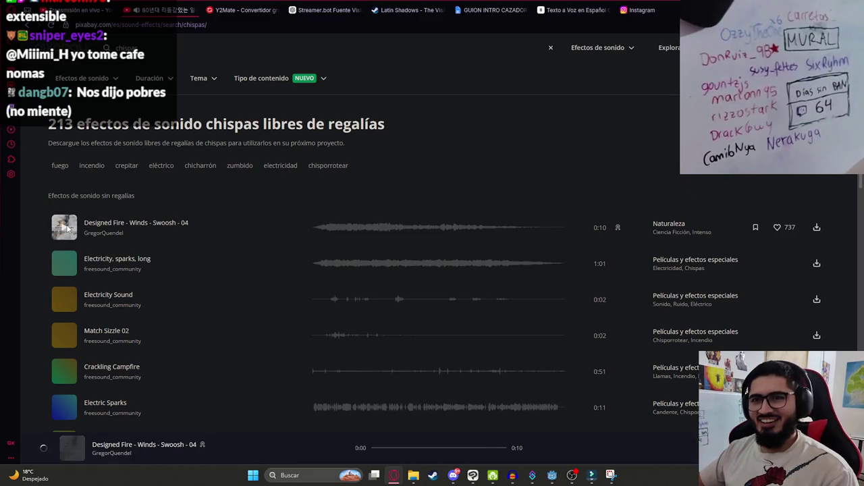
pyautogui.click(315, 265)
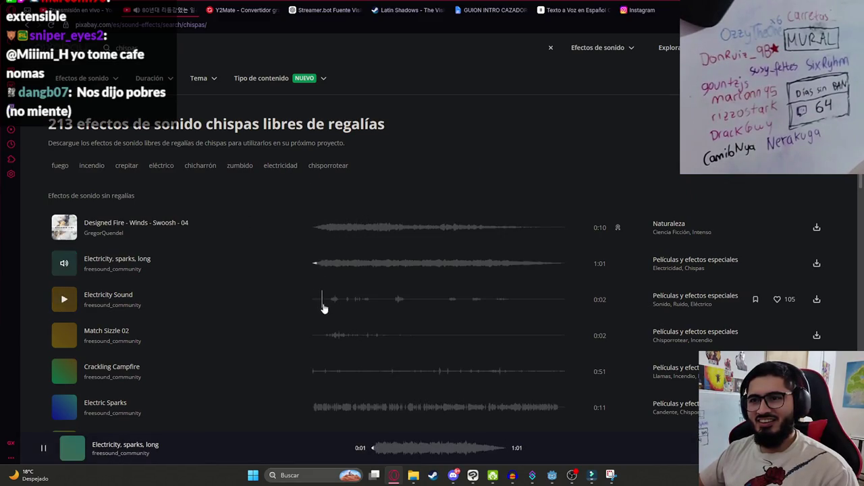
pyautogui.click(322, 301)
pyautogui.click(324, 336)
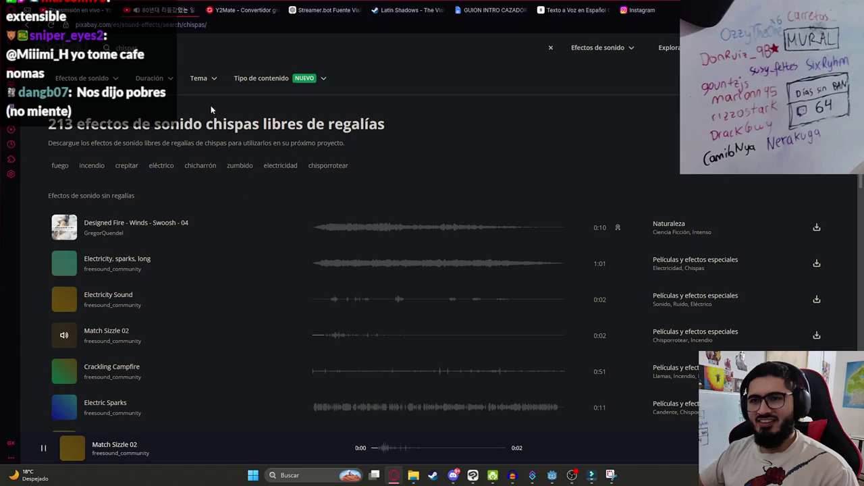
pyautogui.click(186, 61)
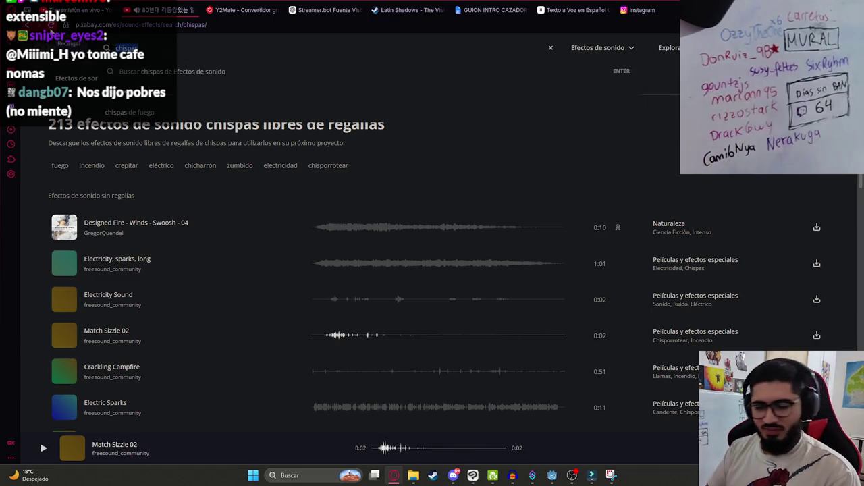
pyautogui.write('sword')
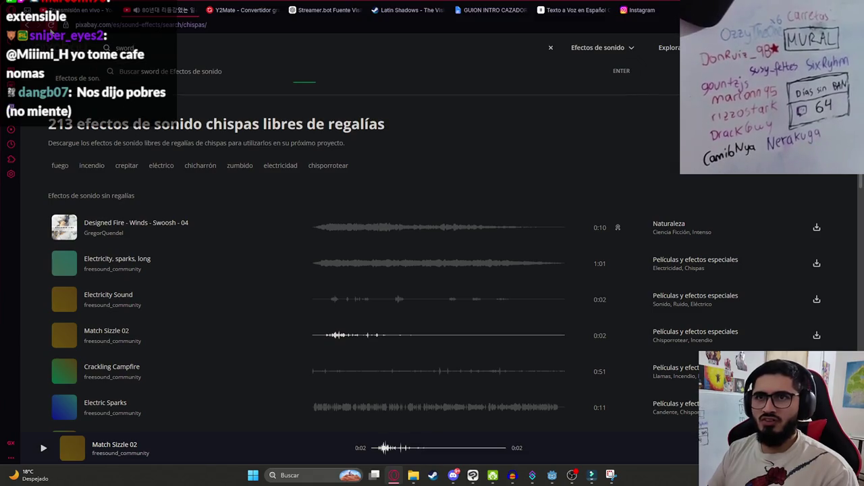
pyautogui.write(' with sword')
# Step: Search 'sword with sword' and preview results from Sword fight with monster through Sword Clash/Hit
pyautogui.press('Return')
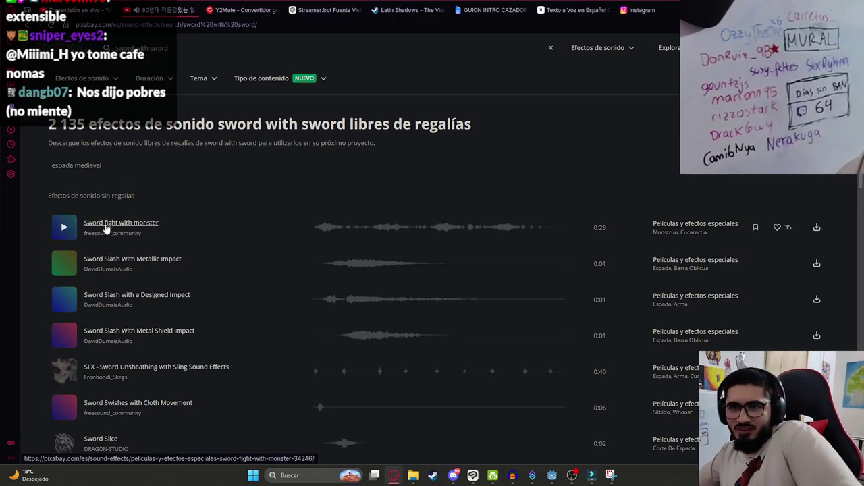
pyautogui.click(316, 231)
pyautogui.click(330, 263)
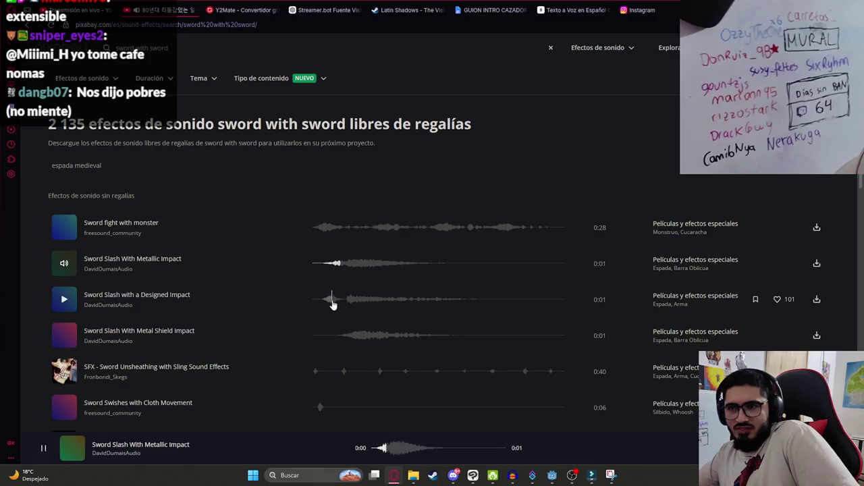
pyautogui.click(325, 303)
pyautogui.click(341, 341)
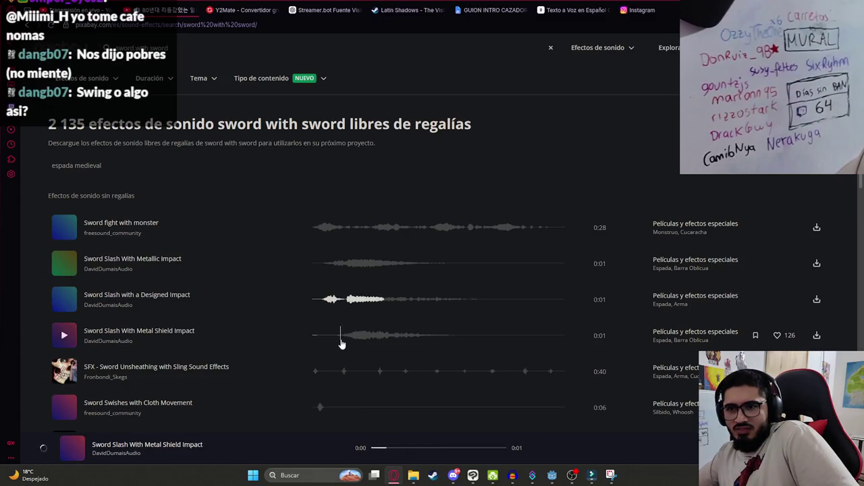
pyautogui.click(318, 373)
pyautogui.click(319, 409)
pyautogui.scroll(-3, 323, 382)
pyautogui.click(331, 267)
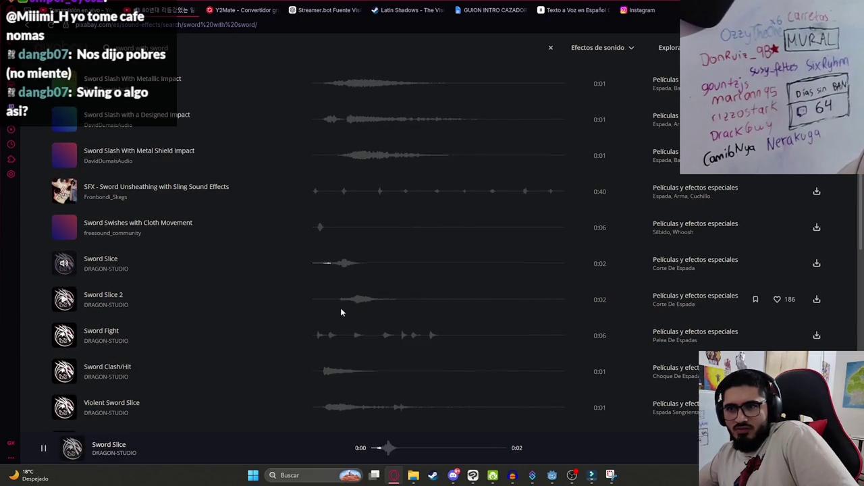
pyautogui.click(341, 301)
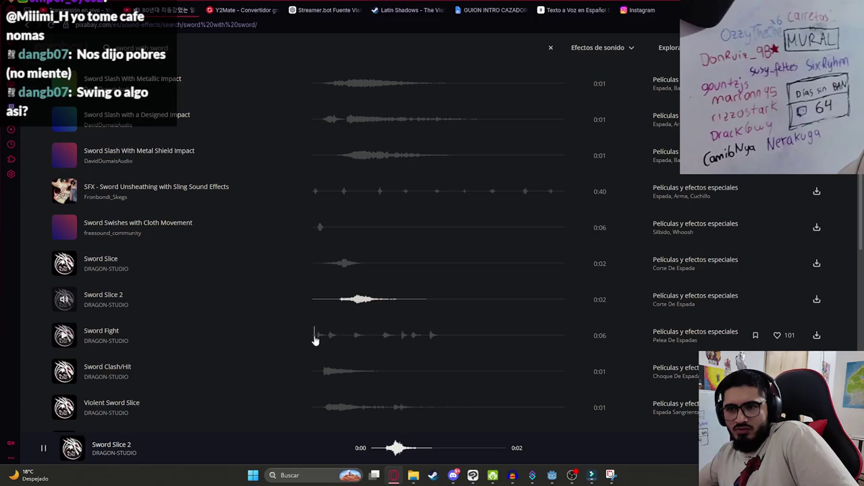
pyautogui.click(316, 338)
pyautogui.click(322, 373)
# Step: Preview further sword sounds, including Violent Sword Slice, Sword Unsheathing and Armor Impact from Sword
pyautogui.scroll(-2, 320, 368)
pyautogui.click(327, 274)
pyautogui.click(378, 308)
pyautogui.click(328, 344)
pyautogui.scroll(-2, 328, 345)
pyautogui.scroll(-1, 329, 339)
pyautogui.click(324, 283)
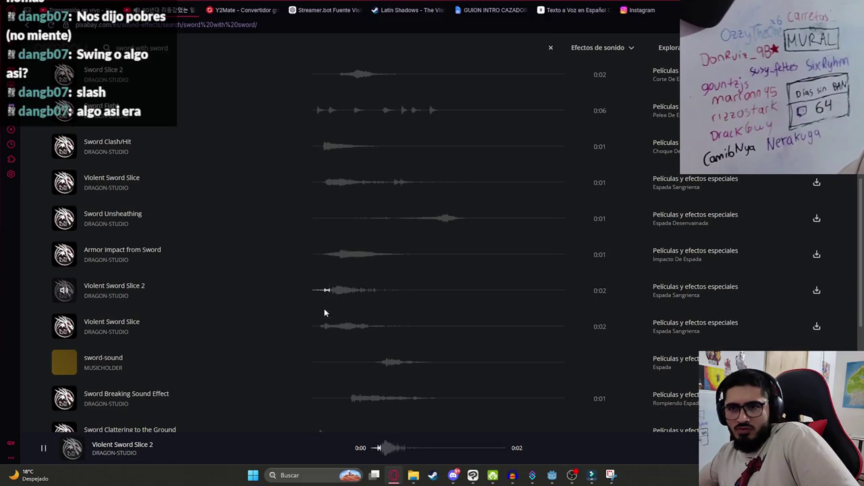
pyautogui.click(323, 327)
pyautogui.scroll(-2, 327, 331)
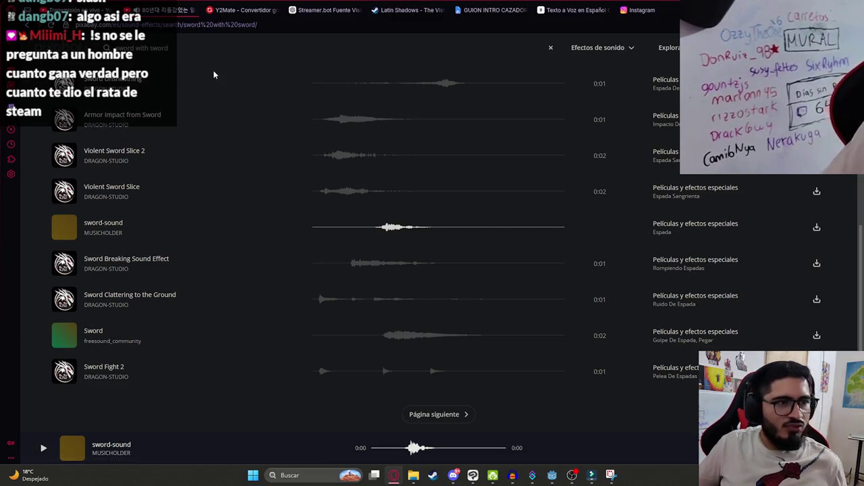
# Step: Search 'swing' and preview Golf Swing - Metallic, chave beat 52, Golf Swing Swoosh and swing beat
pyautogui.write('swing')
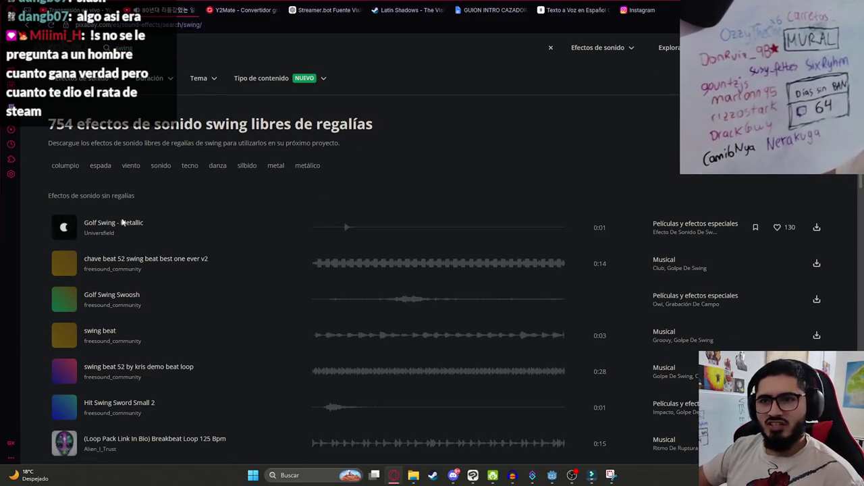
pyautogui.click(334, 229)
pyautogui.click(318, 263)
pyautogui.click(394, 303)
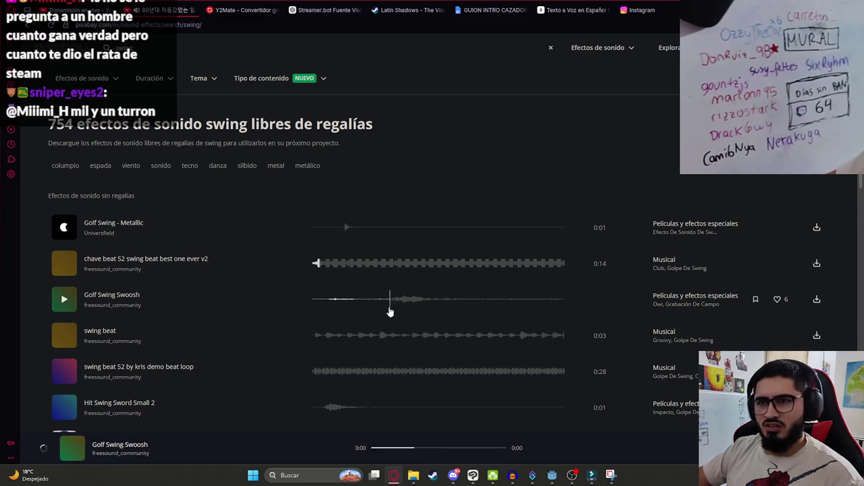
pyautogui.click(309, 332)
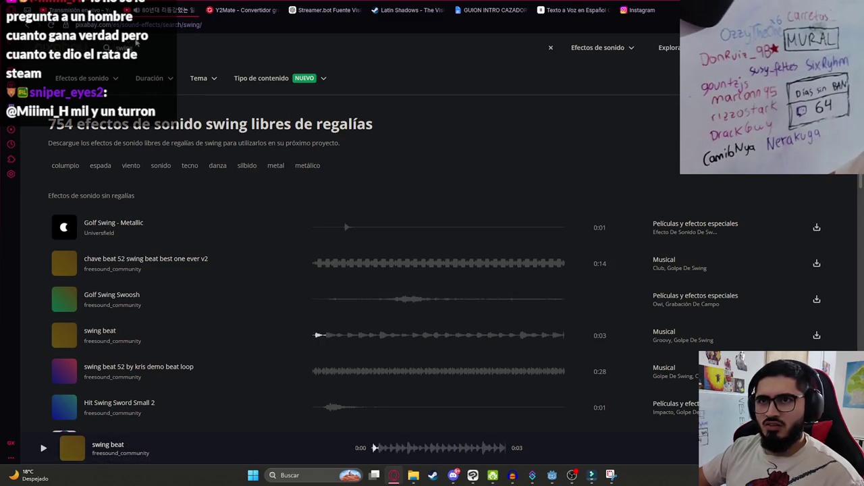
pyautogui.click(122, 47)
# Step: Search Pixabay sound effects for 'slash'
pyautogui.write('slas')
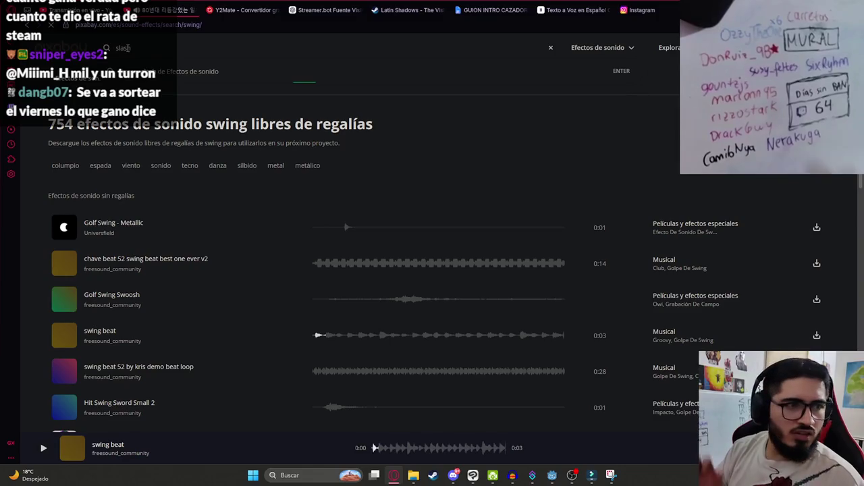
pyautogui.write('h')
pyautogui.press('Return')
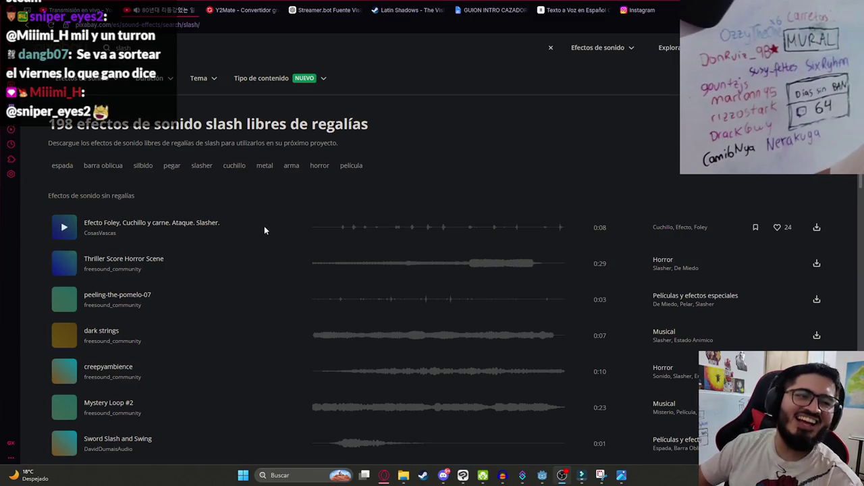
# Step: Bring the transfer receipt forward in Photos, zoom into its details, then zoom back out to fit
pyautogui.click(621, 476)
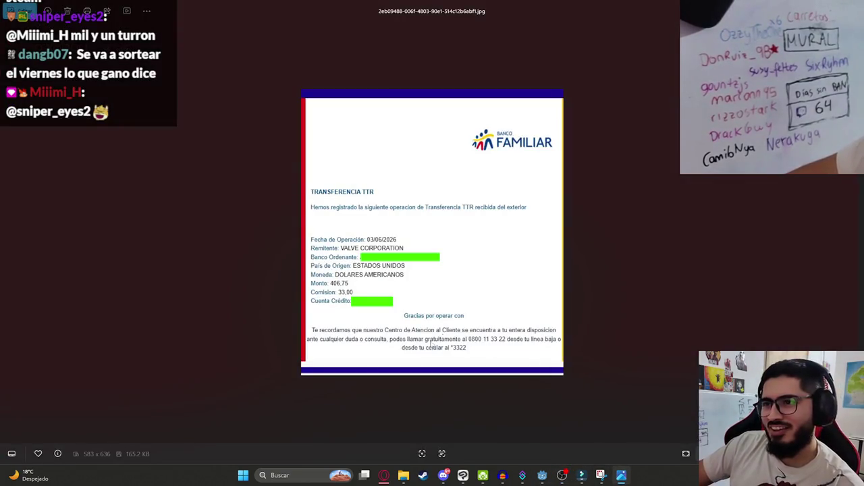
pyautogui.scroll(5, 364, 302)
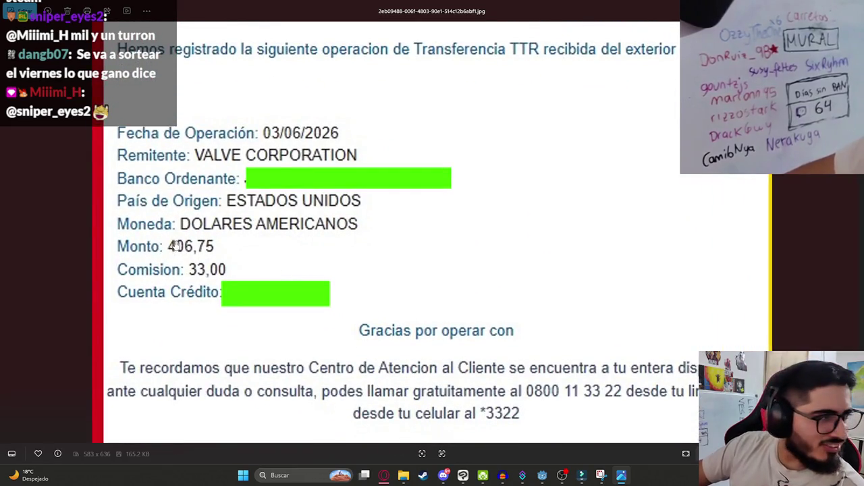
pyautogui.scroll(2, 149, 284)
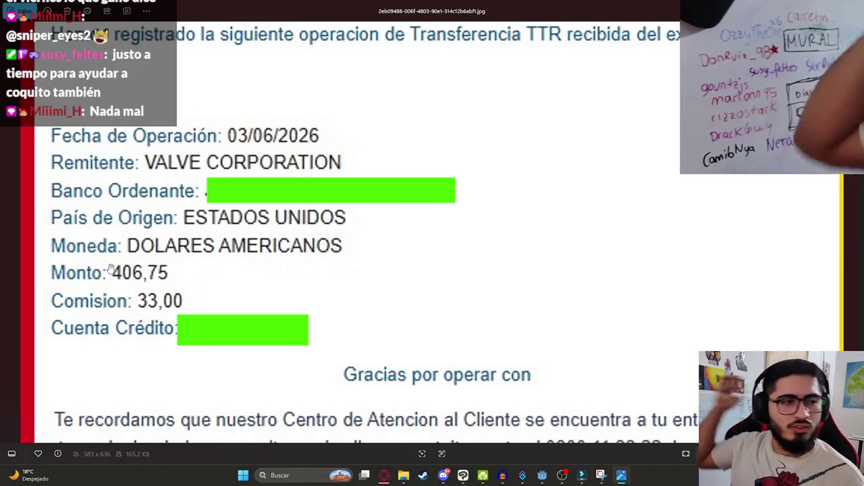
pyautogui.scroll(5, 164, 281)
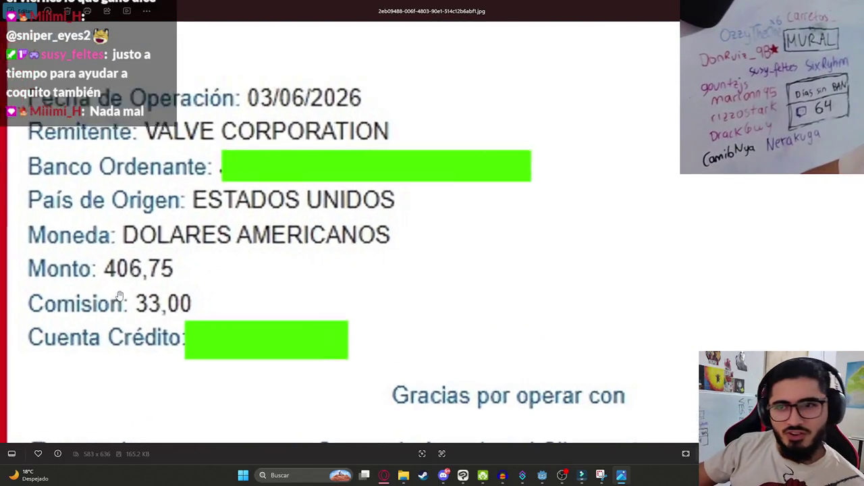
pyautogui.scroll(-5, 145, 295)
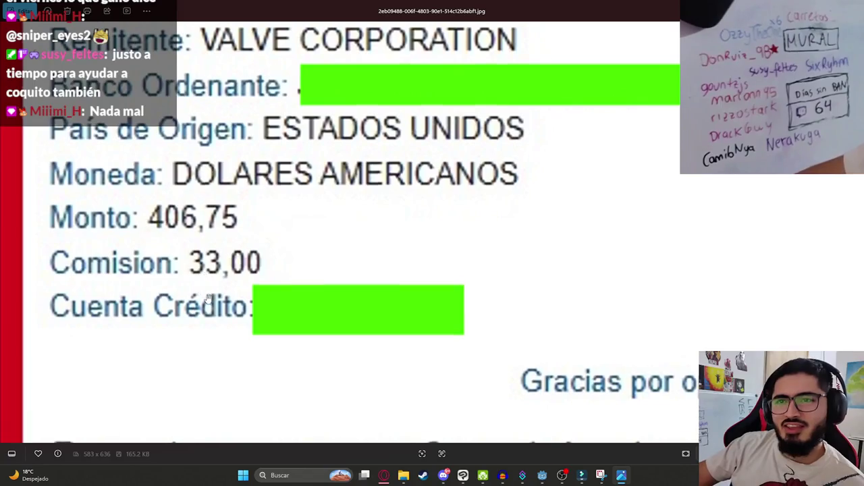
pyautogui.scroll(2, 228, 308)
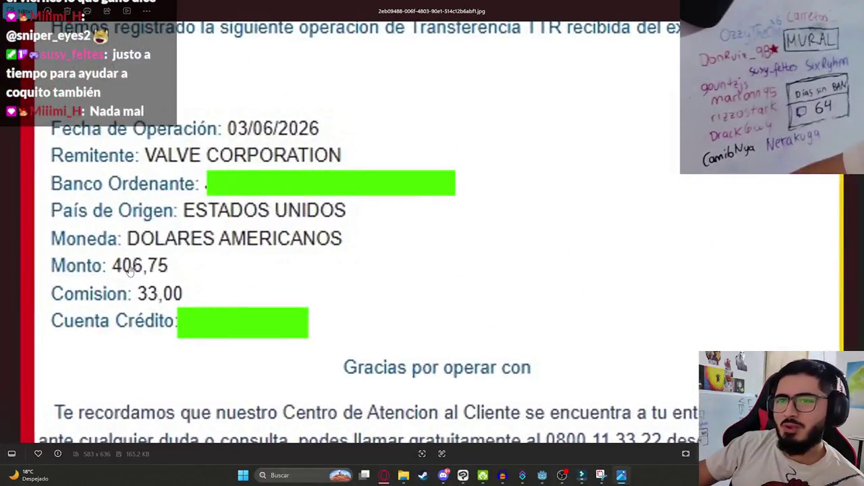
pyautogui.scroll(-3, 222, 307)
pyautogui.scroll(1, 212, 306)
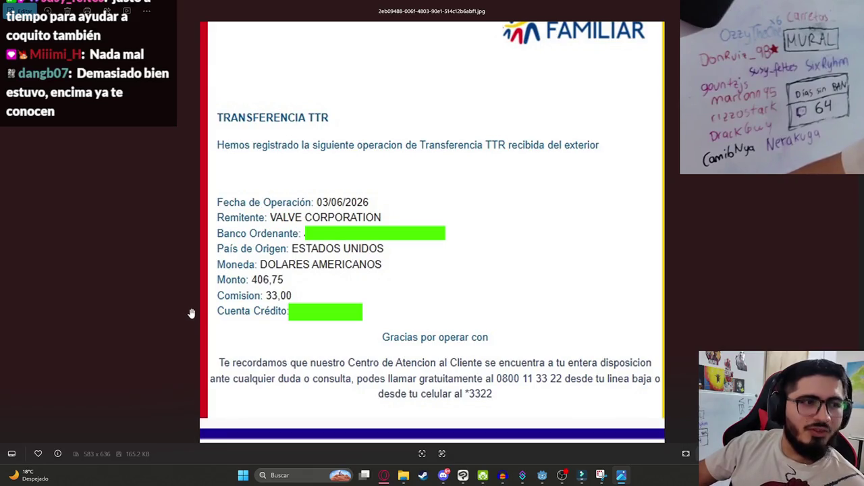
pyautogui.scroll(5, 336, 287)
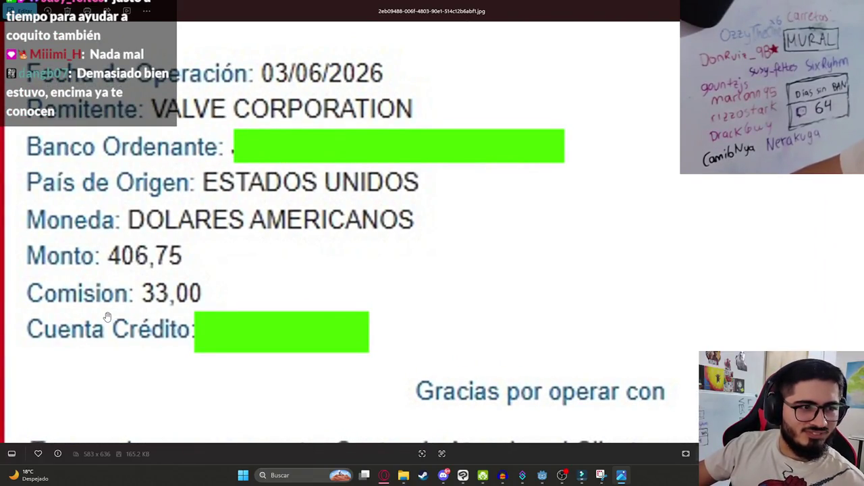
pyautogui.scroll(-5, 193, 320)
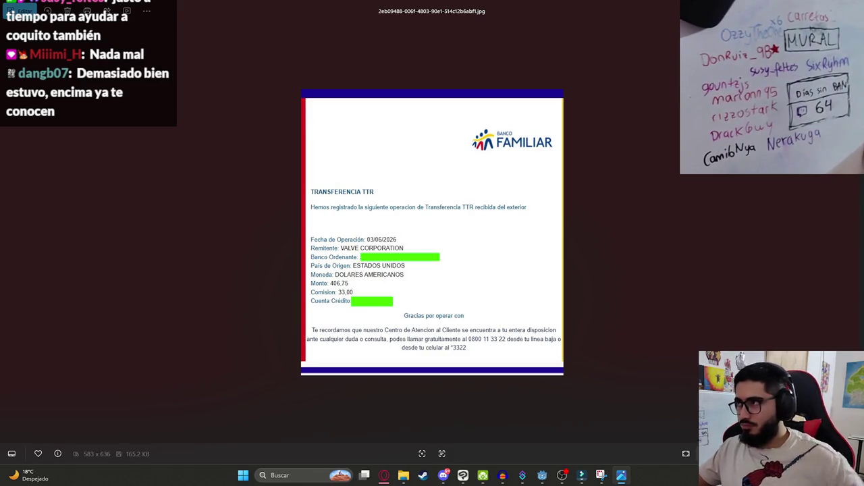
# Step: Close the Windows Photos receipt viewer with Alt+F4 to get back to the browser
pyautogui.hotkey('alt', 'F4')
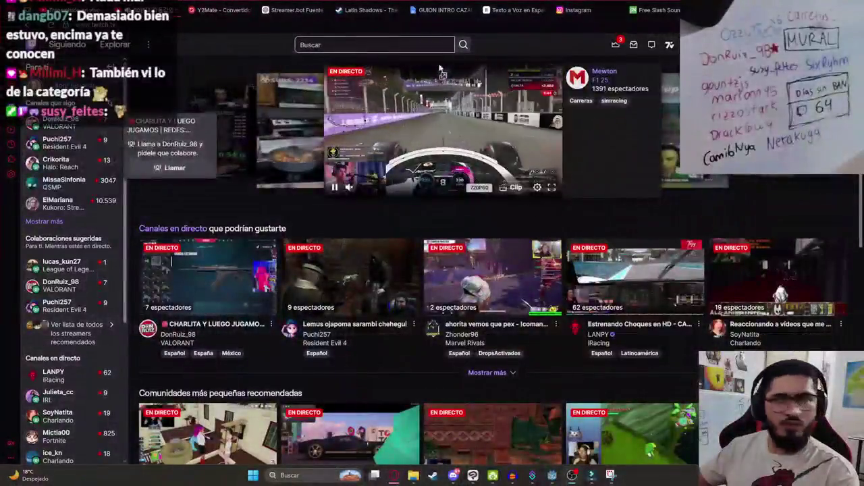
# Step: Search Twitch for 'latin shadows the visitor' and open the Latin Shadows: The Visitor category page
pyautogui.click(362, 42)
pyautogui.write('latin sha')
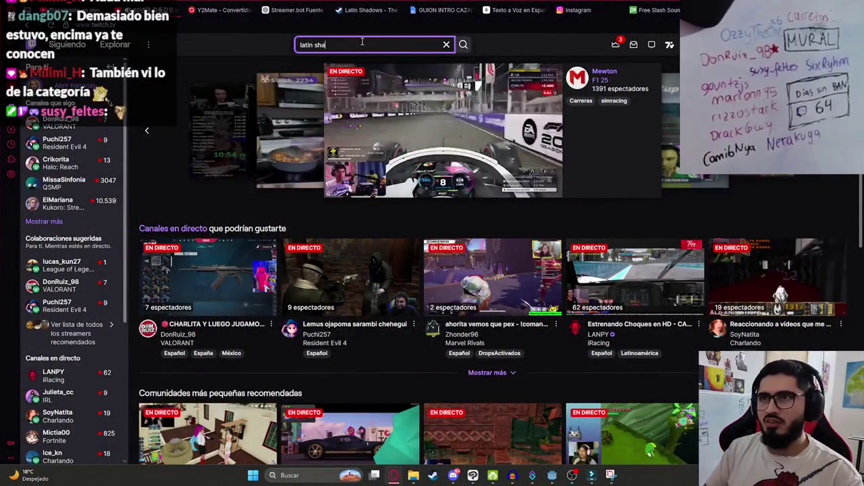
pyautogui.write('dows the visitor')
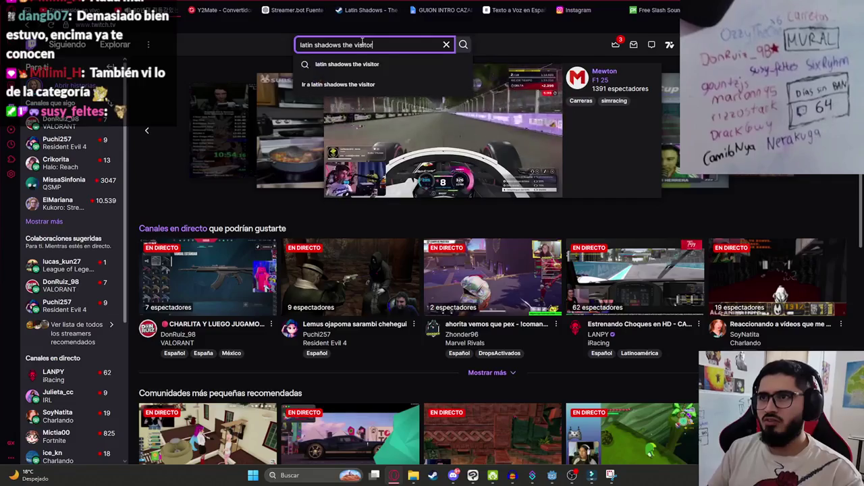
pyautogui.press('Return')
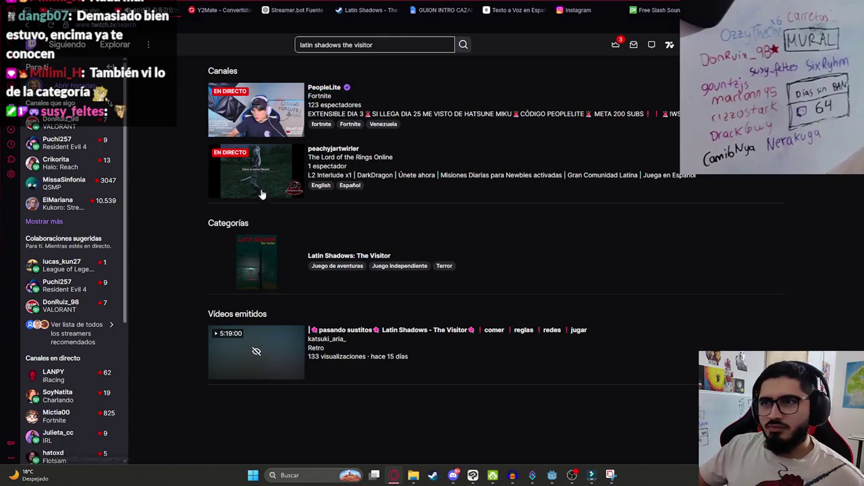
pyautogui.click(326, 256)
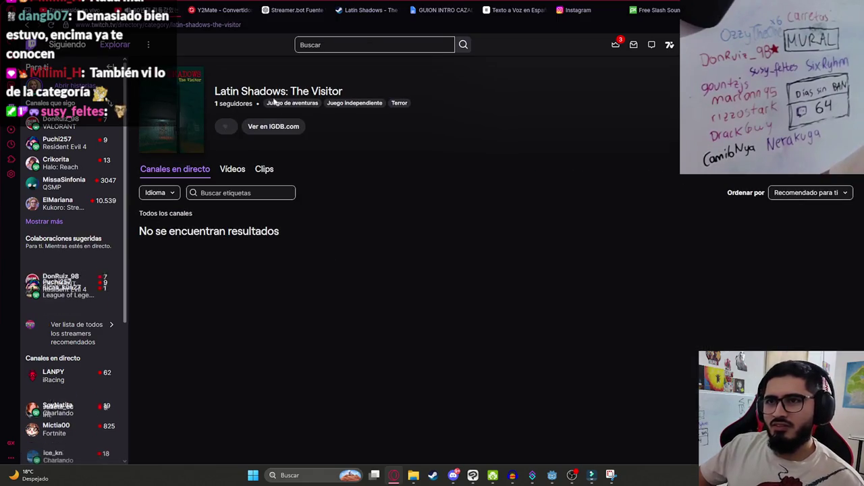
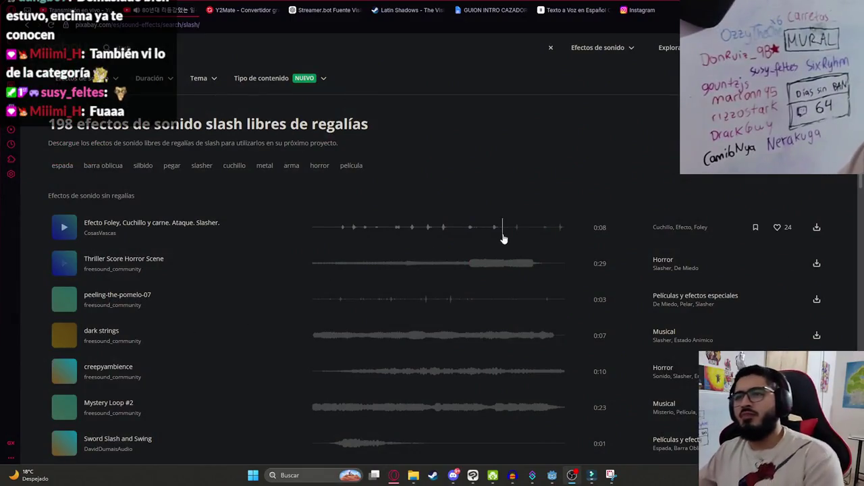
# Step: Translate 'choque de espadas' in Google Translator and copy the English result 'clash of swords'
pyautogui.click(135, 48)
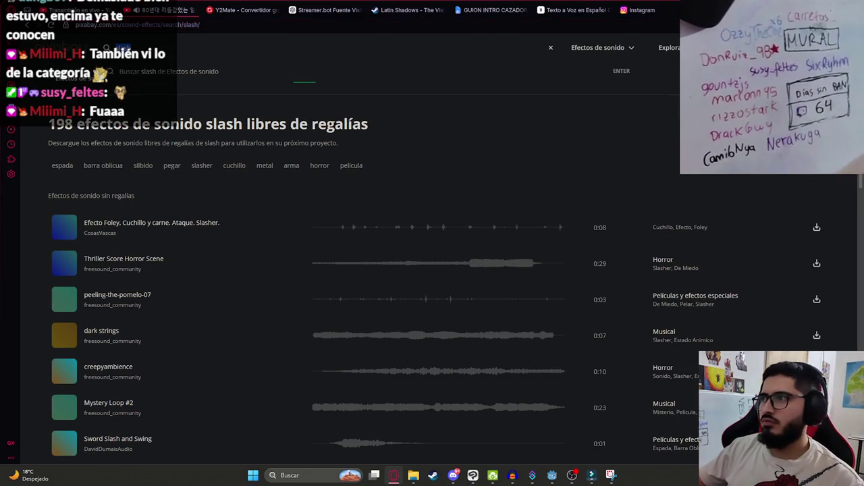
pyautogui.hotkey('ctrl', 't')
pyautogui.write('traductor')
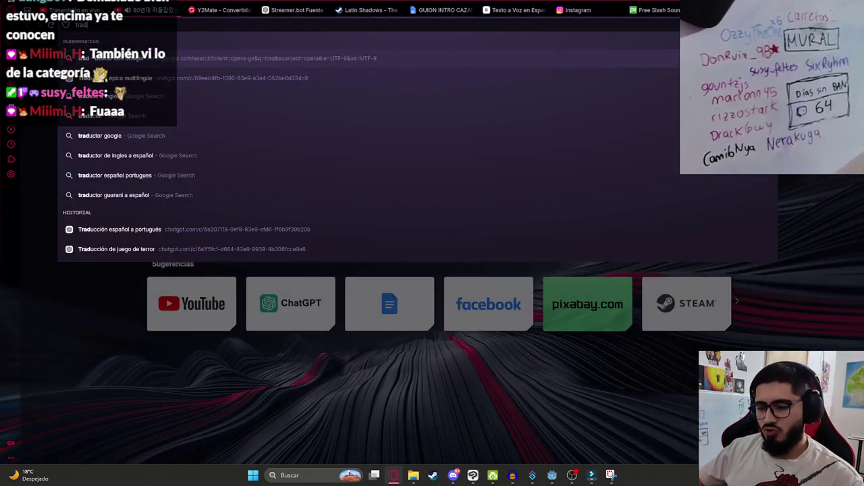
pyautogui.press('Return')
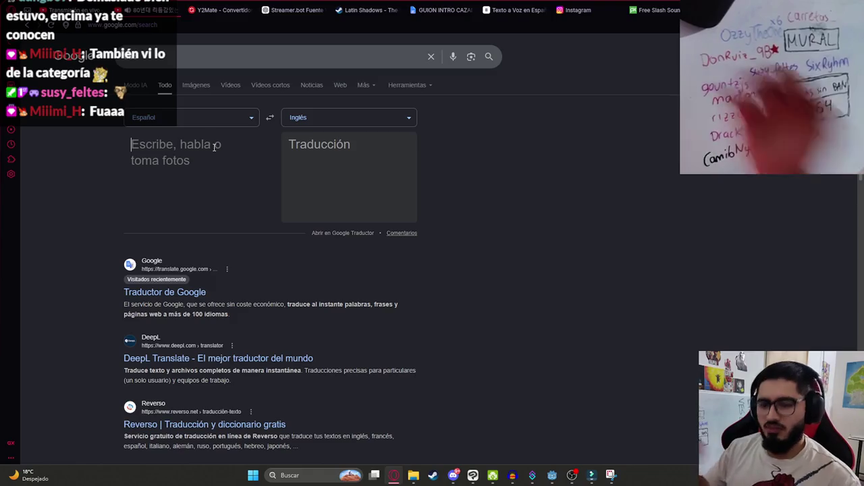
pyautogui.write('choque de espadas')
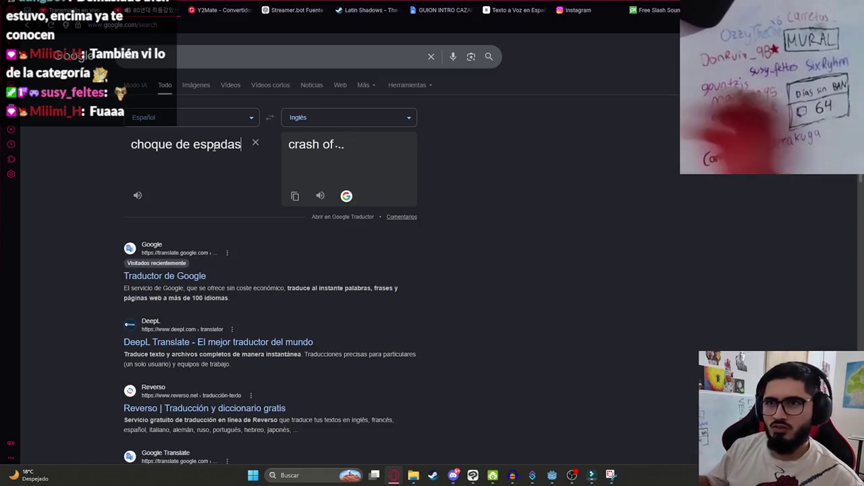
pyautogui.click(295, 195)
# Step: Search Pixabay for 'clash of swords' and preview results from Sword Deflection to Sword Clash
pyautogui.click(637, 8)
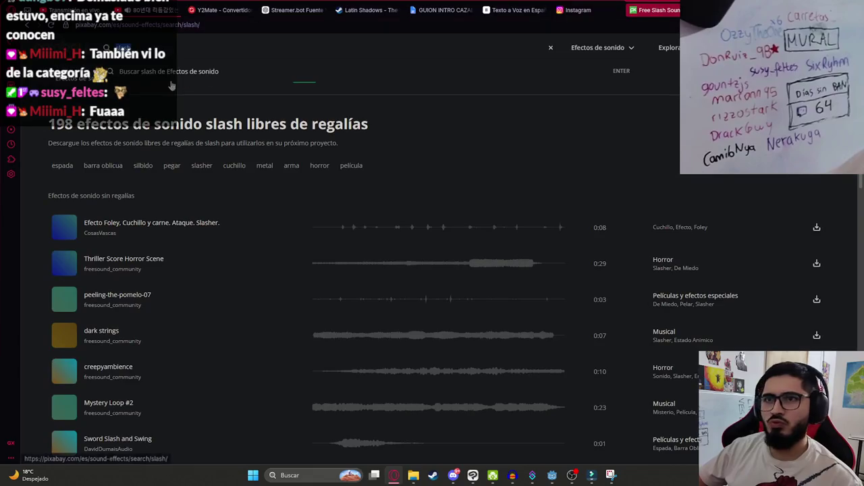
pyautogui.press('Return')
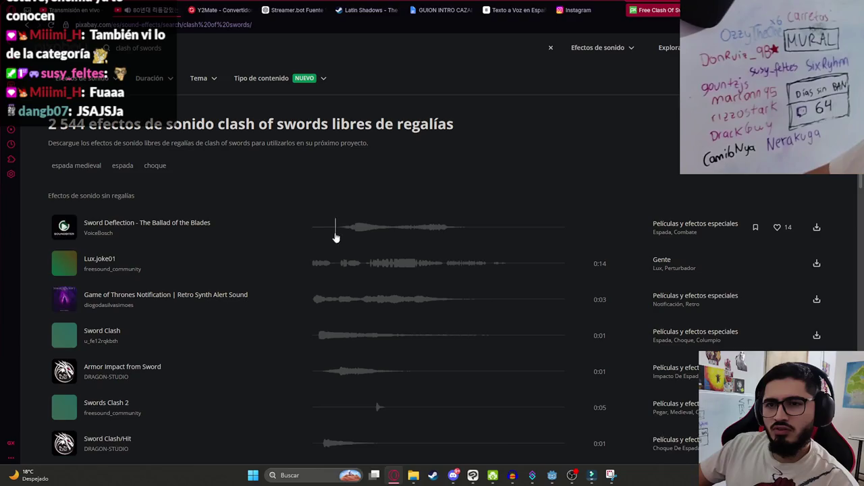
pyautogui.click(336, 233)
pyautogui.click(319, 265)
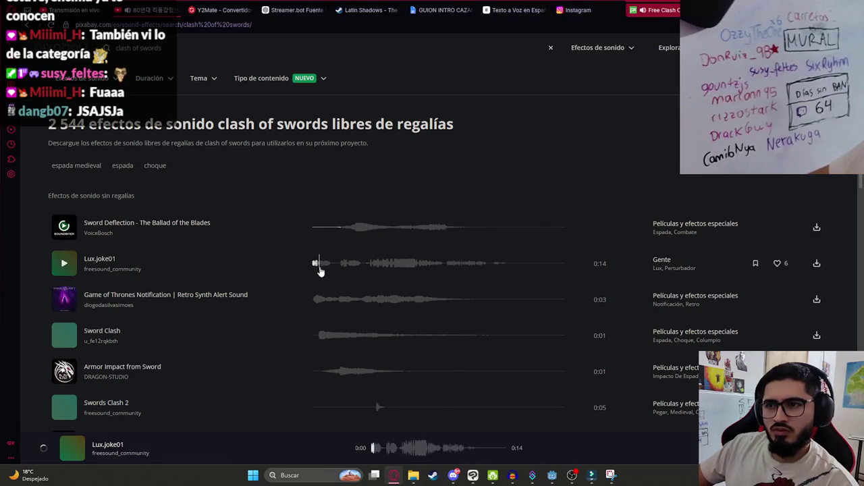
pyautogui.click(314, 303)
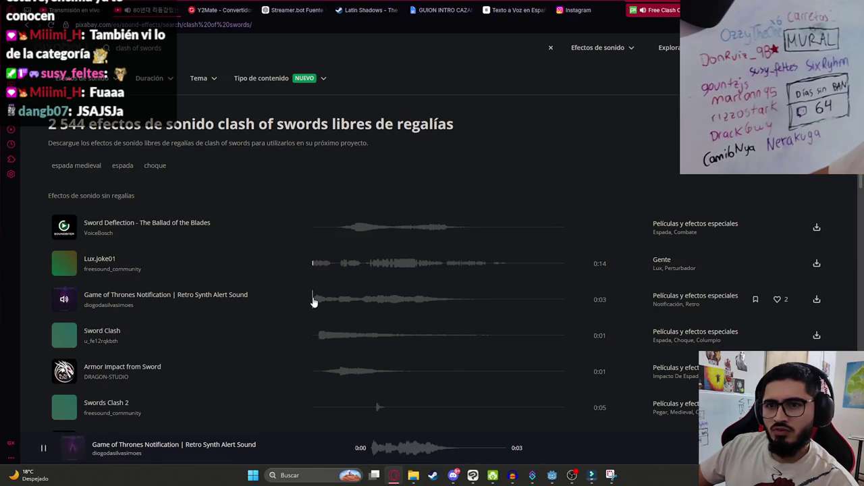
pyautogui.click(318, 336)
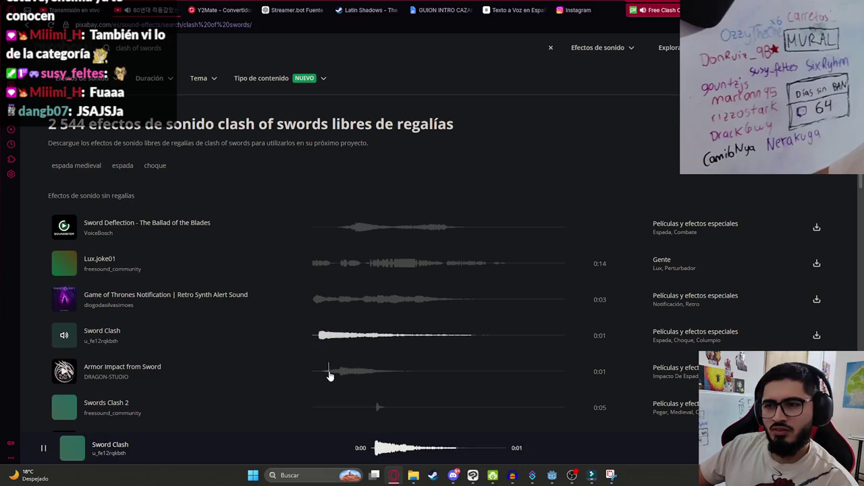
pyautogui.click(315, 338)
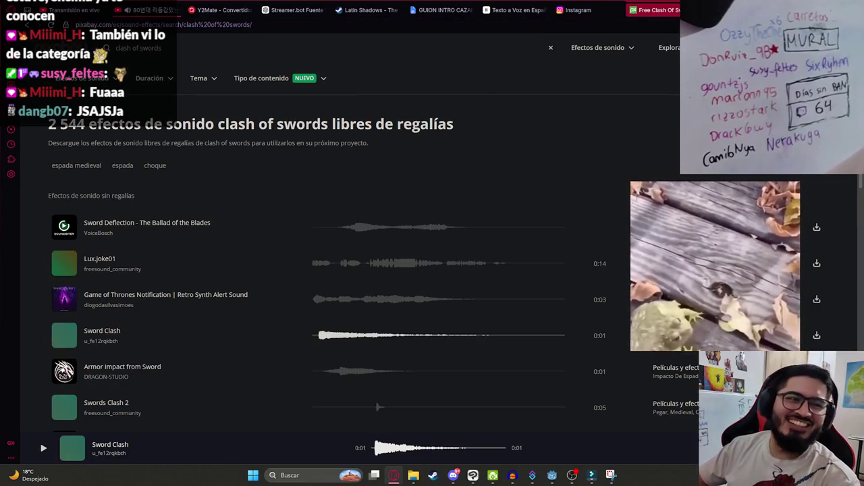
pyautogui.hotkey('ctrl', 'shift', 'Tab')
pyautogui.tripleClick(224, 148)
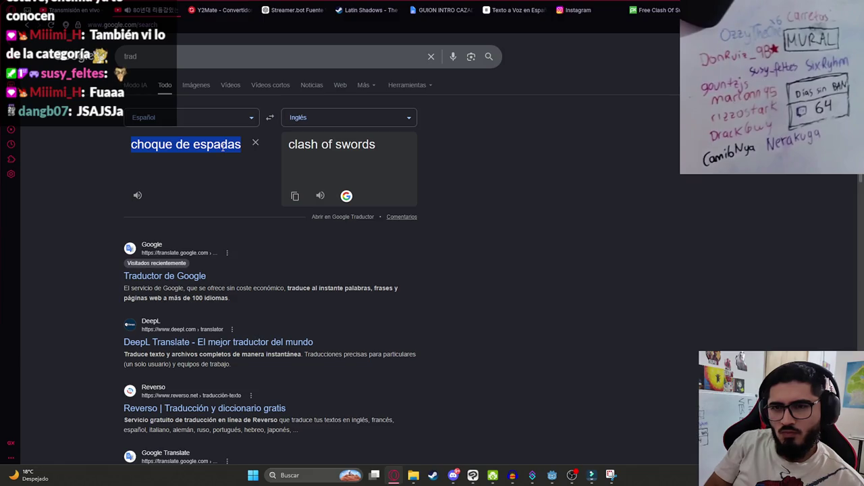
# Step: Translate 'rozar espada', search Pixabay for 'graze sword', and preview the eagle-owl results
pyautogui.write('rozar espada')
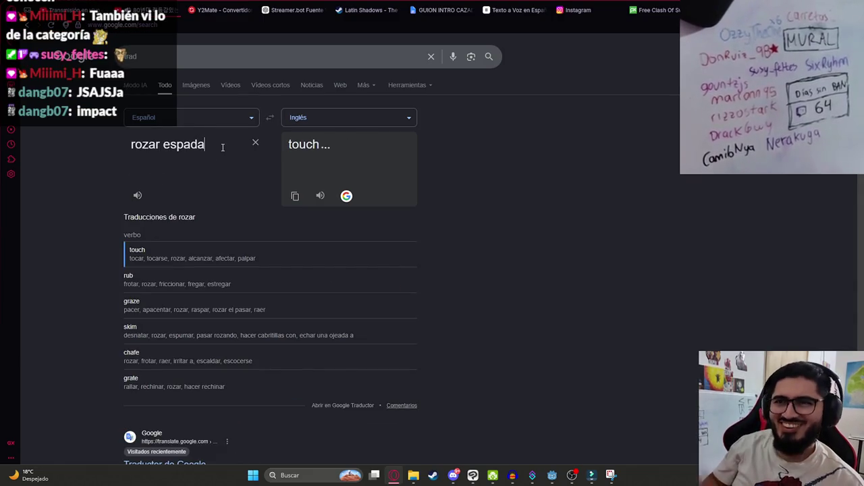
pyautogui.click(652, 10)
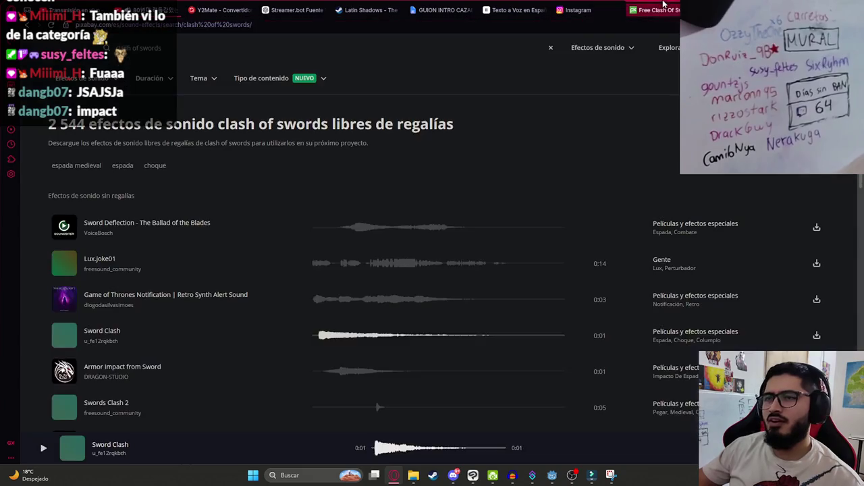
pyautogui.hotkey('ctrl', 'v')
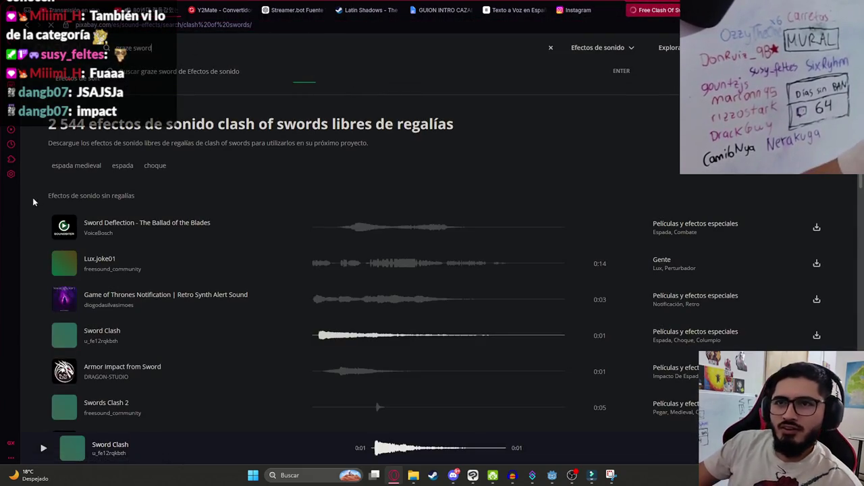
pyautogui.press('Return')
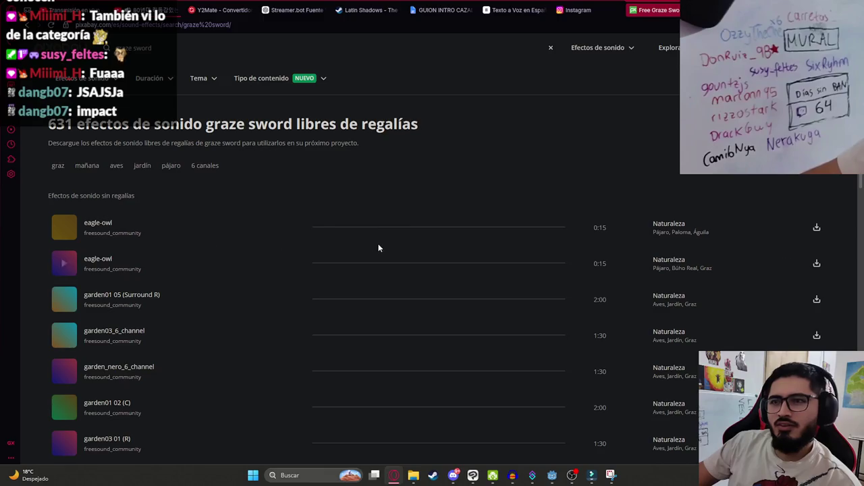
pyautogui.click(345, 230)
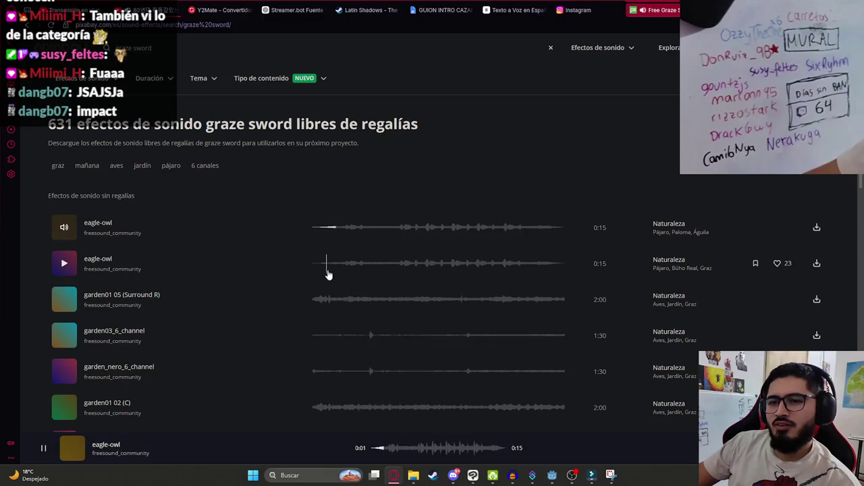
pyautogui.click(326, 271)
pyautogui.scroll(-4, 353, 304)
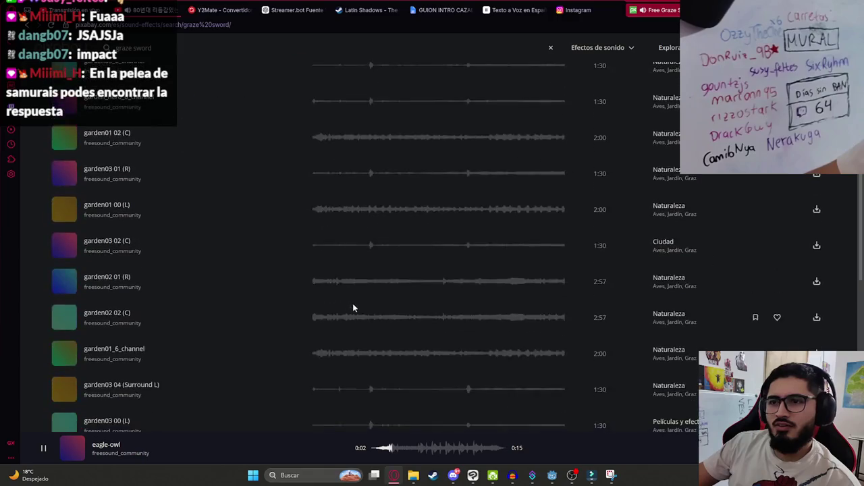
# Step: Translate 'roce de espada' as 'sword rub' and search Pixabay for it
pyautogui.click(696, 9)
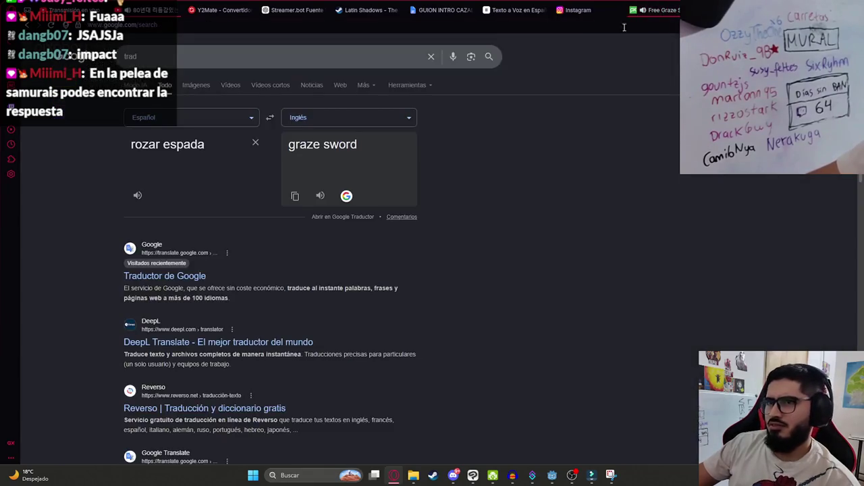
pyautogui.tripleClick(220, 142)
pyautogui.write('roce')
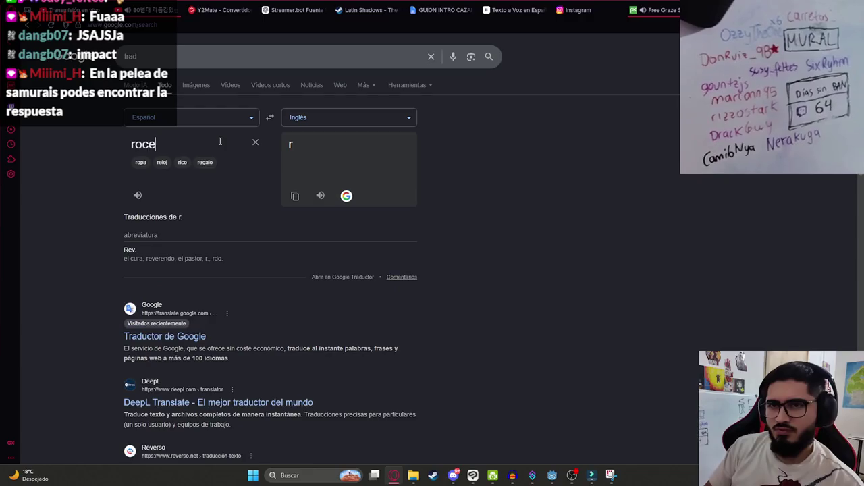
pyautogui.write(' de espada')
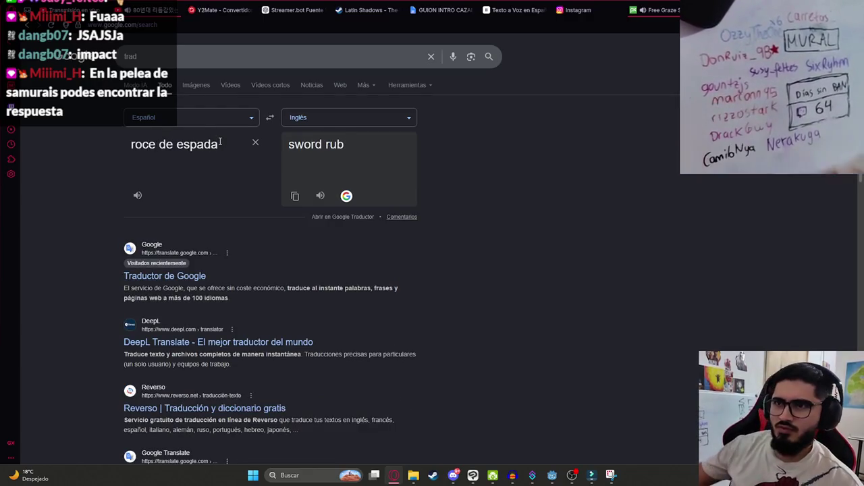
pyautogui.click(653, 9)
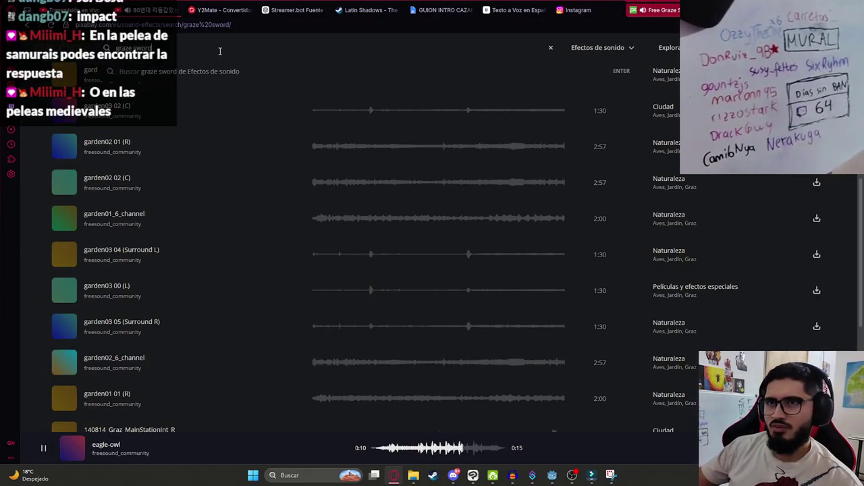
pyautogui.write('sword rub')
pyautogui.press('Return')
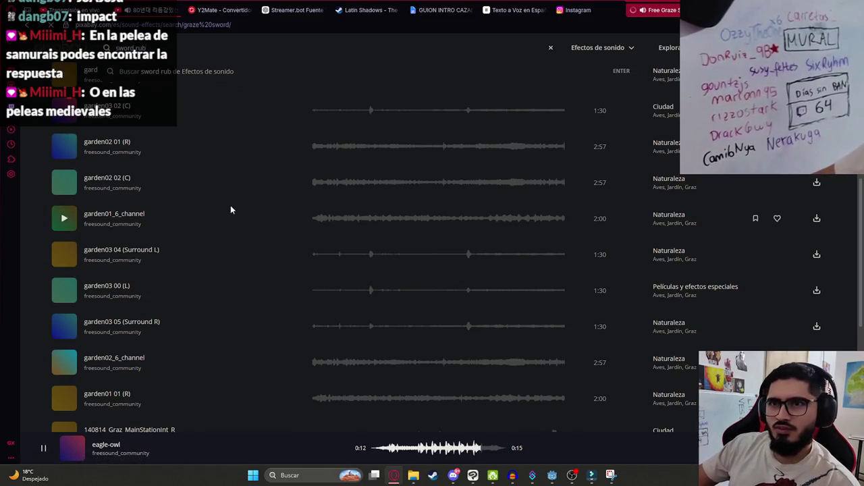
# Step: Preview the sword rub results, from skewer1 and Sword Slice to Violent Sword Slice
pyautogui.click(376, 230)
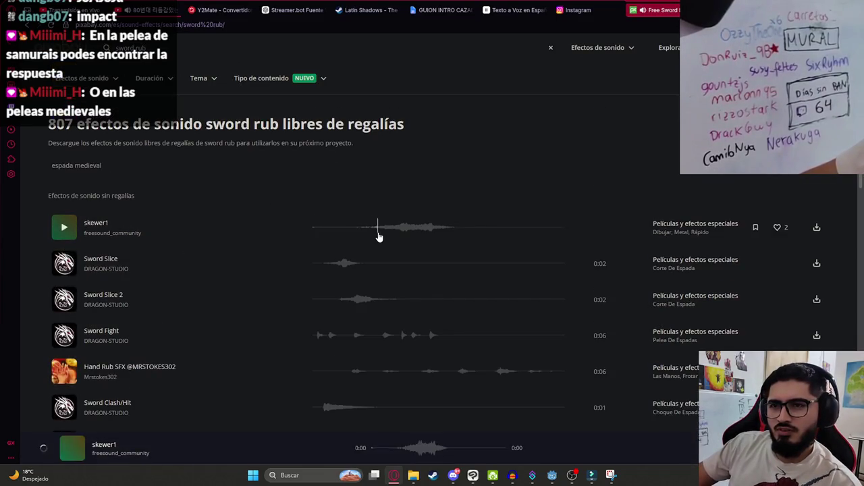
pyautogui.click(331, 264)
pyautogui.click(342, 297)
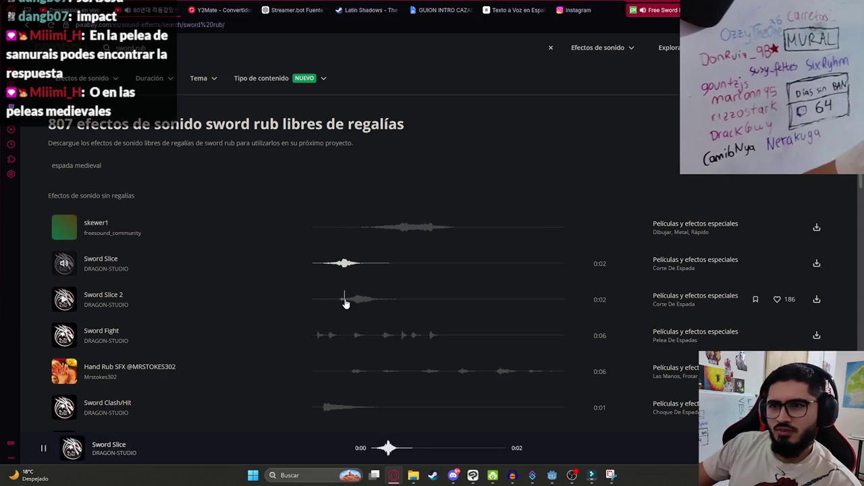
pyautogui.click(316, 335)
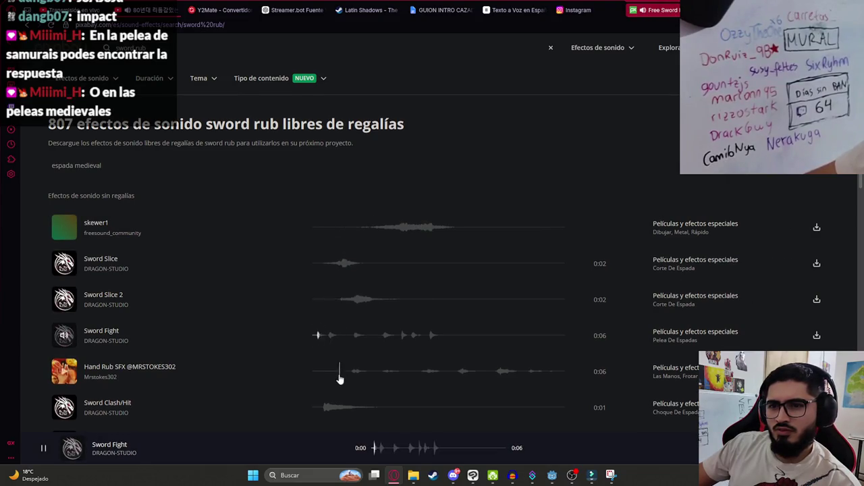
pyautogui.scroll(-1, 331, 351)
pyautogui.click(329, 318)
pyautogui.click(327, 353)
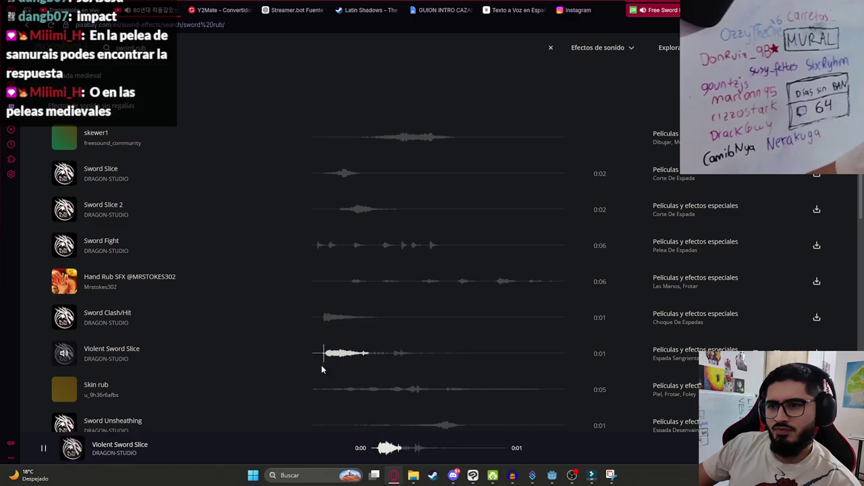
pyautogui.click(316, 392)
pyautogui.scroll(-3, 334, 351)
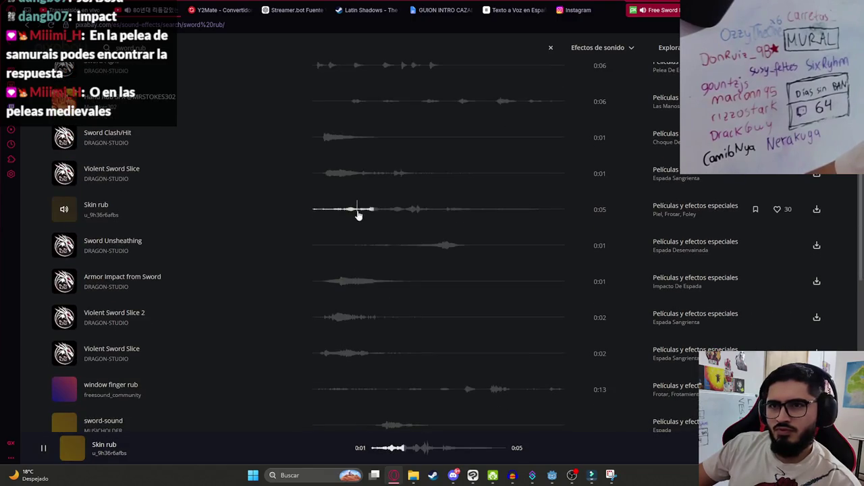
pyautogui.click(351, 246)
pyautogui.click(314, 282)
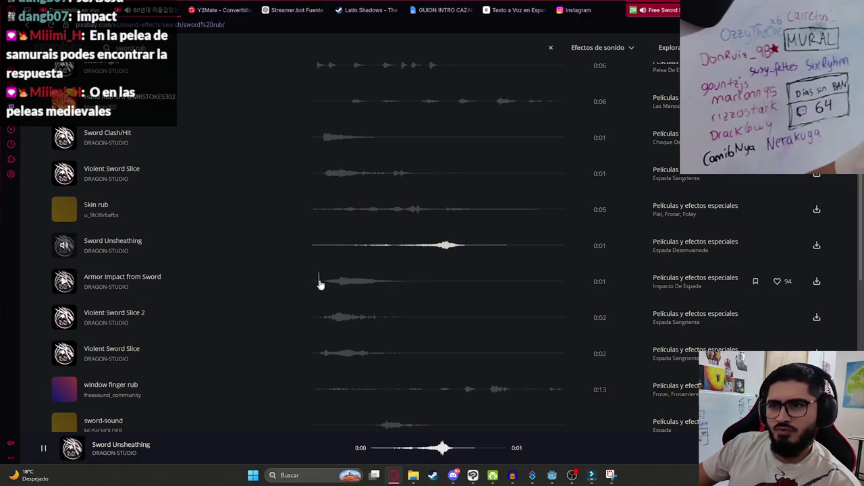
pyautogui.click(325, 324)
pyautogui.scroll(-2, 325, 330)
pyautogui.click(324, 226)
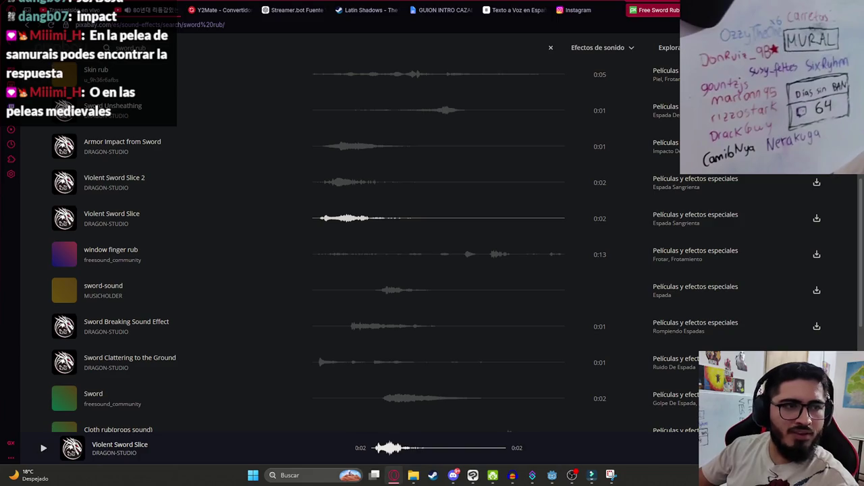
# Step: Change the Pixabay search to 'sword for rock', browse the results, and return to the translator
pyautogui.click(230, 47)
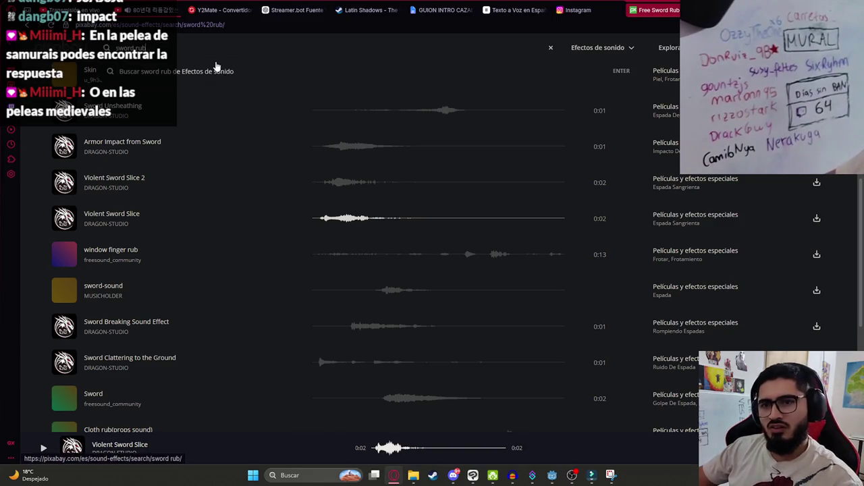
pyautogui.press('BackSpace')
pyautogui.press('BackSpace')
pyautogui.press('BackSpace')
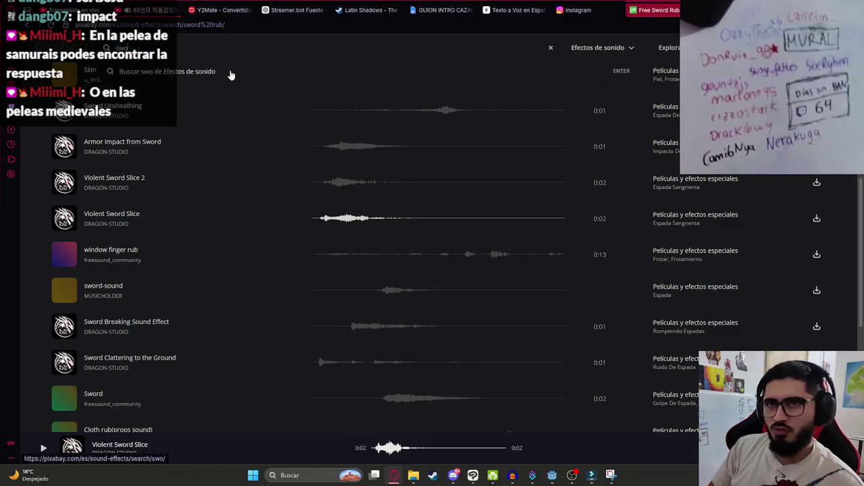
pyautogui.write('rd for rock')
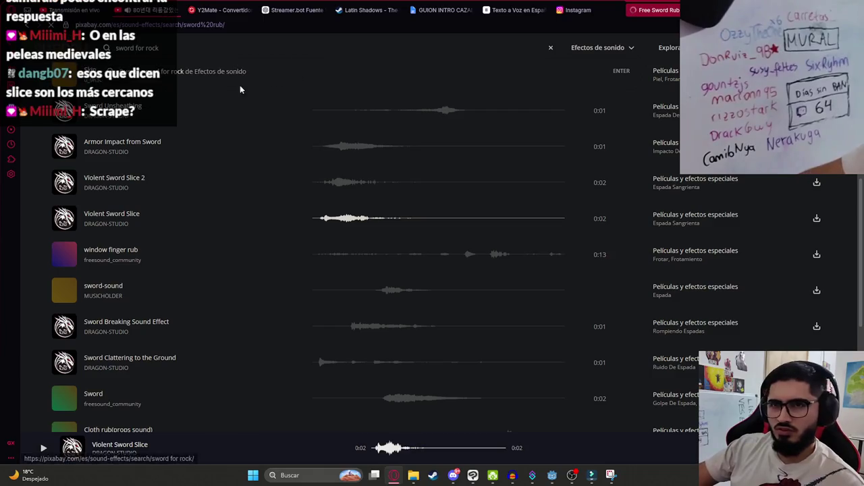
pyautogui.click(203, 73)
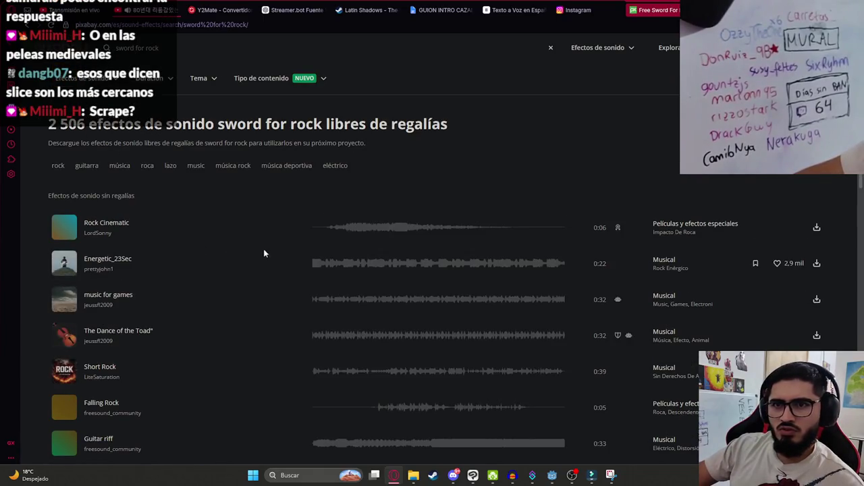
pyautogui.scroll(-2, 328, 281)
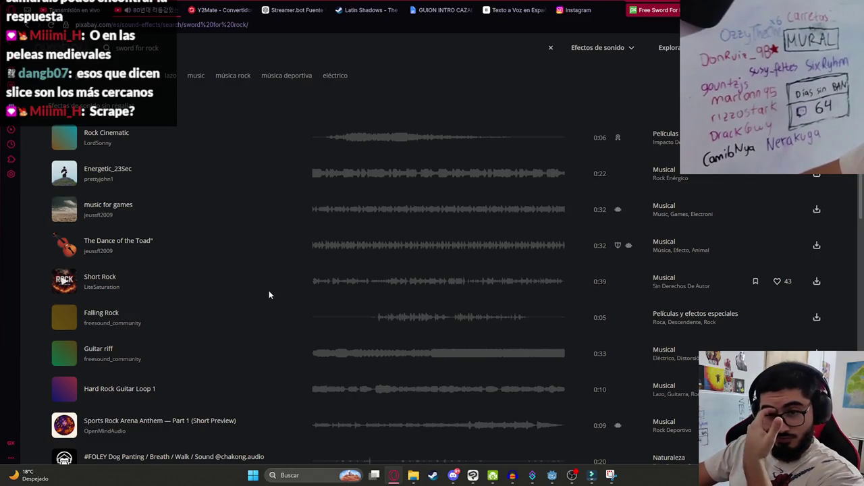
pyautogui.scroll(-3, 266, 320)
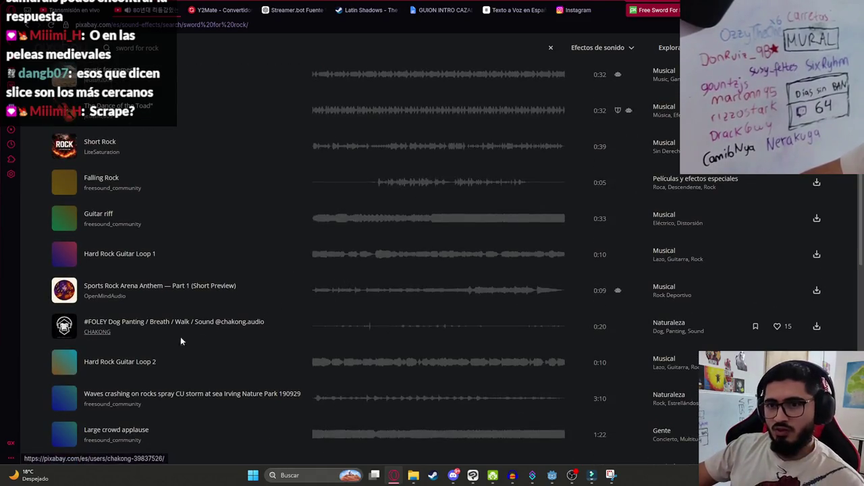
pyautogui.hotkey('ctrl', 'Tab')
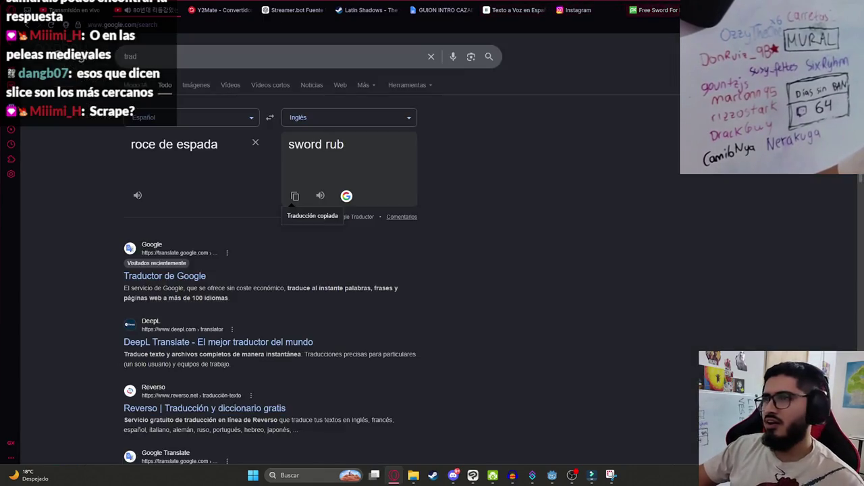
# Step: Translate 'chispeo de metal con piedra' and search Pixabay for 'metal sparking with stone'
pyautogui.tripleClick(204, 149)
pyautogui.write('chispe')
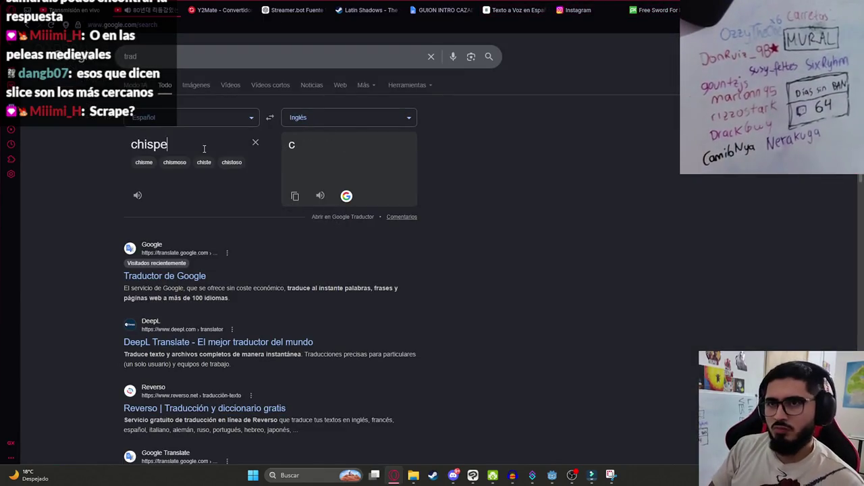
pyautogui.write('o de m')
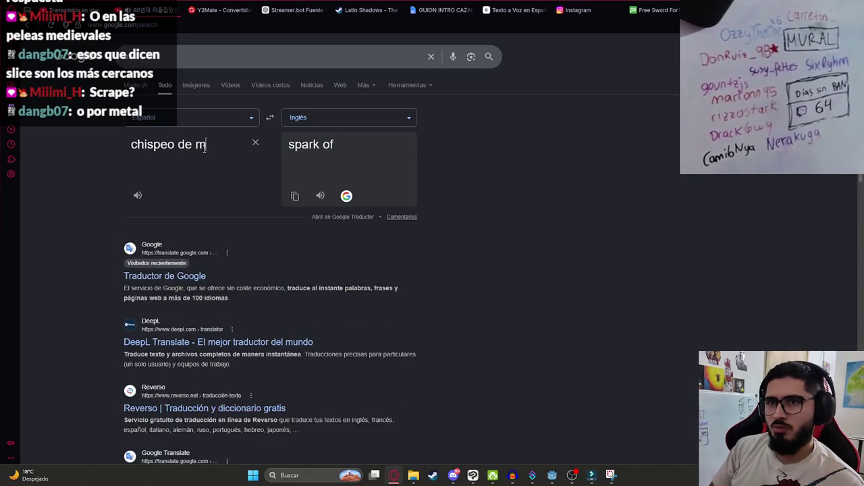
pyautogui.write('etal con piedra')
pyautogui.click(294, 212)
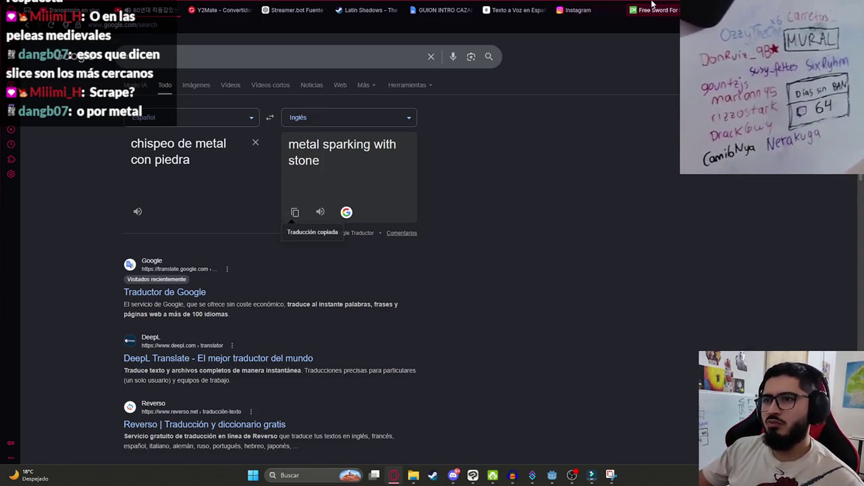
pyautogui.click(651, 8)
pyautogui.hotkey('ctrl', 'v')
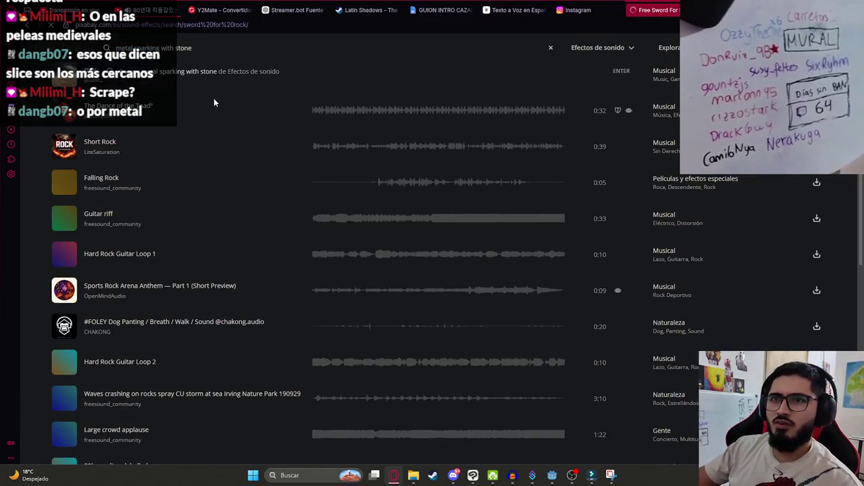
pyautogui.press('Return')
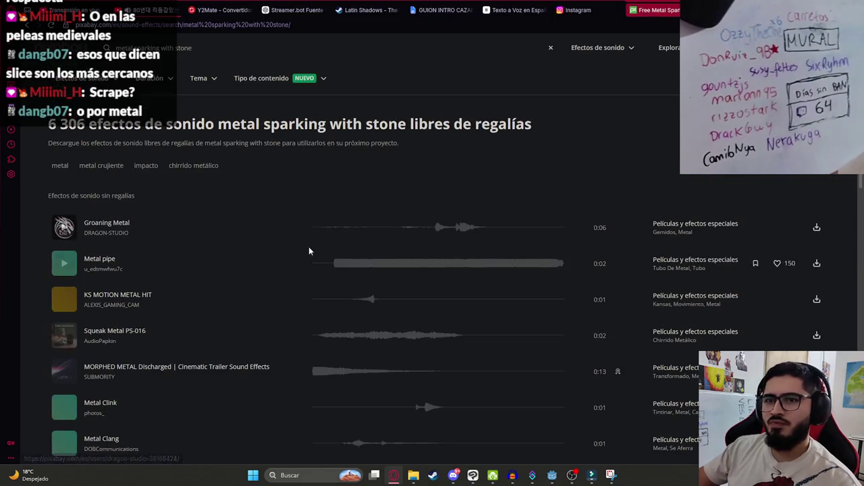
# Step: Preview the metal clips from Groaning Metal through Squeak Metal PS-003
pyautogui.click(401, 227)
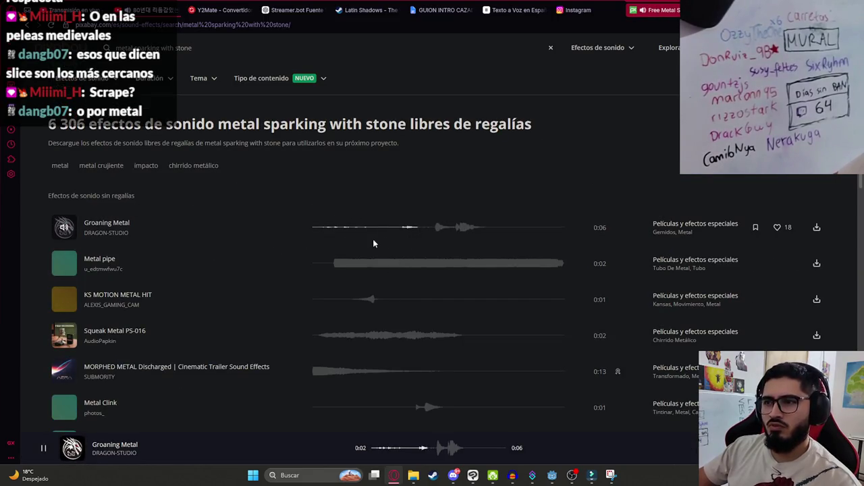
pyautogui.click(333, 265)
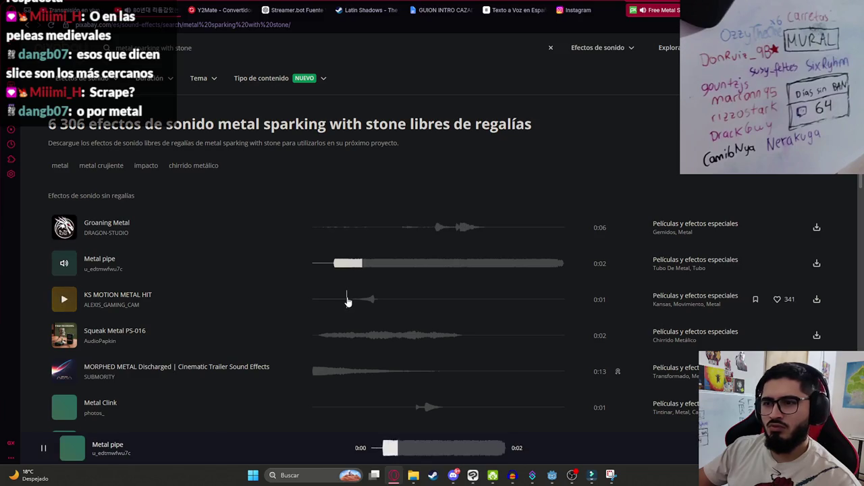
pyautogui.click(347, 299)
pyautogui.click(325, 336)
pyautogui.click(315, 371)
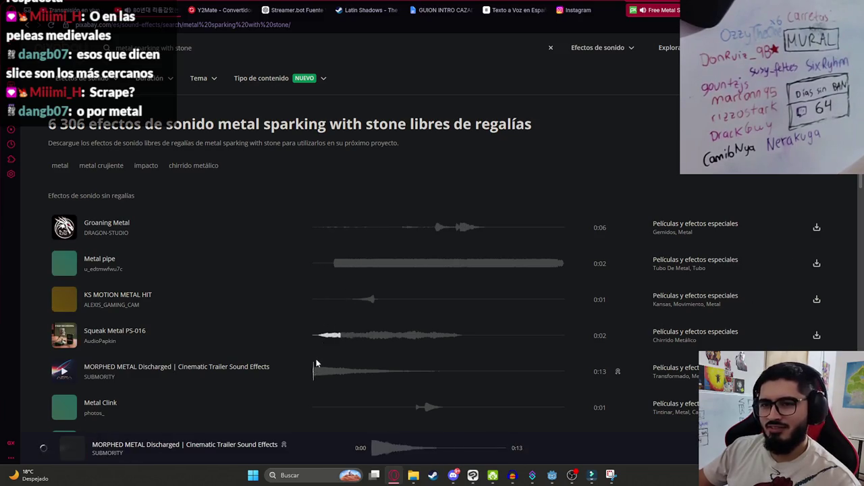
pyautogui.scroll(-2, 314, 338)
pyautogui.click(341, 271)
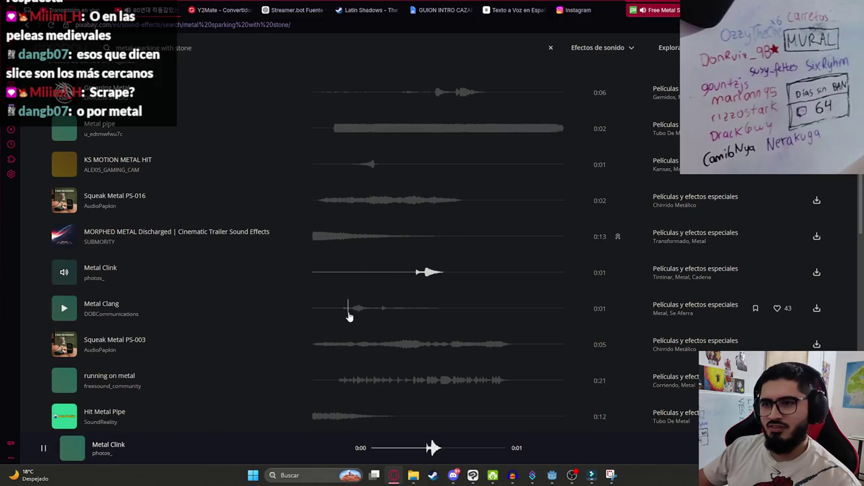
pyautogui.click(348, 311)
pyautogui.click(322, 346)
pyautogui.scroll(-2, 344, 351)
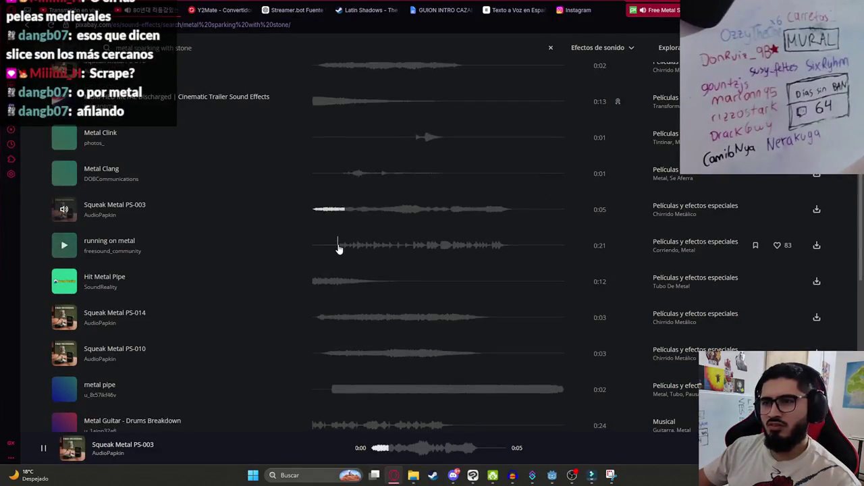
# Step: Preview further metal clips from running on metal down to metal chain
pyautogui.click(339, 246)
pyautogui.click(309, 279)
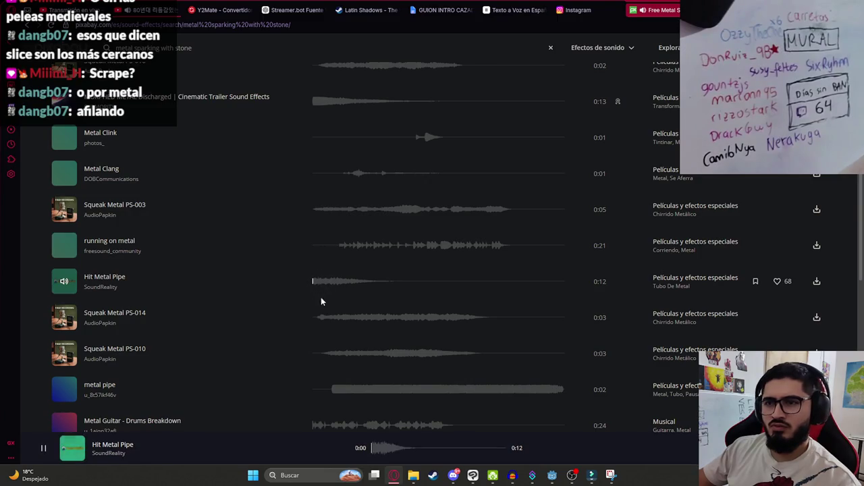
pyautogui.click(324, 317)
pyautogui.click(327, 351)
pyautogui.scroll(-2, 327, 344)
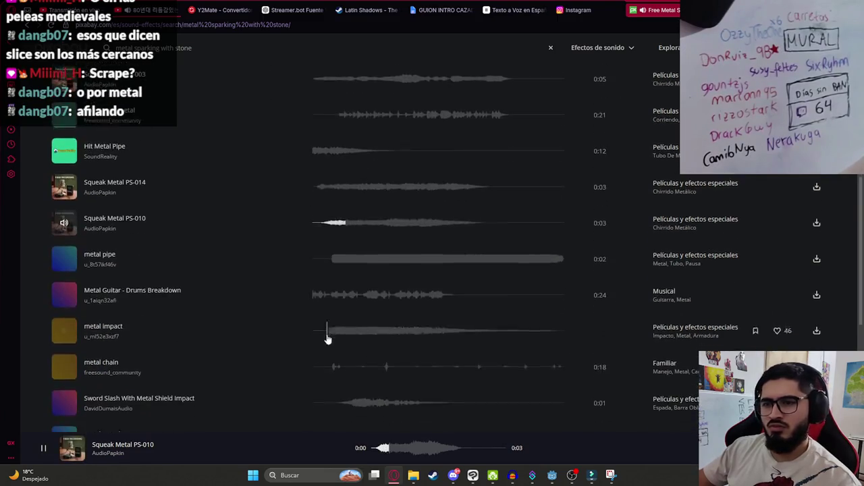
pyautogui.click(315, 294)
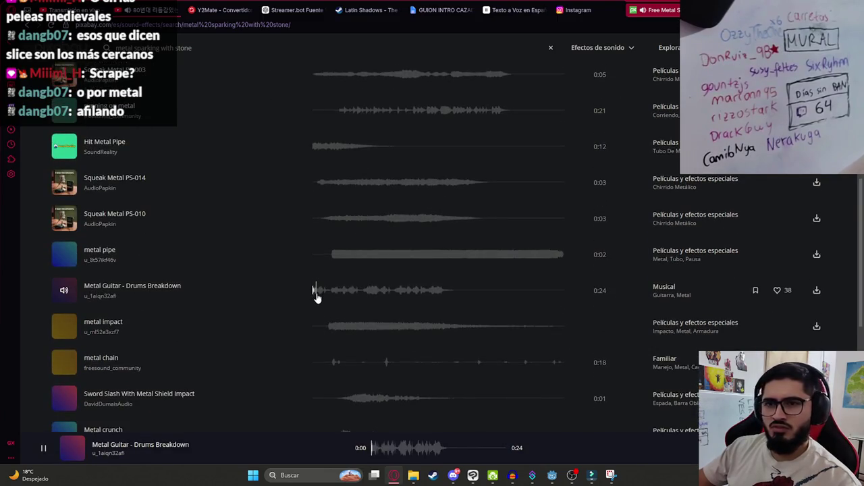
pyautogui.click(332, 368)
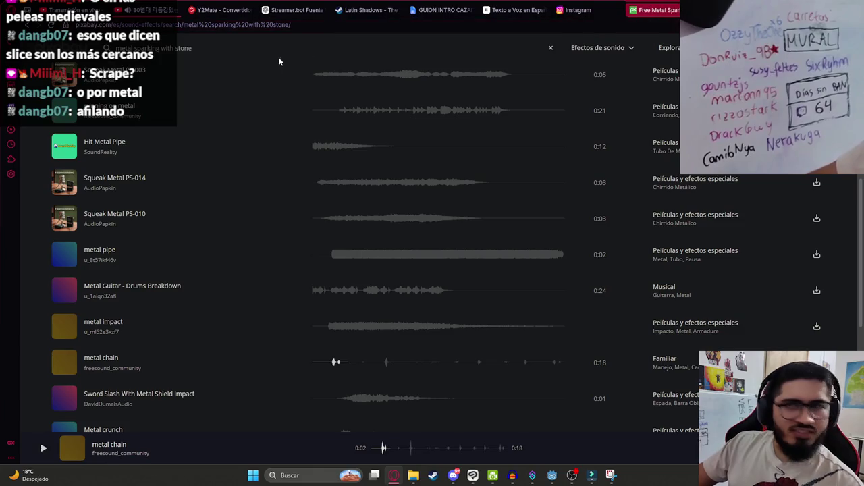
pyautogui.scroll(1, 285, 63)
pyautogui.tripleClick(202, 47)
# Step: Search Pixabay for 'scrape', then translate 'afilar espada' and copy 'sharpen sword'
pyautogui.write('scrape')
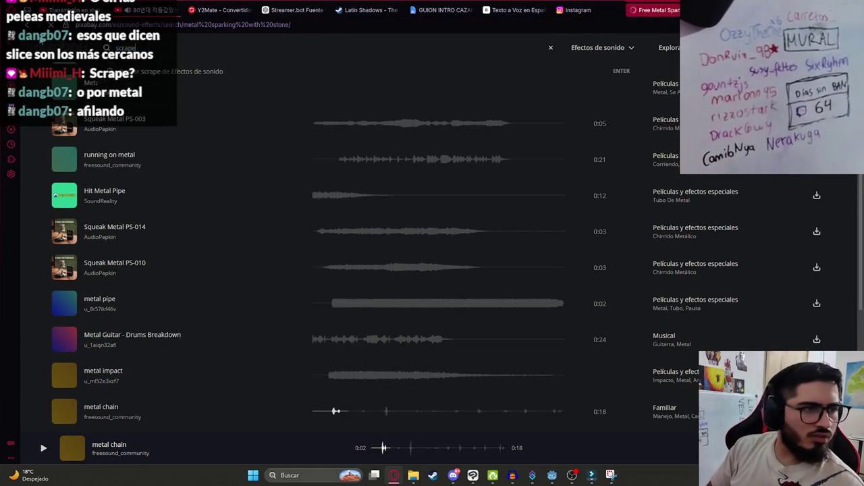
pyautogui.press('Return')
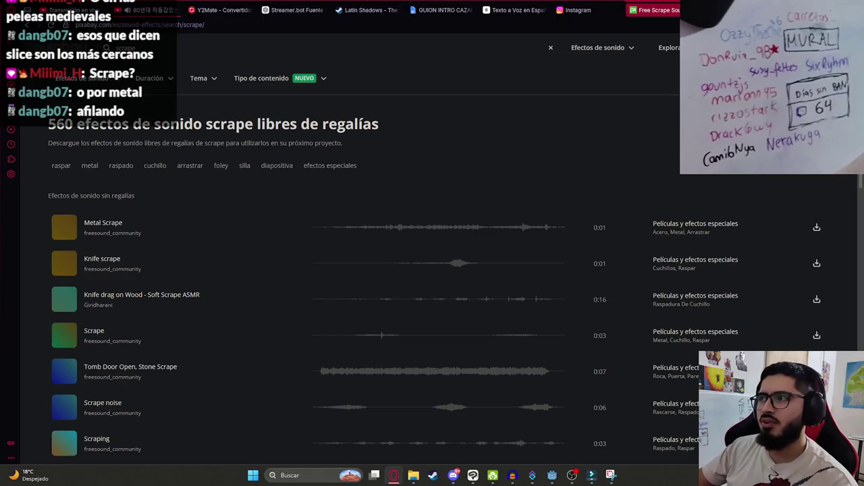
pyautogui.hotkey('ctrl', 'Tab')
pyautogui.tripleClick(173, 166)
pyautogui.write('afilar espada')
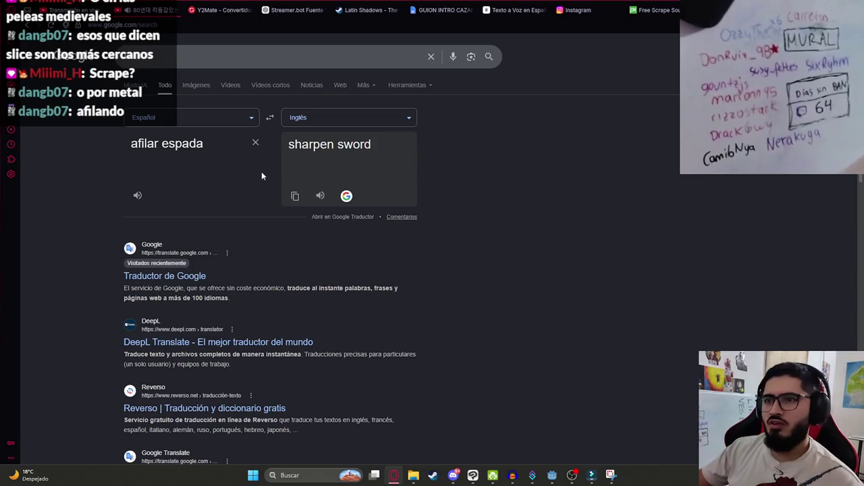
pyautogui.click(294, 197)
pyautogui.hotkey('ctrl', 'Tab')
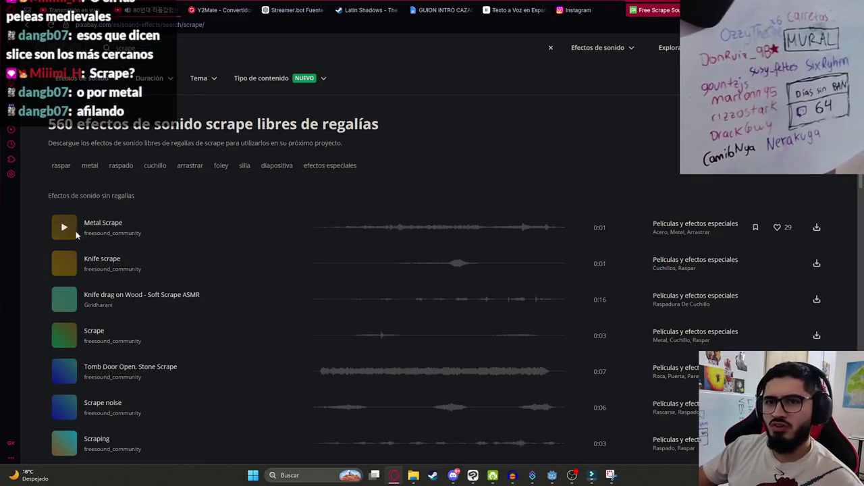
# Step: Preview scrape clips from Metal Scrape and Knife scrape to the wooden chair slide scrape
pyautogui.click(76, 232)
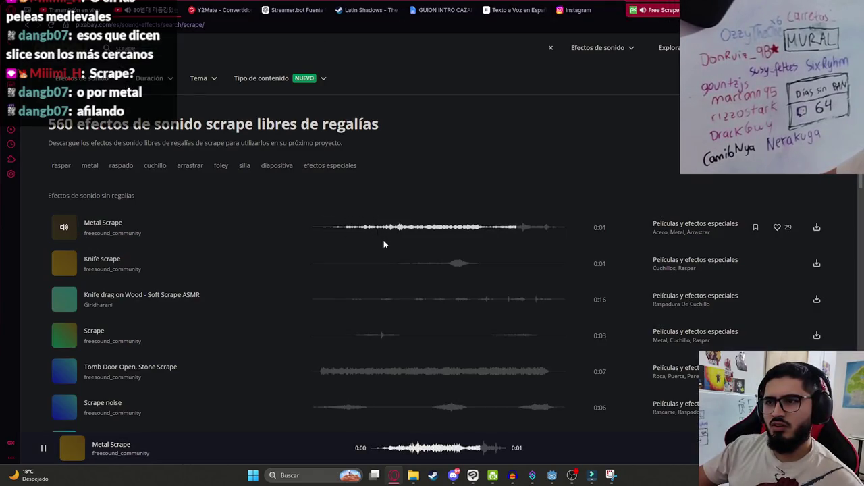
pyautogui.click(343, 229)
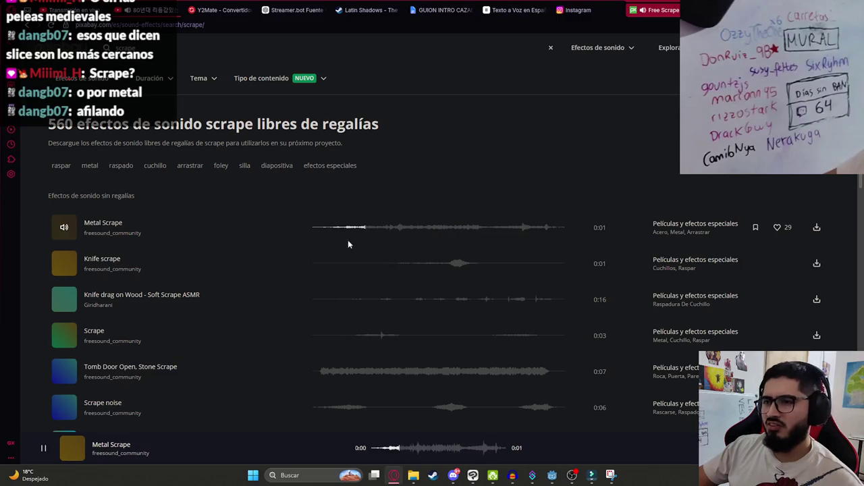
pyautogui.click(373, 270)
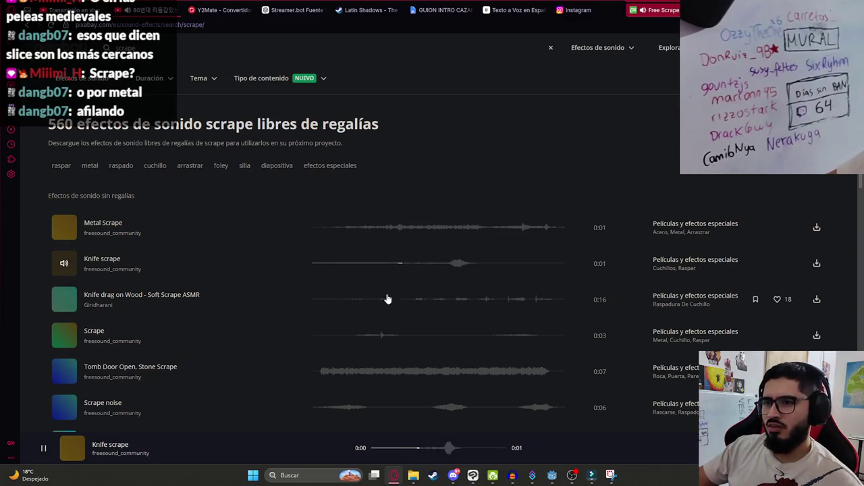
pyautogui.click(347, 301)
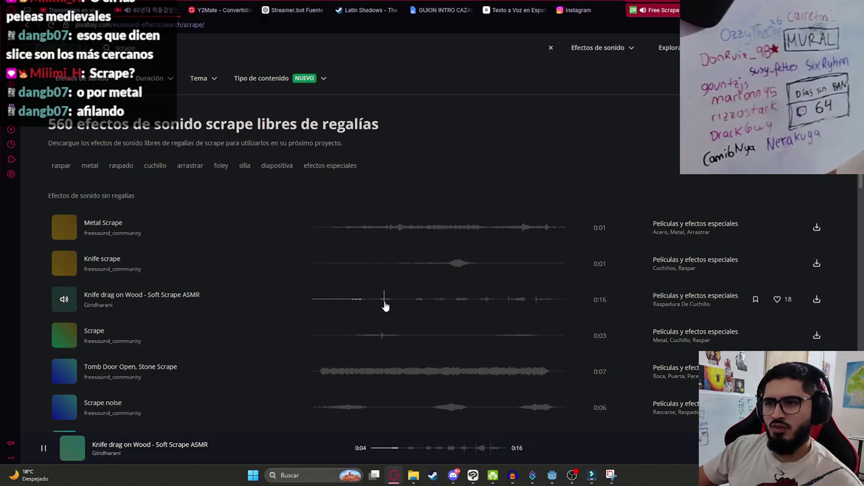
pyautogui.click(365, 335)
pyautogui.click(325, 373)
pyautogui.scroll(-2, 331, 337)
pyautogui.click(324, 319)
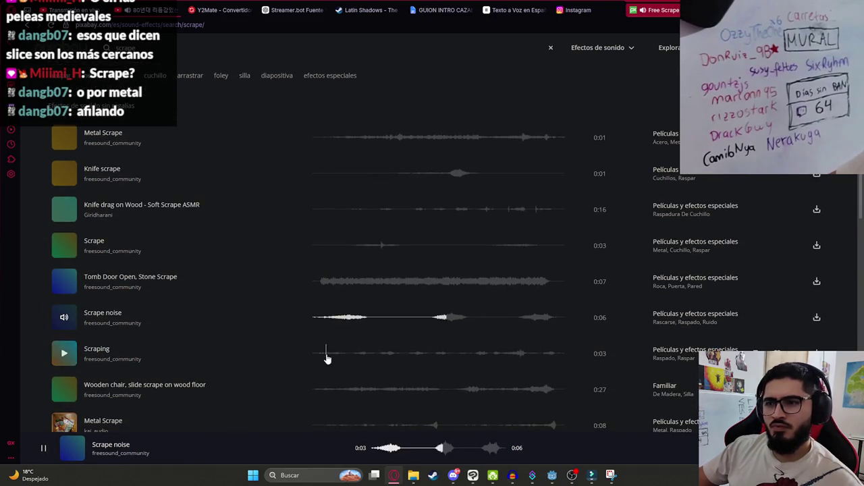
pyautogui.click(326, 355)
pyautogui.scroll(-3, 337, 344)
pyautogui.click(328, 255)
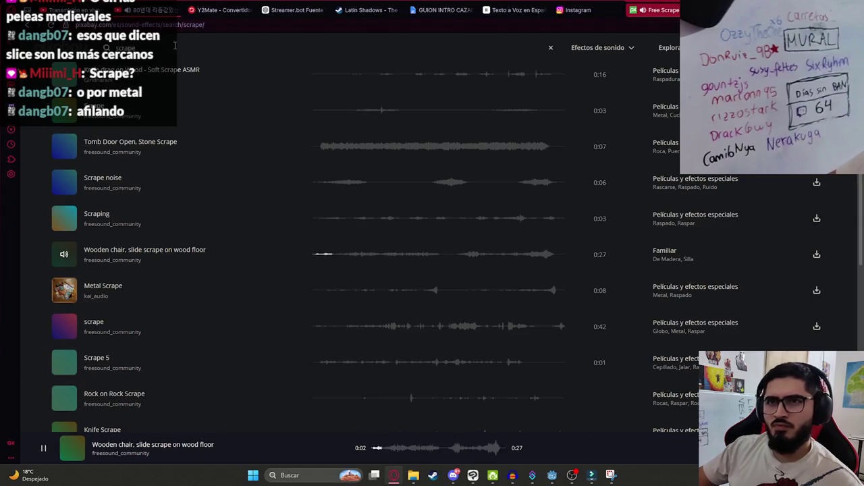
# Step: Search for 'scrape metal' and preview clips including Super Long Unsheathing Sword Scrape
pyautogui.write(' metal')
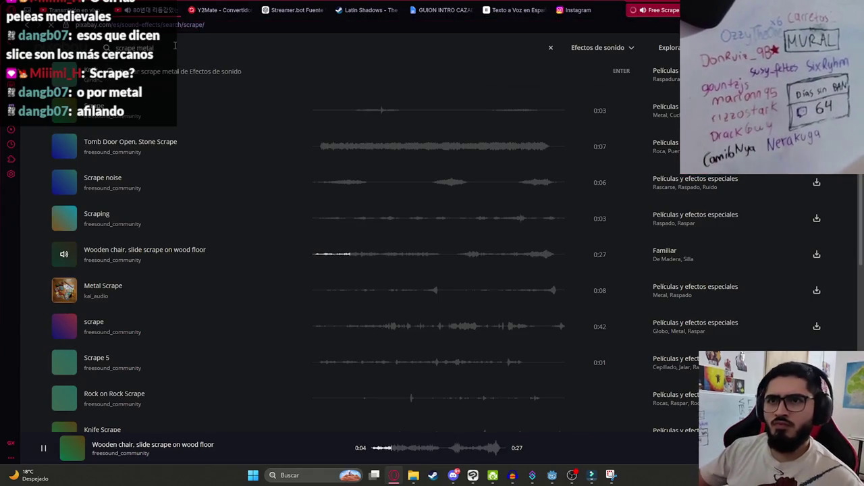
pyautogui.press('Return')
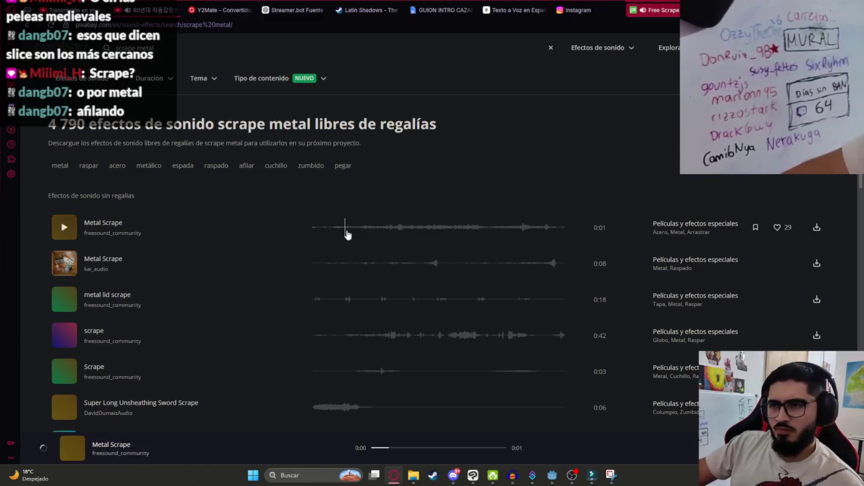
pyautogui.click(343, 263)
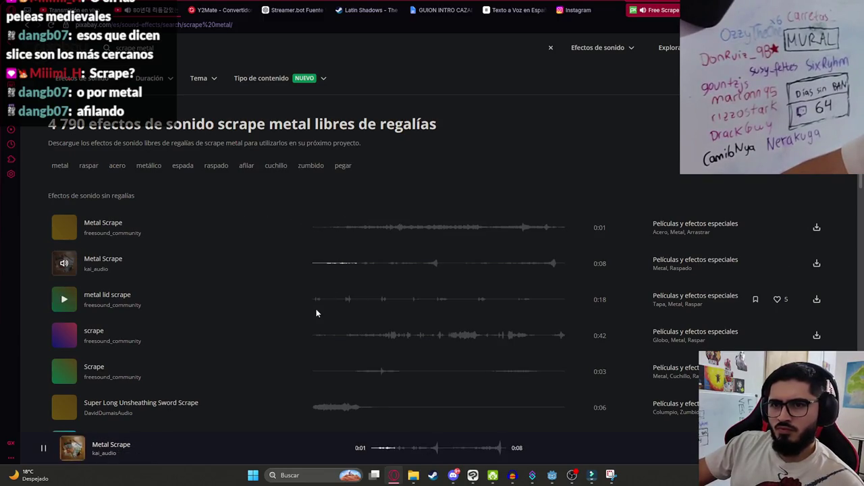
pyautogui.click(359, 341)
pyautogui.scroll(-1, 331, 371)
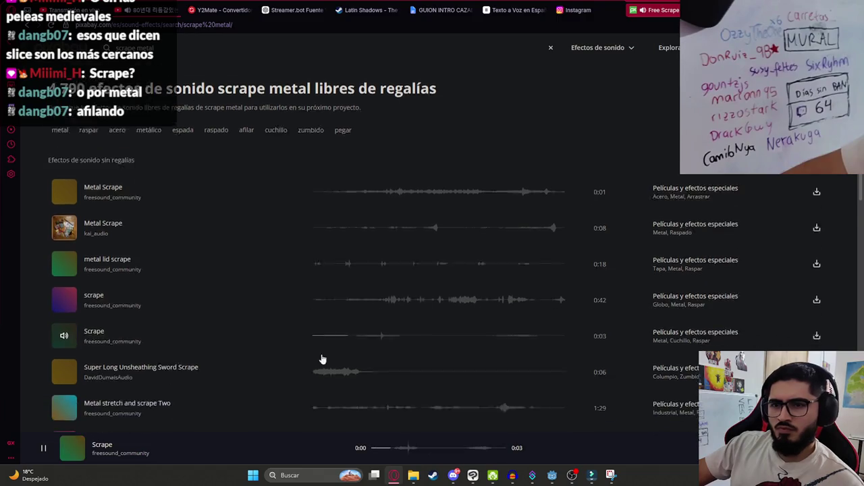
pyautogui.click(318, 318)
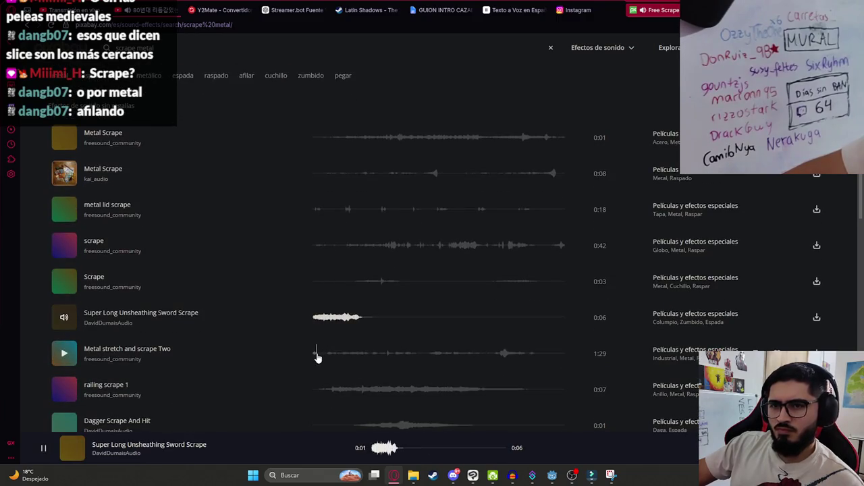
pyautogui.click(331, 326)
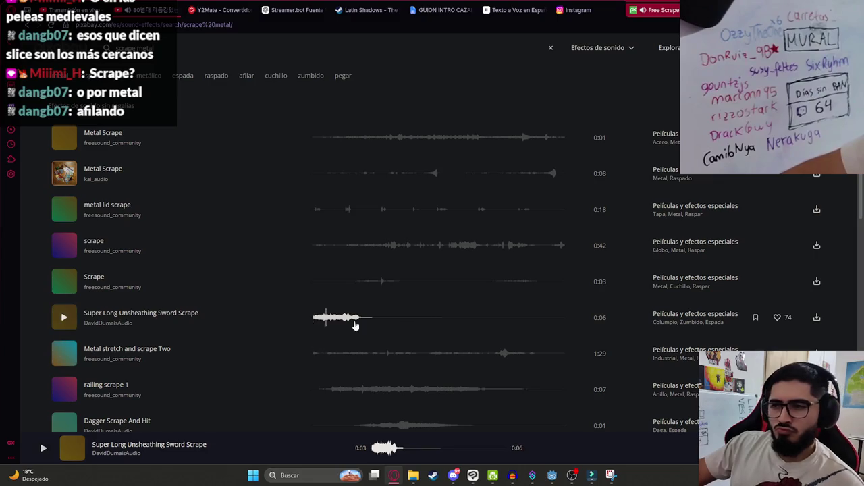
pyautogui.click(314, 316)
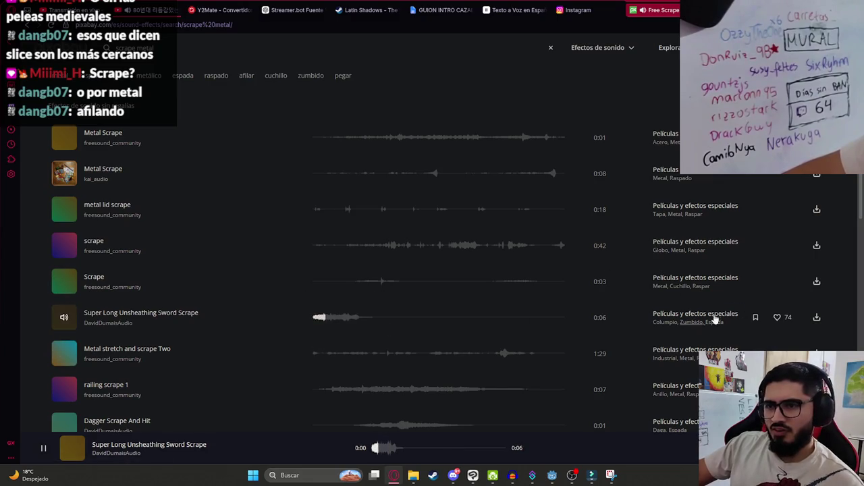
pyautogui.scroll(-2, 295, 333)
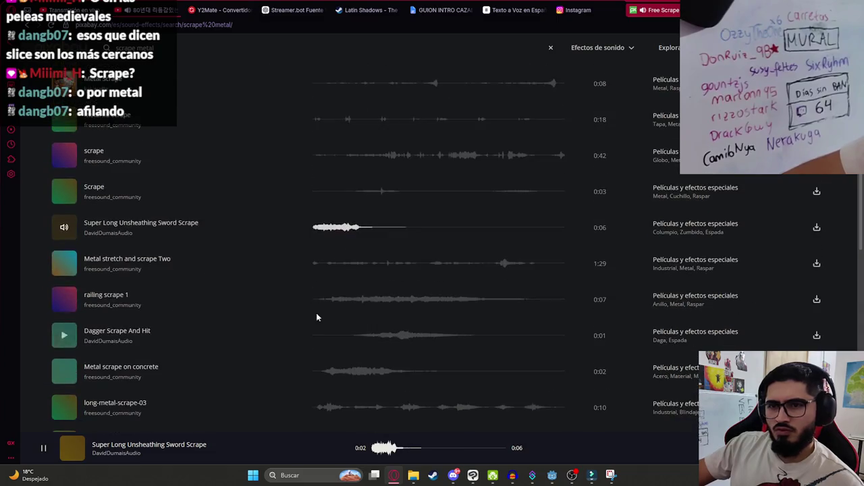
# Step: Preview railing scrape 1 through Rough Metal Scrape Textured, dismissing the thank-you popup
pyautogui.click(346, 307)
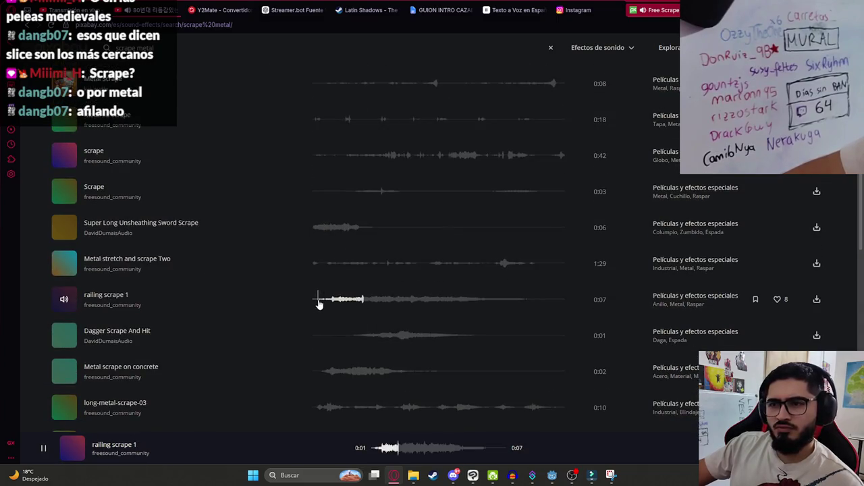
pyautogui.click(351, 335)
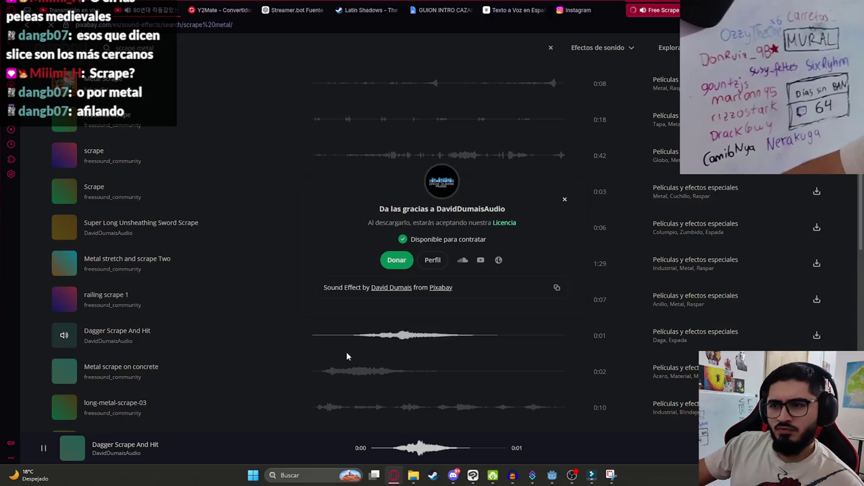
pyautogui.click(565, 200)
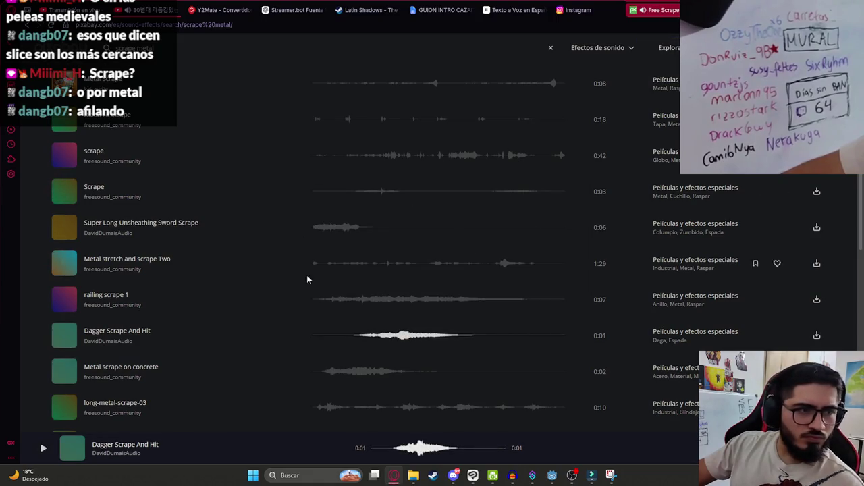
pyautogui.click(330, 373)
pyautogui.scroll(-2, 330, 373)
pyautogui.click(322, 316)
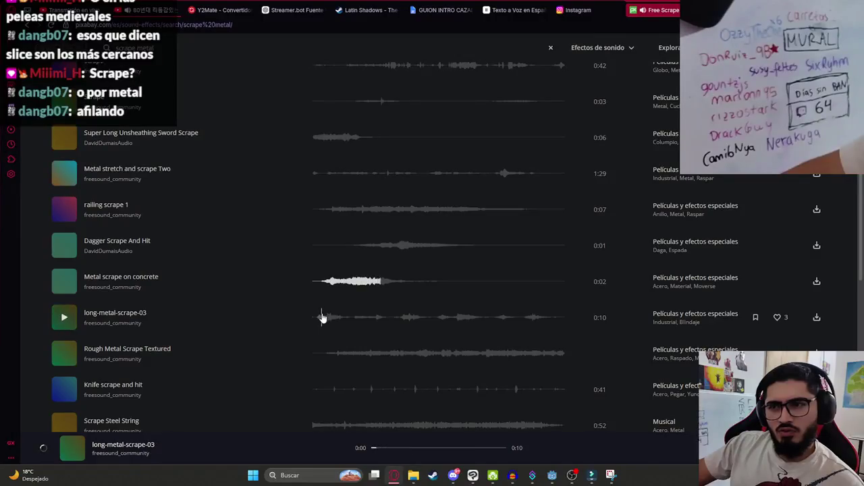
pyautogui.click(326, 354)
pyautogui.scroll(-2, 318, 317)
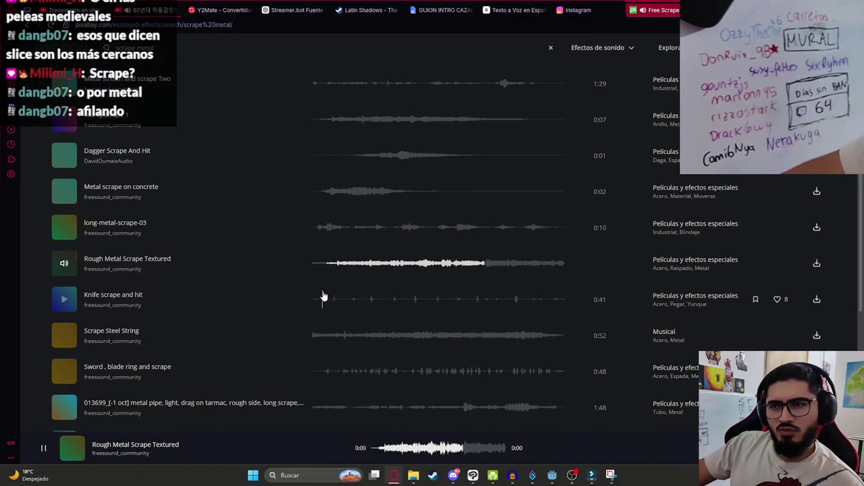
# Step: Preview the last scrape metal clips, from Knife scrape and hit to Horror Scrape 1
pyautogui.click(321, 299)
pyautogui.click(309, 337)
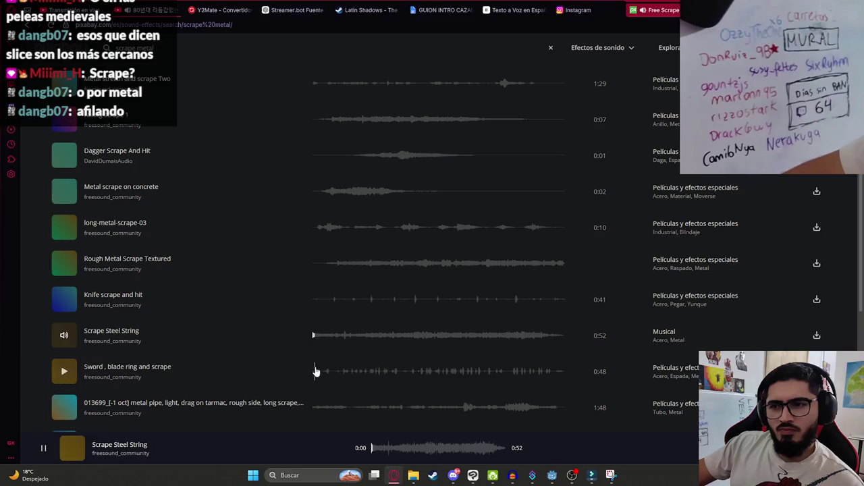
pyautogui.click(312, 405)
pyautogui.scroll(-4, 310, 378)
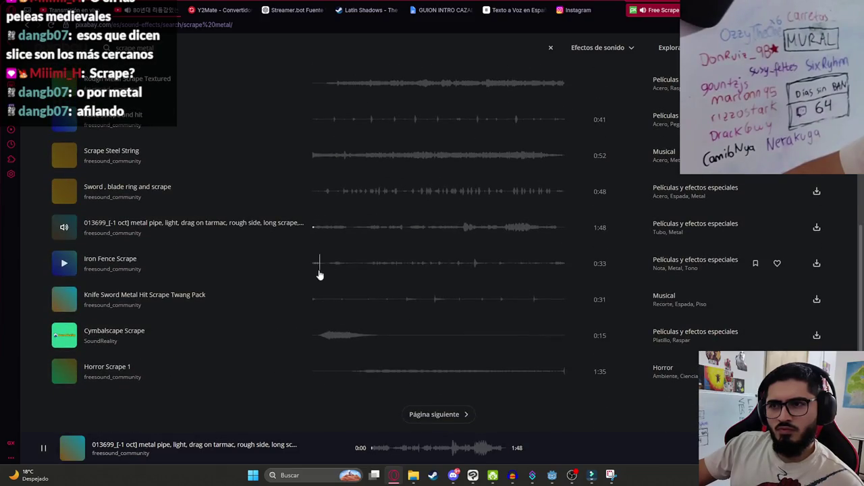
pyautogui.click(320, 270)
pyautogui.click(318, 301)
pyautogui.click(323, 337)
pyautogui.click(367, 371)
# Step: Search Pixabay for 'sharpen sword' and preview Scythe Sharpen and Knife being sharpened
pyautogui.click(330, 48)
pyautogui.write('sharpen sword')
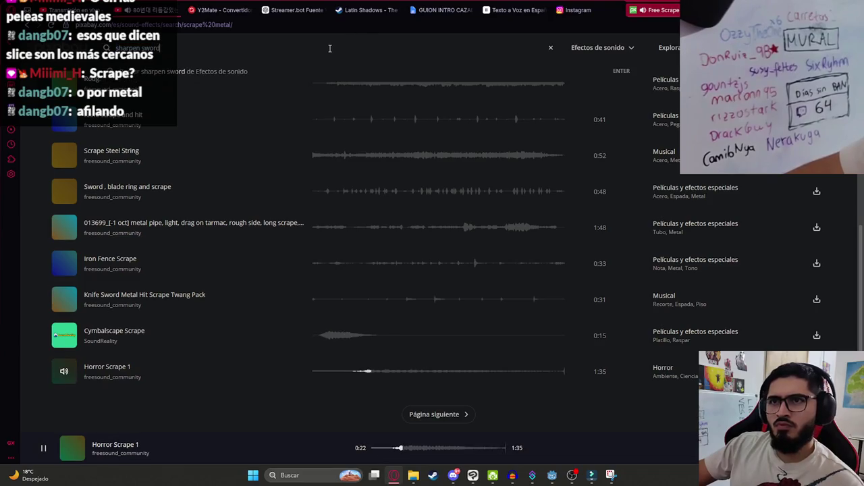
pyautogui.click(325, 70)
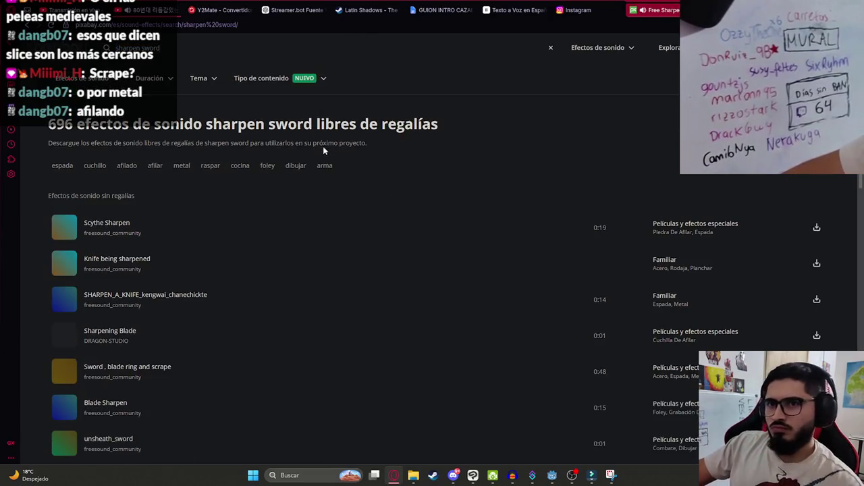
pyautogui.click(318, 229)
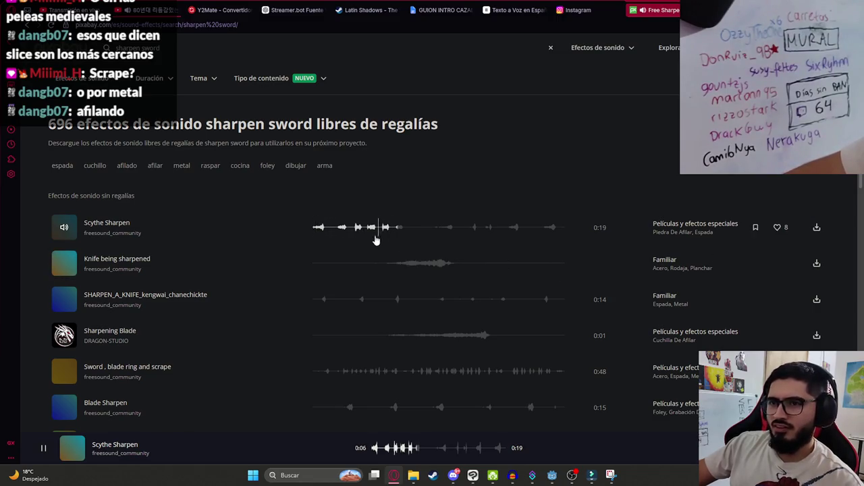
pyautogui.click(378, 267)
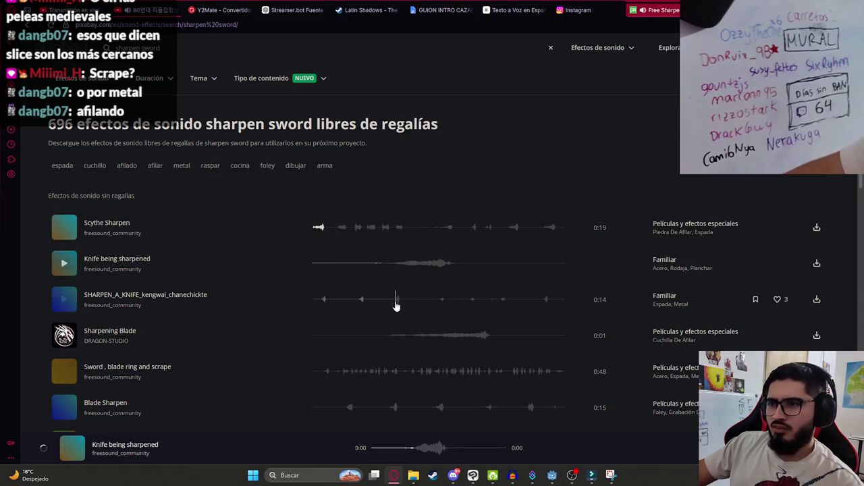
pyautogui.click(538, 208)
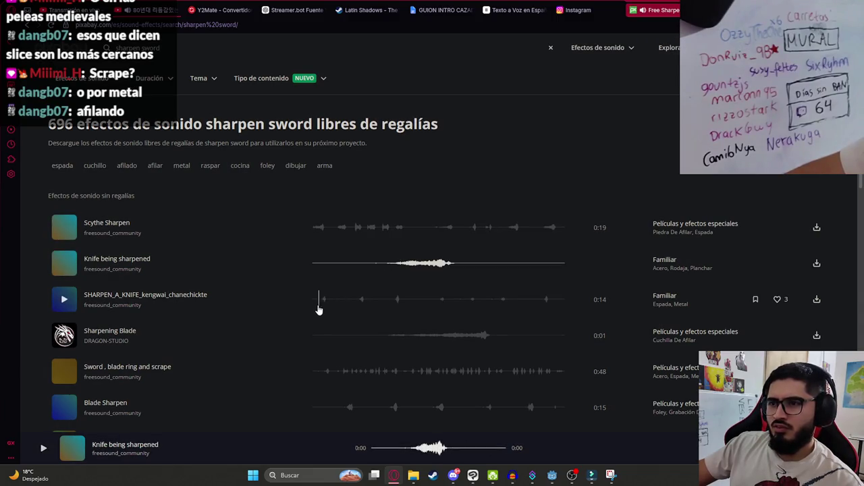
# Step: Preview the remaining sharpening clips, then import the downloaded Scythe Sharpen into the audio editor
pyautogui.click(395, 337)
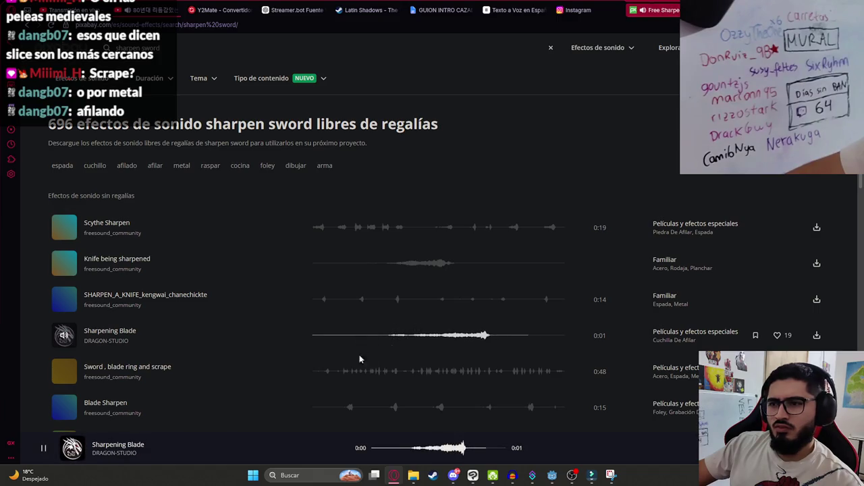
pyautogui.click(328, 371)
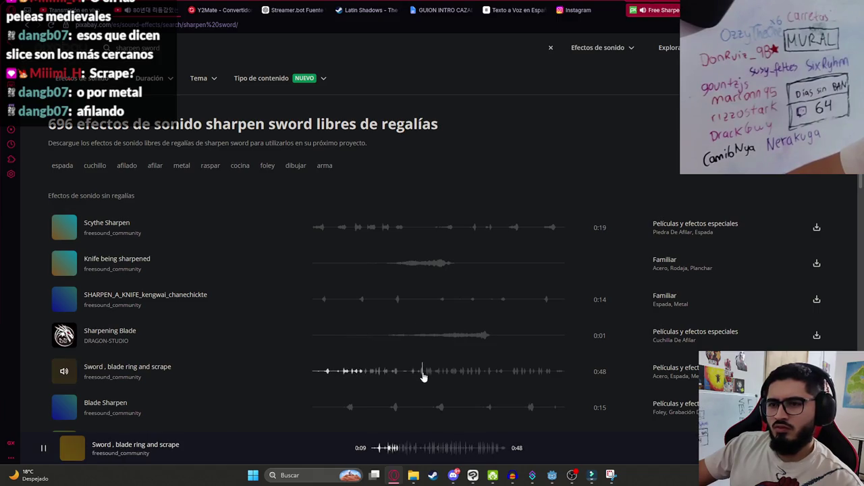
pyautogui.click(347, 408)
pyautogui.scroll(-3, 348, 378)
pyautogui.click(344, 227)
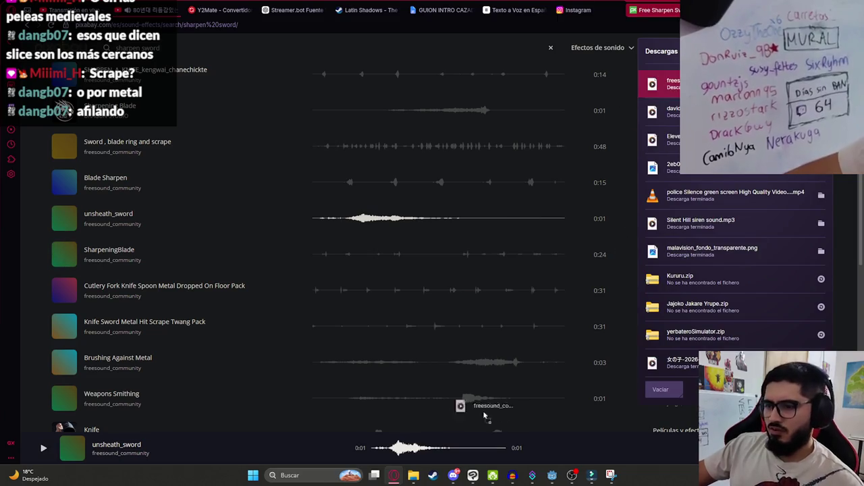
pyautogui.click(512, 475)
pyautogui.moveTo(512, 478); pyautogui.dragTo(261, 250)
# Step: Close the old voice track, audition the scythe sharpen clip and resample it to 8000 Hz
pyautogui.click(98, 153)
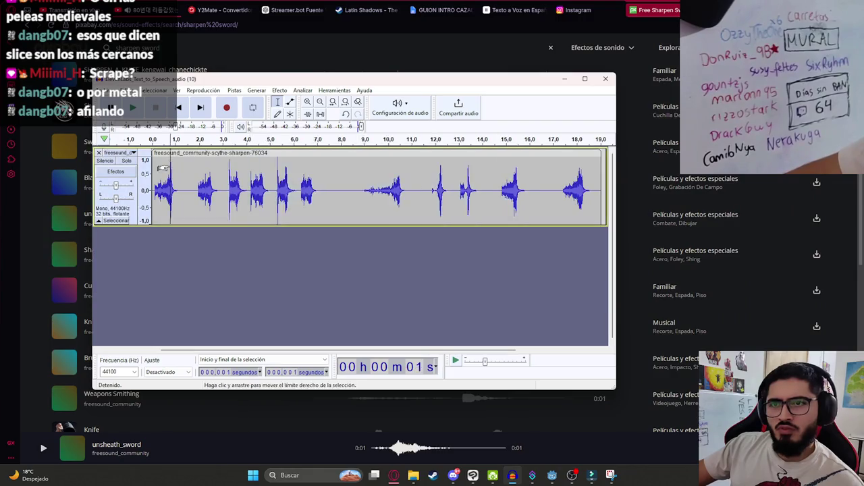
pyautogui.doubleClick(185, 191)
pyautogui.press('space')
pyautogui.hotkey('ctrl', '3')
pyautogui.press('space')
pyautogui.click(235, 90)
pyautogui.click(259, 125)
pyautogui.click(357, 249)
# Step: Cut the audio from 1.0 to 1.9 s and the first 4 seconds of the clip
pyautogui.hotkey('ctrl', '1')
pyautogui.hotkey('ctrl', '1')
pyautogui.press('space')
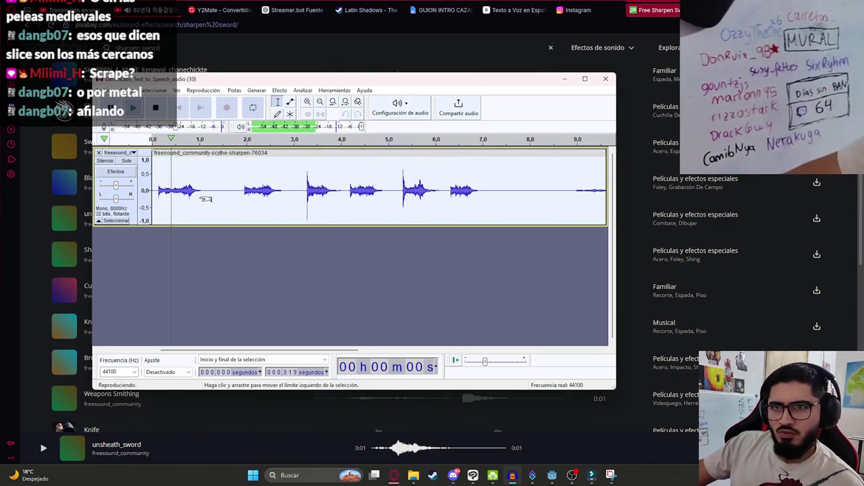
pyautogui.click(241, 189)
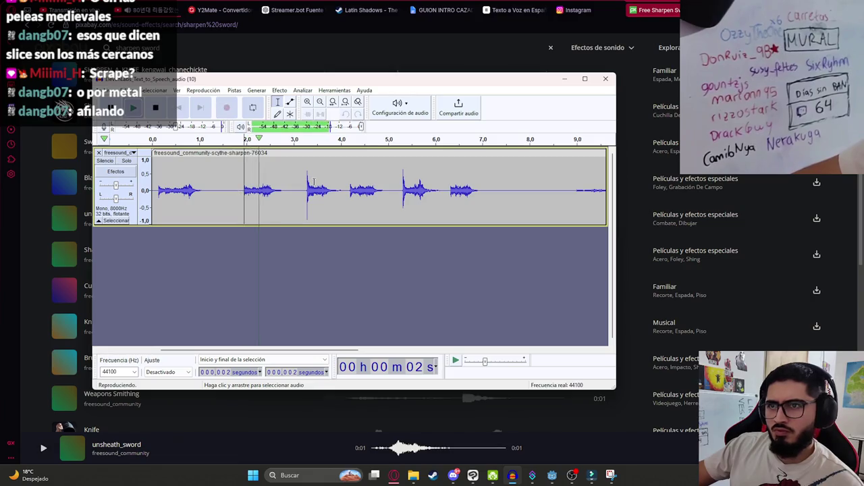
pyautogui.click(307, 191)
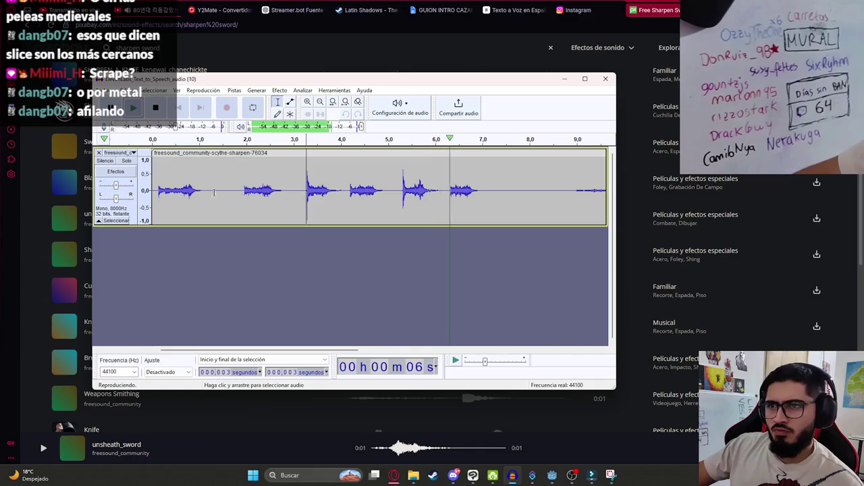
pyautogui.press('space')
pyautogui.moveTo(201, 192); pyautogui.dragTo(259, 189)
pyautogui.press('Delete')
pyautogui.press('Delete')
pyautogui.click(169, 203)
pyautogui.press('space')
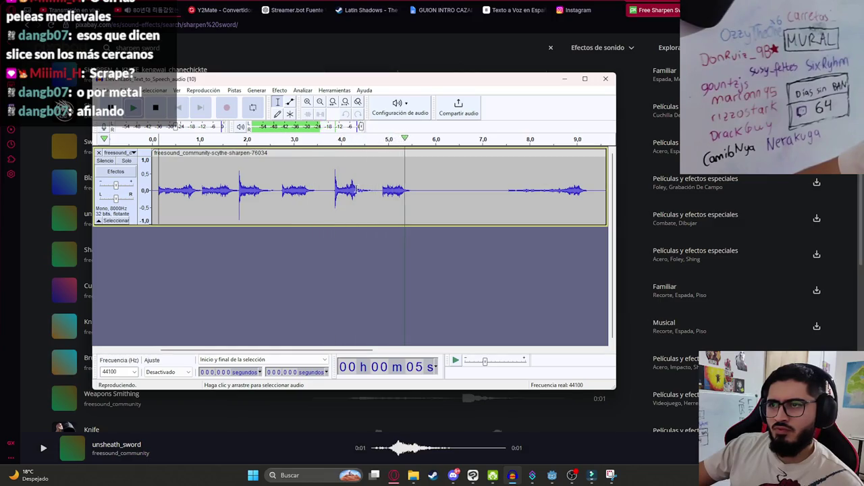
pyautogui.moveTo(335, 191); pyautogui.dragTo(154, 192)
pyautogui.press('Delete')
pyautogui.press('space')
# Step: Try cutting another unwanted section, undo it, and replay the restored clip from the start
pyautogui.moveTo(251, 194); pyautogui.dragTo(325, 191)
pyautogui.press('Delete')
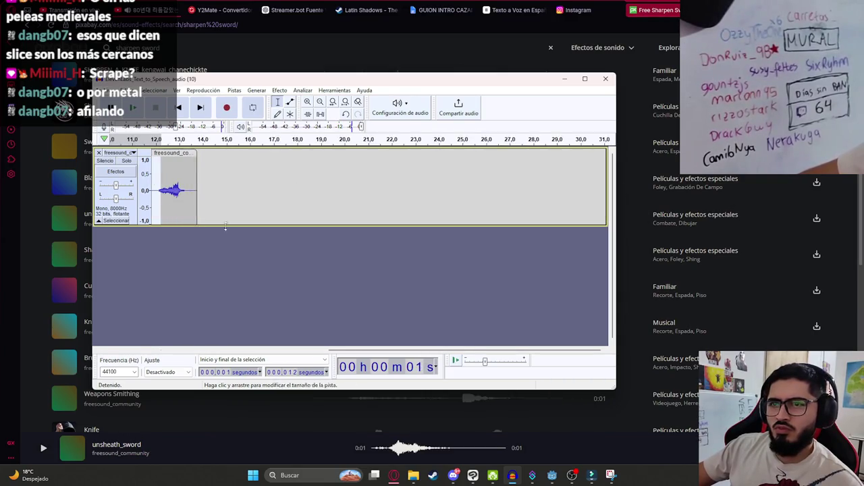
pyautogui.keyDown('ctrl'); pyautogui.scroll(3, 201, 190); pyautogui.keyUp('ctrl')
pyautogui.keyDown('ctrl'); pyautogui.scroll(-3, 200, 190); pyautogui.keyUp('ctrl')
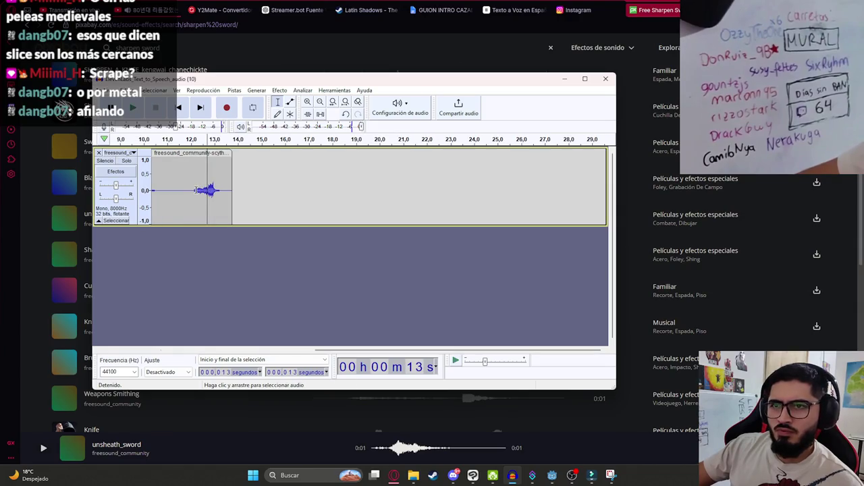
pyautogui.hotkey('ctrl', 'z')
pyautogui.press('space')
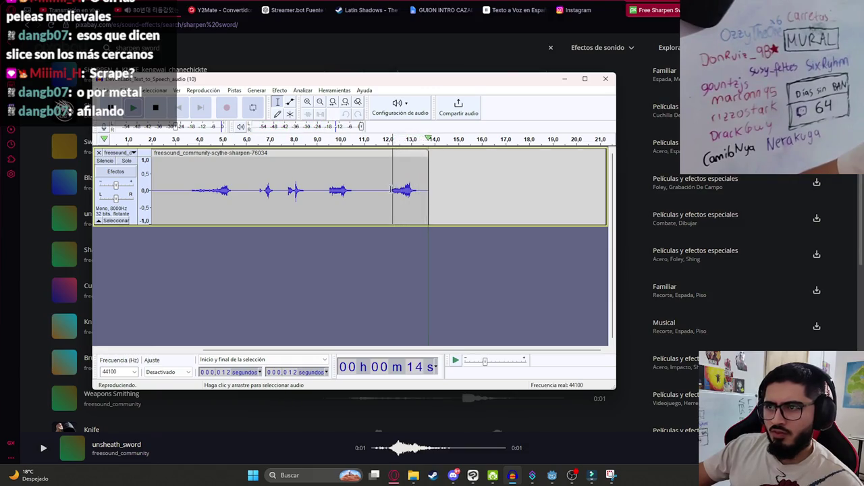
pyautogui.press('Home')
pyautogui.keyDown('ctrl'); pyautogui.scroll(5, 185, 192); pyautogui.keyUp('ctrl')
pyautogui.press('space')
pyautogui.keyDown('ctrl'); pyautogui.scroll(-2, 280, 322); pyautogui.keyUp('ctrl')
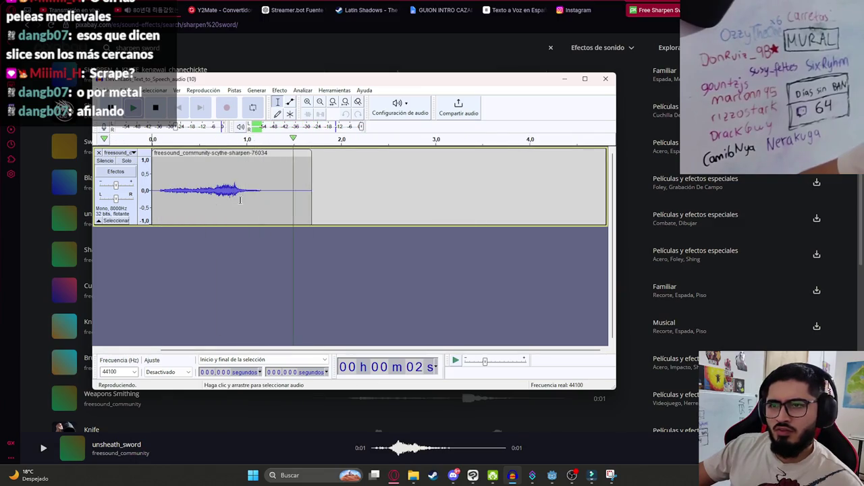
# Step: Trim the clip's start, lengthen its end slightly and move it to begin at 0.0
pyautogui.moveTo(193, 194); pyautogui.dragTo(152, 191)
pyautogui.click(160, 193)
pyautogui.press('space')
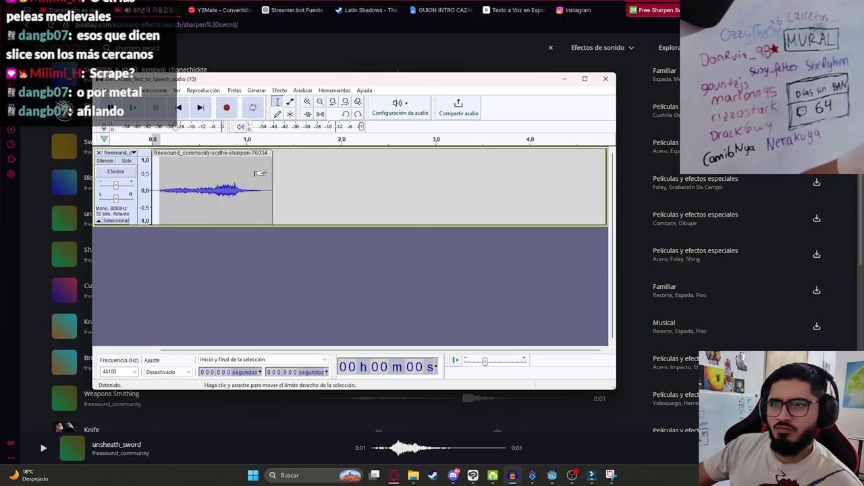
pyautogui.moveTo(277, 162); pyautogui.dragTo(422, 177)
pyautogui.moveTo(156, 190); pyautogui.dragTo(149, 189)
pyautogui.press('space')
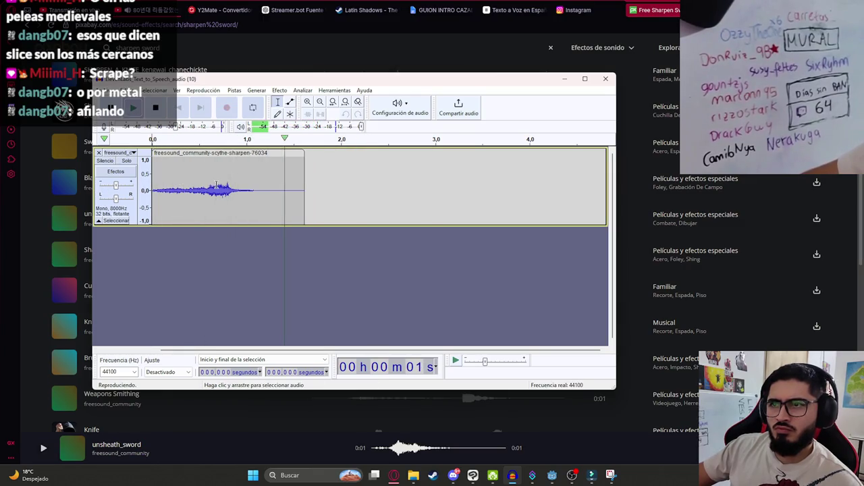
pyautogui.press('space')
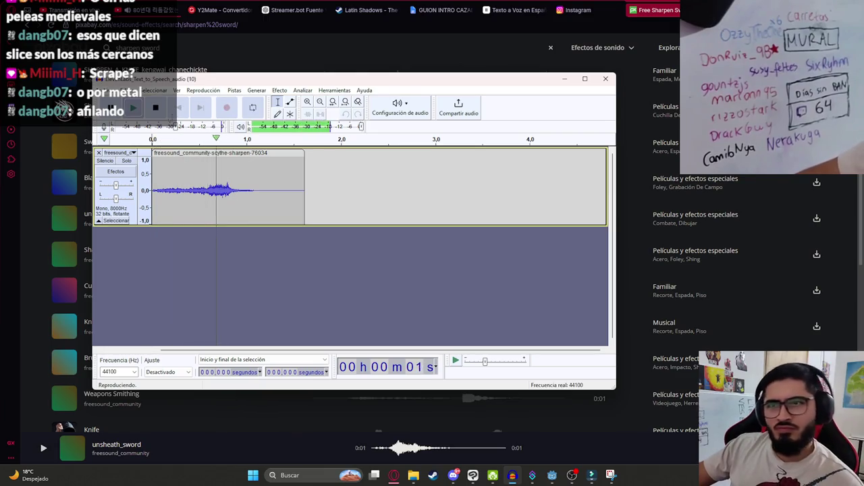
# Step: Export the trimmed audio as a WAV named malavision_machete_sound in the js2 folder
pyautogui.moveTo(128, 158)
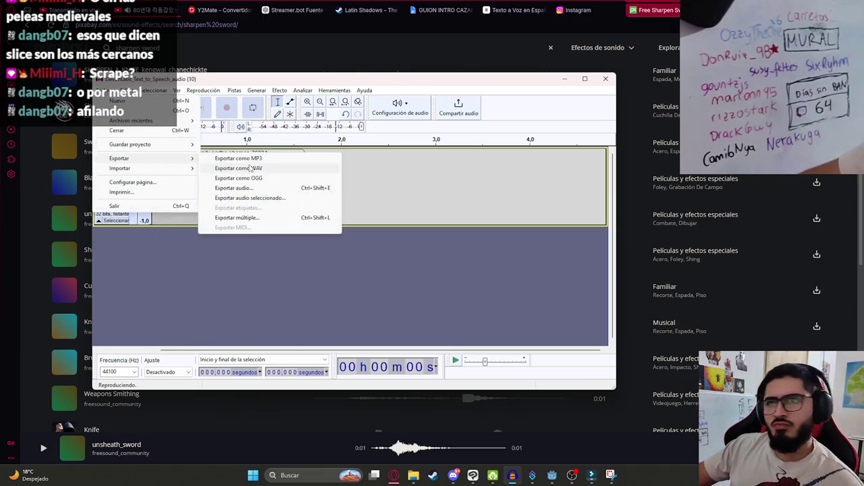
pyautogui.click(250, 167)
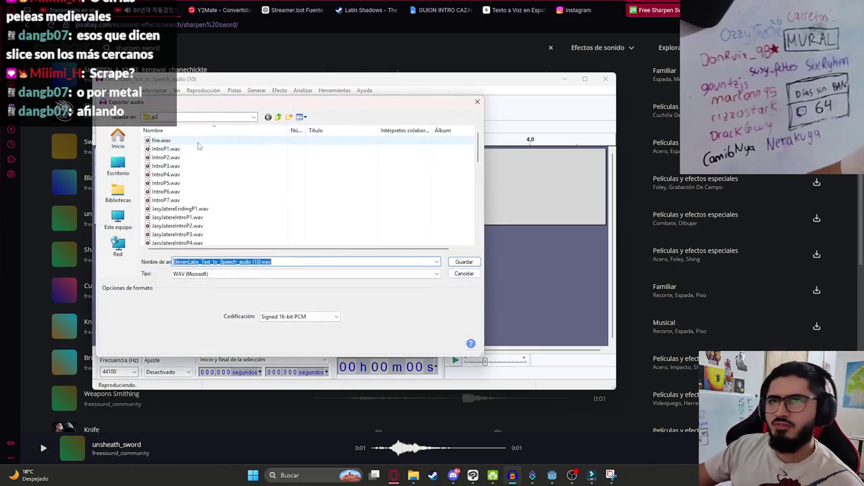
pyautogui.click(225, 119)
pyautogui.click(267, 167)
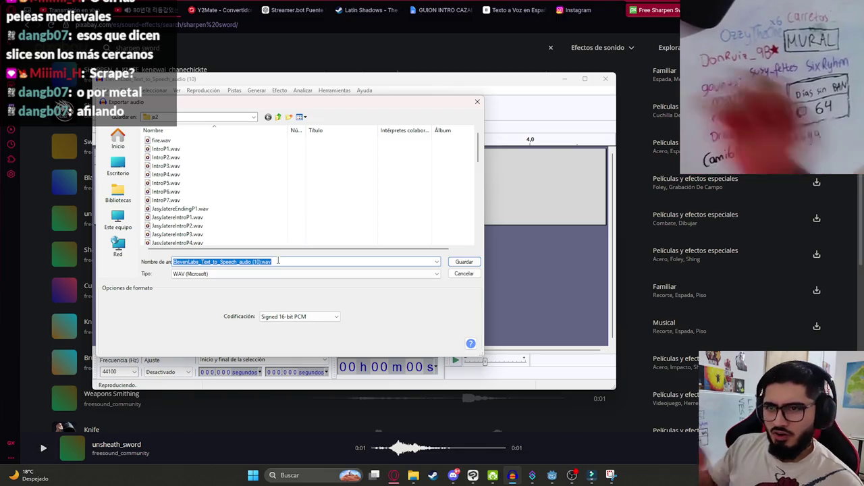
pyautogui.scroll(-10, 230, 177)
pyautogui.write('mal')
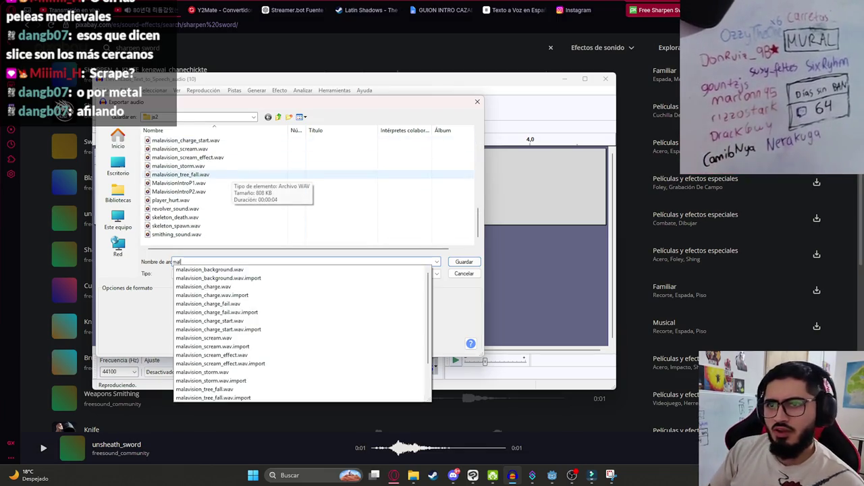
pyautogui.write('avision_machete_soun')
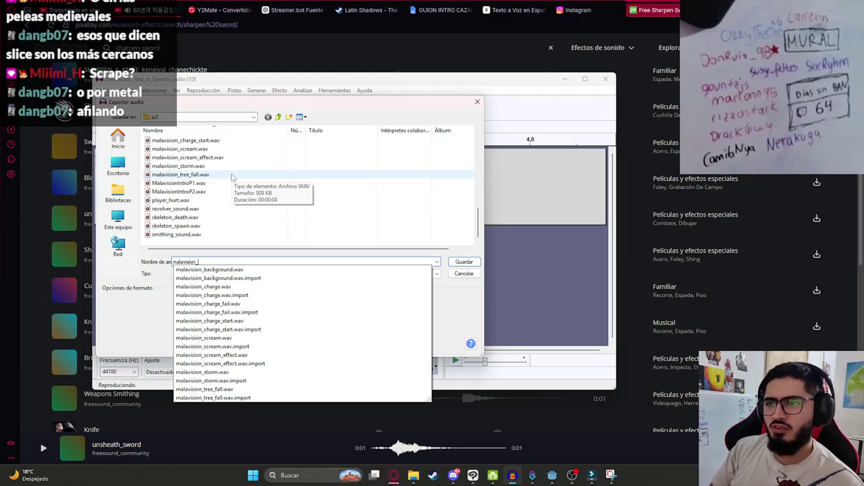
pyautogui.press('Return')
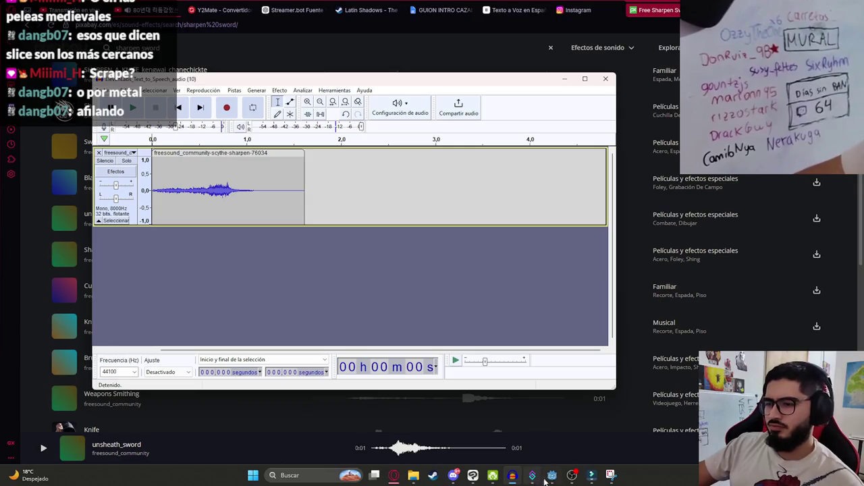
pyautogui.click(533, 476)
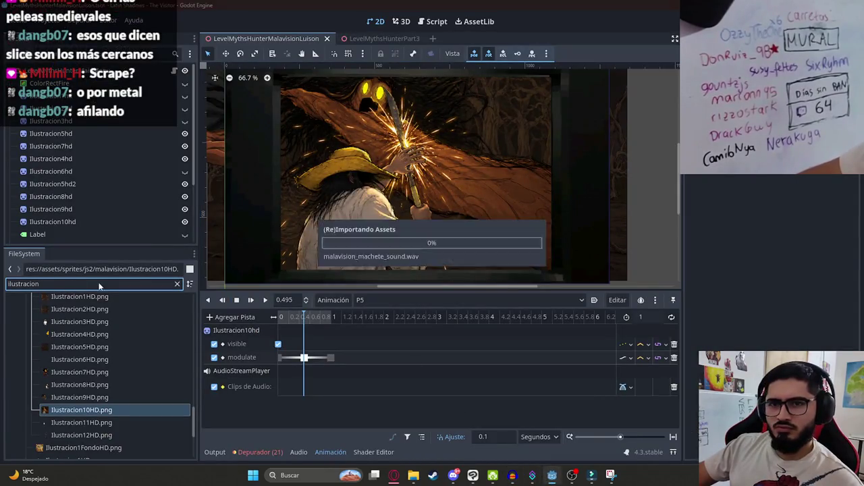
# Step: Filter the FileSystem for malavision_mac, place the .wav on the audio track and play from the start
pyautogui.doubleClick(99, 283)
pyautogui.write('malavision_mac')
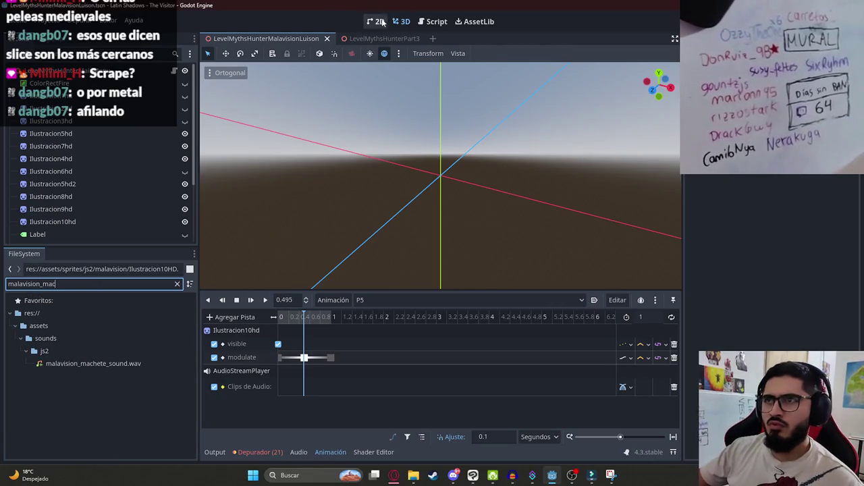
pyautogui.click(125, 364)
pyautogui.moveTo(125, 365); pyautogui.dragTo(315, 395)
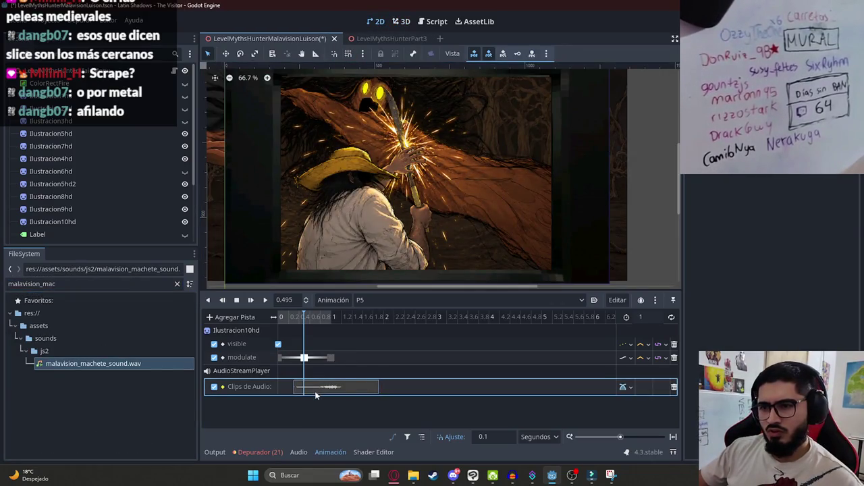
pyautogui.press('s')
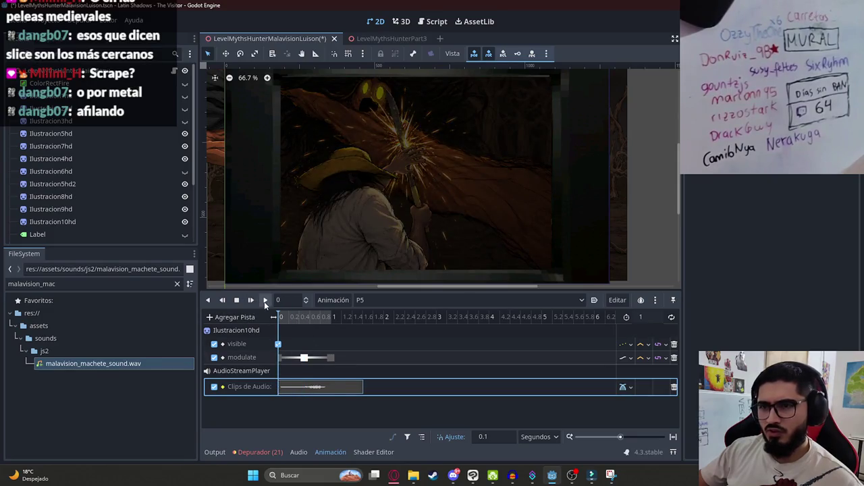
pyautogui.click(265, 302)
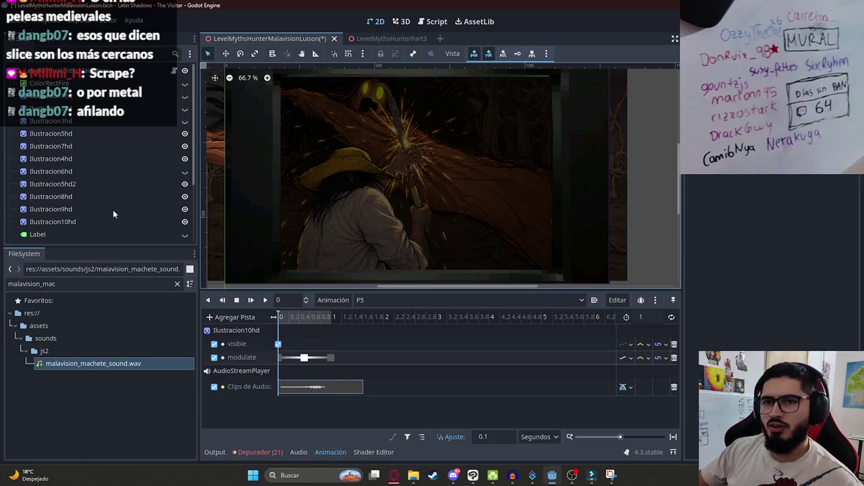
# Step: Shift Ilustracion10hd right, enlarge it downward, and key its position
pyautogui.click(83, 221)
pyautogui.scroll(3, 283, 180)
pyautogui.scroll(-3, 440, 212)
pyautogui.scroll(-1, 442, 210)
pyautogui.scroll(-1, 440, 213)
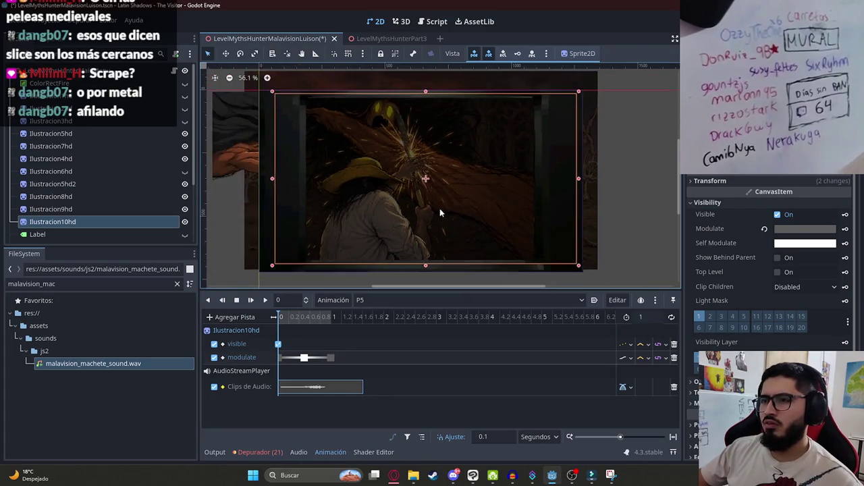
pyautogui.moveTo(376, 232)
pyautogui.mouseDown()
pyautogui.moveTo(412, 227)
pyautogui.moveTo(334, 229)
pyautogui.moveTo(377, 229)
pyautogui.mouseUp()
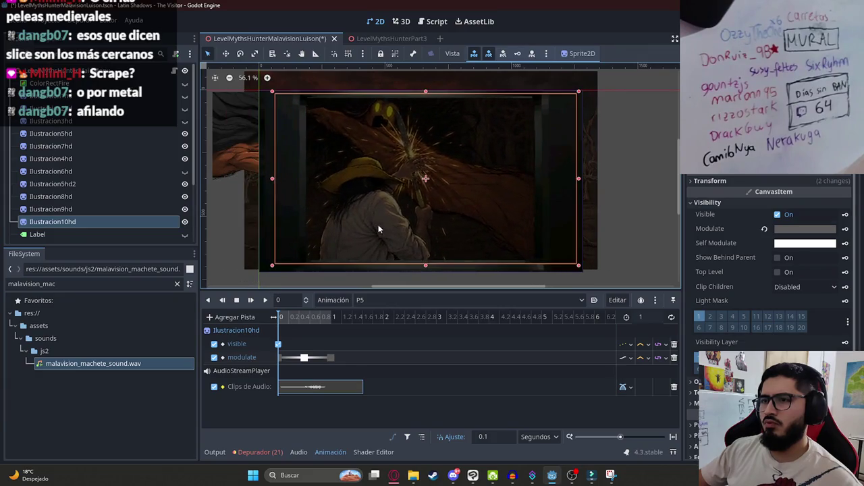
pyautogui.moveTo(425, 268)
pyautogui.mouseDown()
pyautogui.moveTo(433, 290)
pyautogui.moveTo(425, 265)
pyautogui.mouseUp()
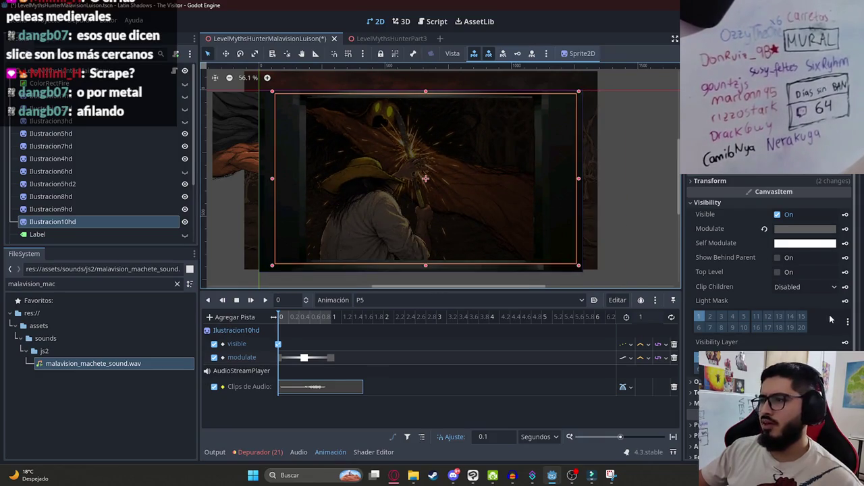
pyautogui.click(711, 181)
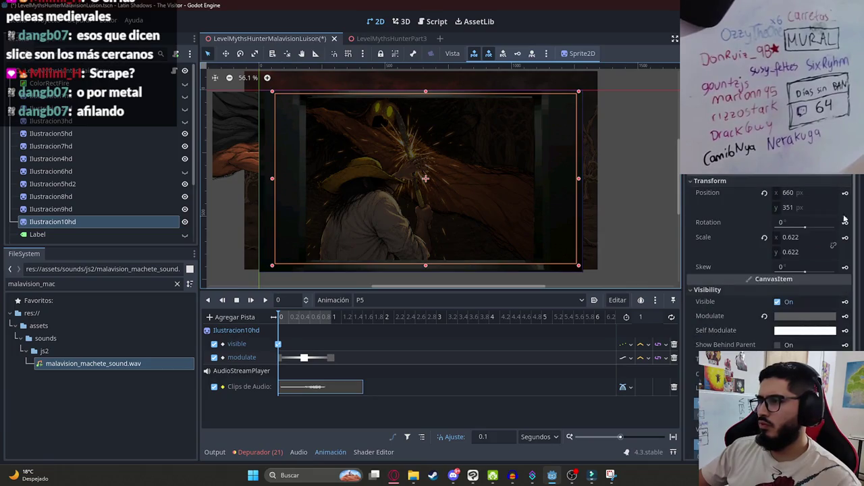
# Step: Create position and scale tracks, then key the enlarged, shifted illustration at 1 second
pyautogui.press('Insert')
pyautogui.press('Return')
pyautogui.press('Return')
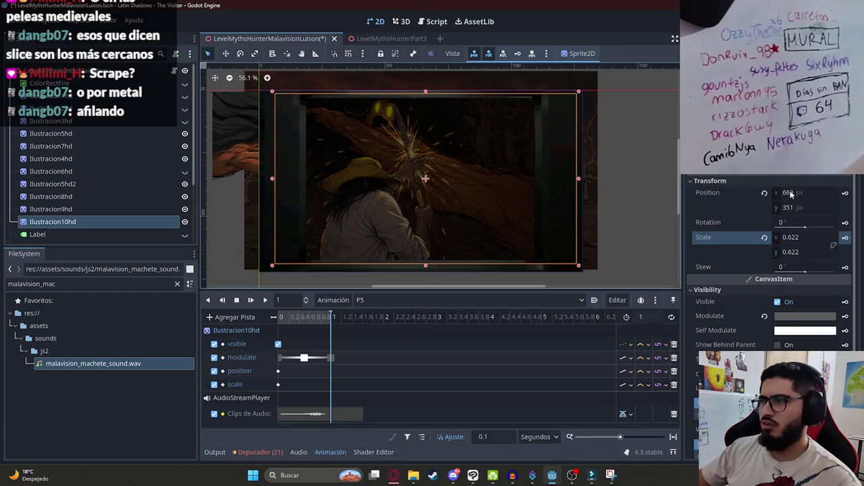
pyautogui.moveTo(792, 237); pyautogui.dragTo(806, 237)
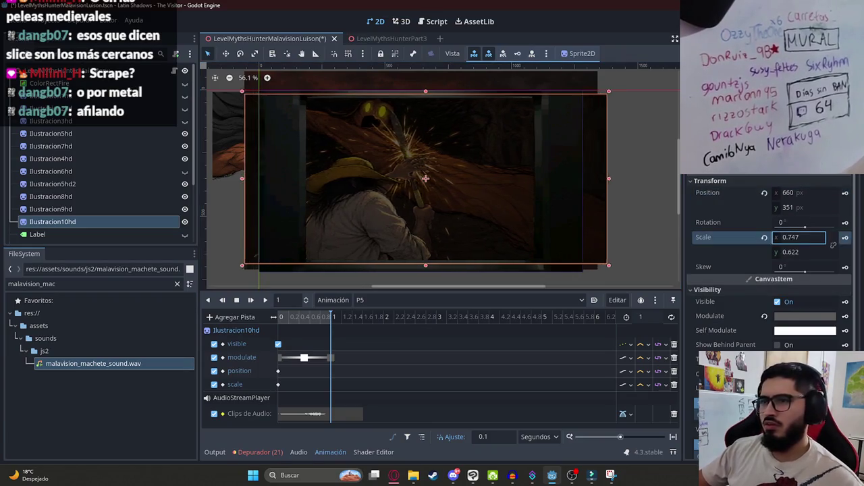
pyautogui.hotkey('ctrl', 'z')
pyautogui.moveTo(425, 94); pyautogui.dragTo(434, 78)
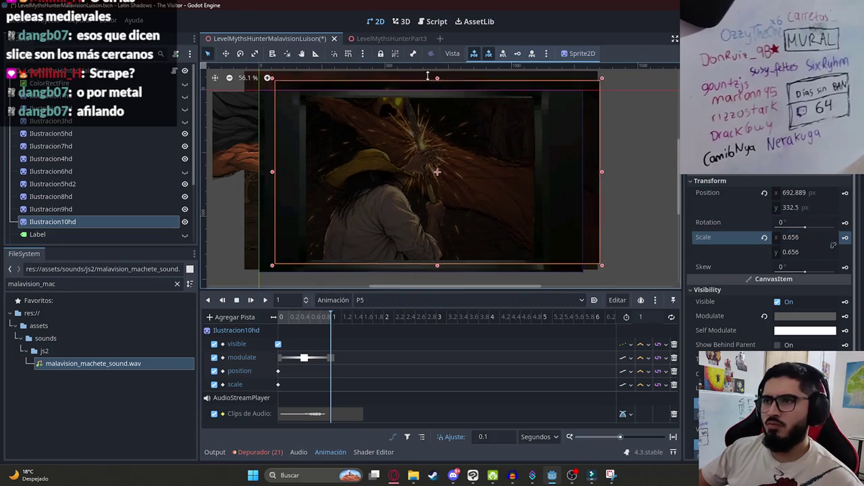
pyautogui.moveTo(461, 135); pyautogui.dragTo(444, 164)
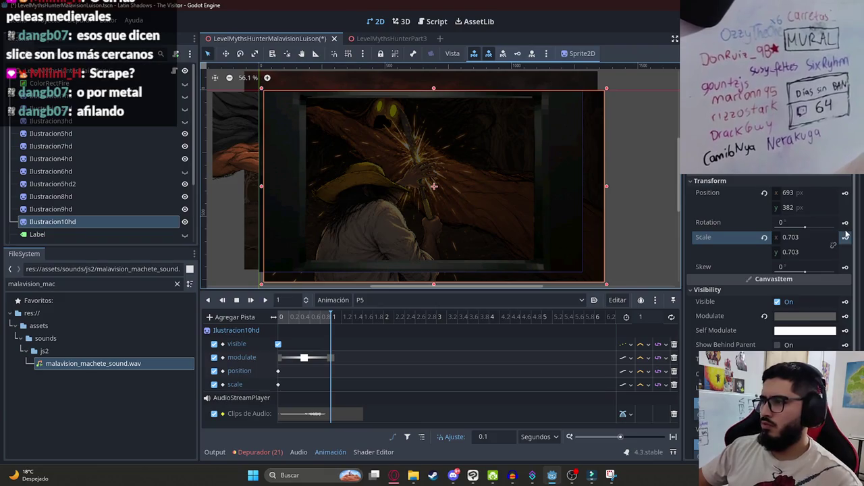
pyautogui.click(845, 193)
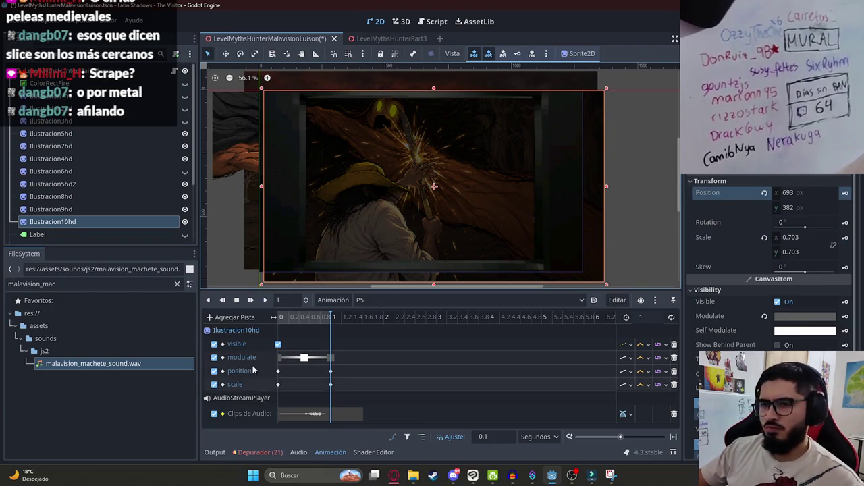
pyautogui.click(281, 317)
# Step: Preview the zoom animation twice, then reselect Ilustracion10hd
pyautogui.press('Escape')
pyautogui.scroll(1, 375, 199)
pyautogui.click(266, 300)
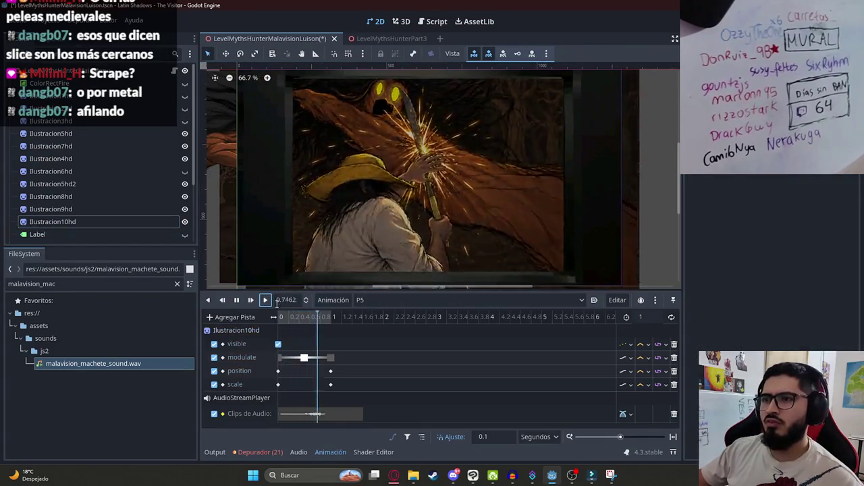
pyautogui.click(237, 301)
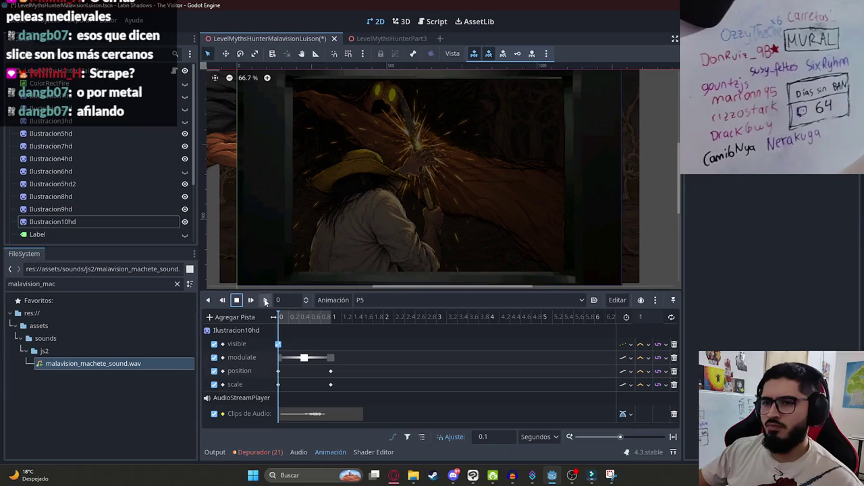
pyautogui.click(266, 301)
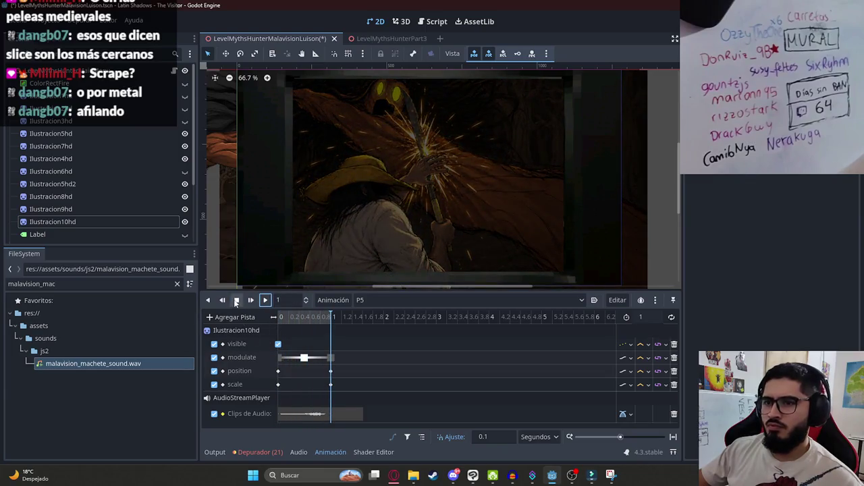
pyautogui.click(236, 300)
pyautogui.click(78, 223)
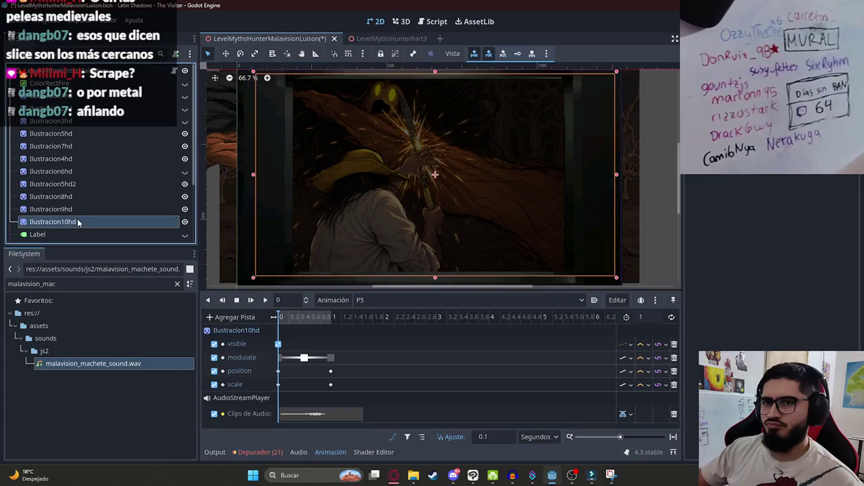
# Step: Add a rotation track tilting Ilustracion10hd to about -3.4° at 1 second, then preview it
pyautogui.click(844, 222)
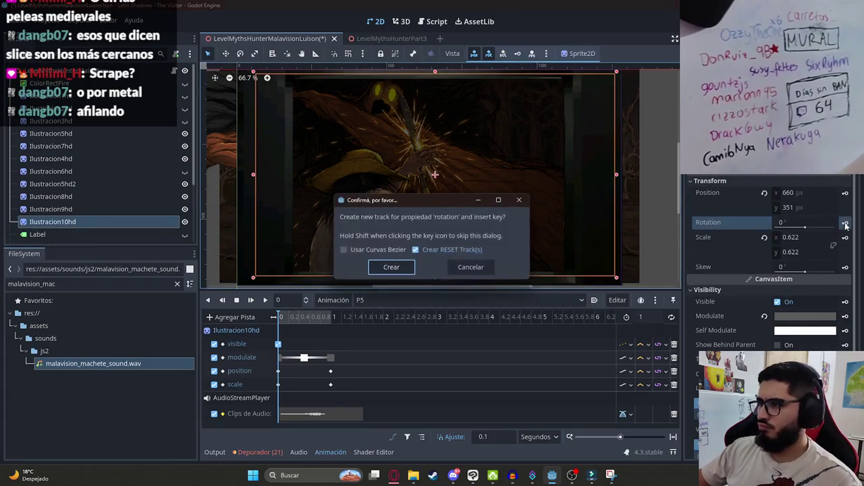
pyautogui.click(390, 266)
pyautogui.press('d')
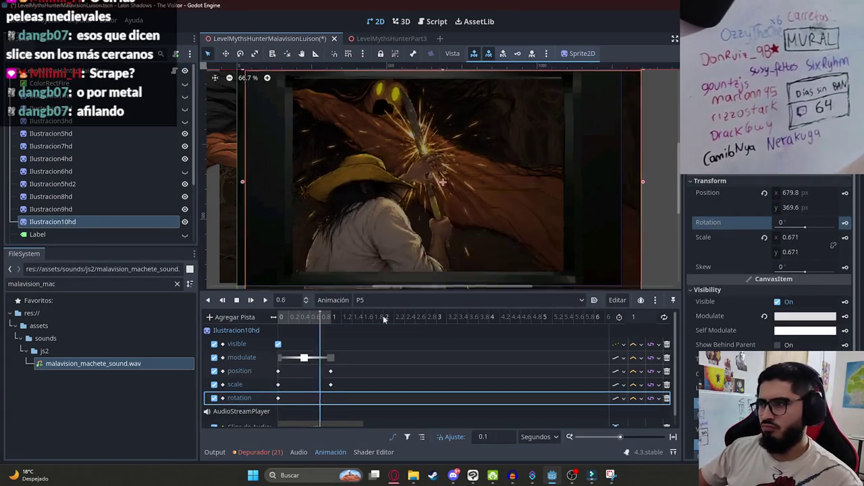
pyautogui.scroll(-1, 442, 161)
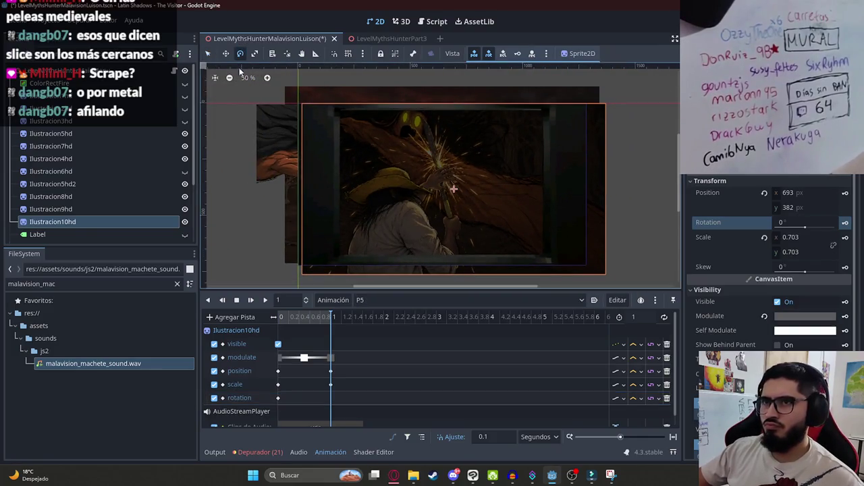
pyautogui.moveTo(306, 155)
pyautogui.mouseDown()
pyautogui.moveTo(289, 164)
pyautogui.moveTo(338, 144)
pyautogui.mouseUp()
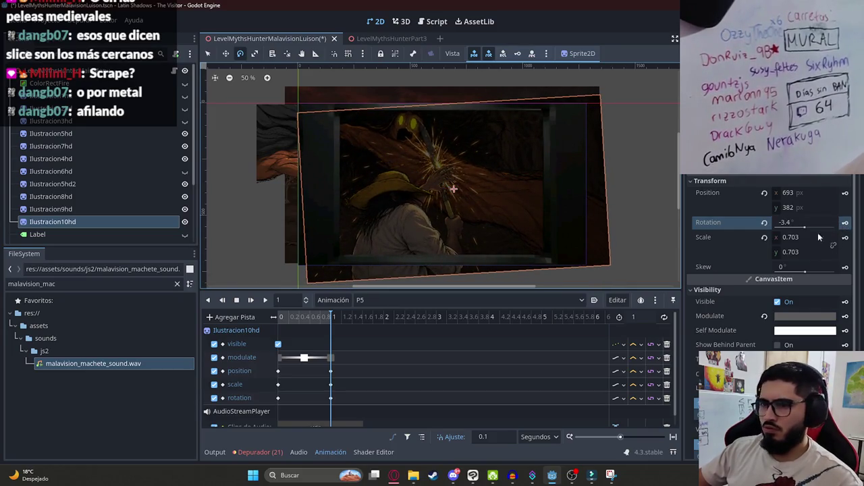
pyautogui.click(264, 300)
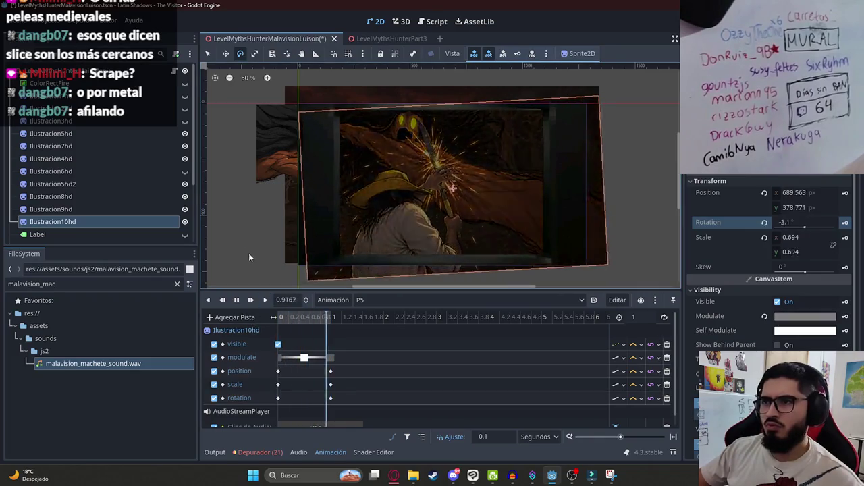